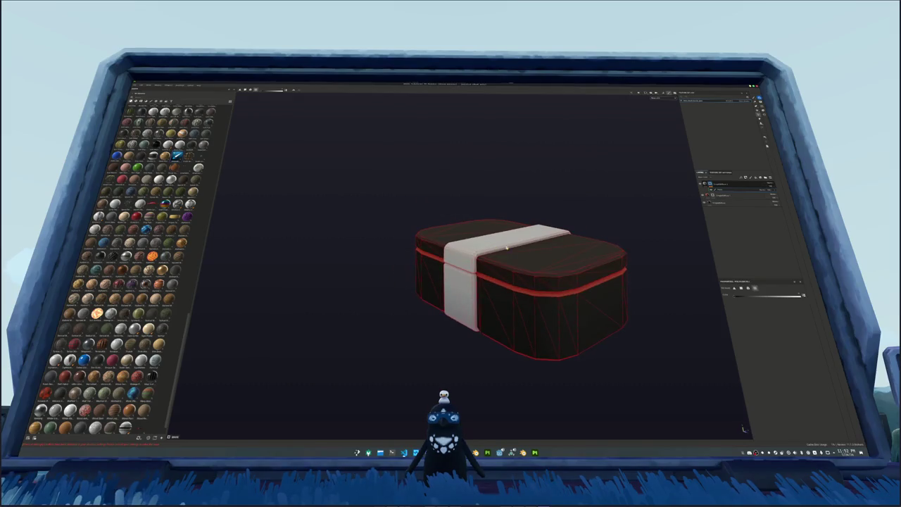
# Step: Add a fill layer to the bento box with a polygon-fill mask
pyautogui.click(742, 177)
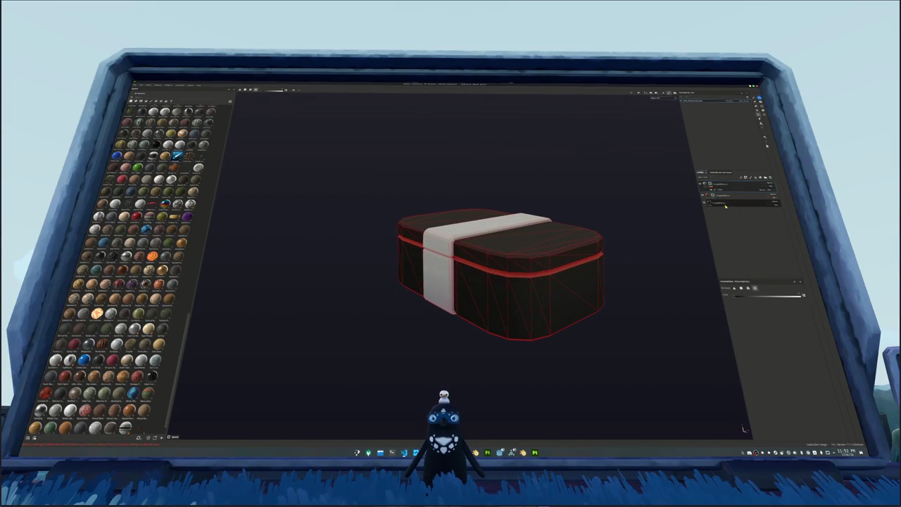
pyautogui.rightClick(713, 185)
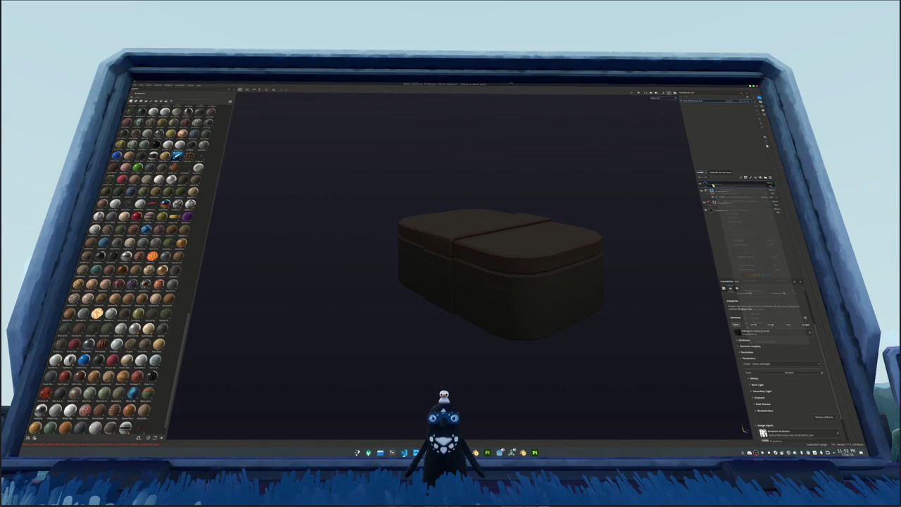
pyautogui.click(732, 198)
pyautogui.click(709, 183)
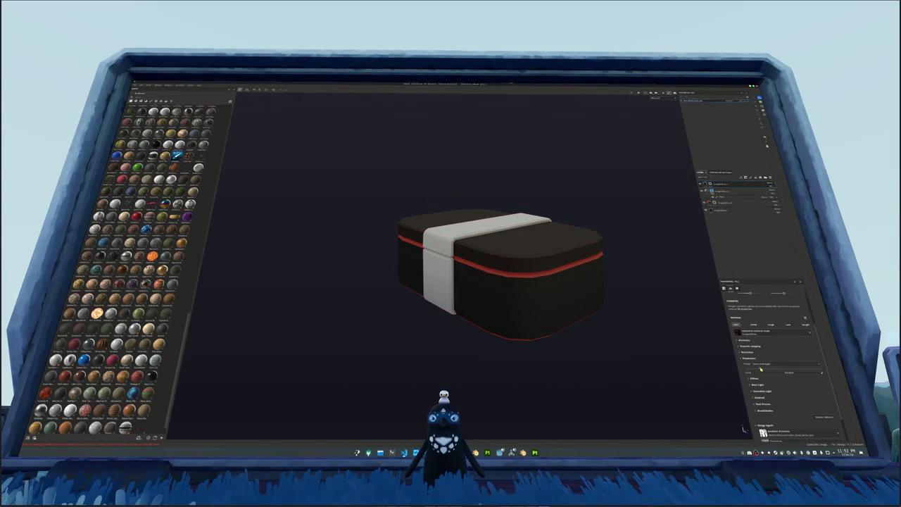
# Step: Shift the fill's colours to teal and blue-teal hues, brightening one slightly
pyautogui.click(775, 384)
pyautogui.click(827, 368)
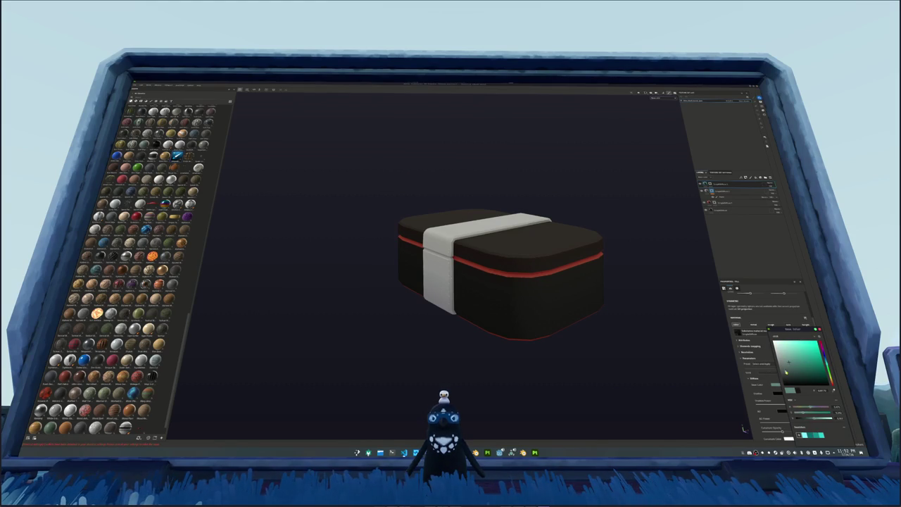
pyautogui.click(777, 392)
pyautogui.click(829, 364)
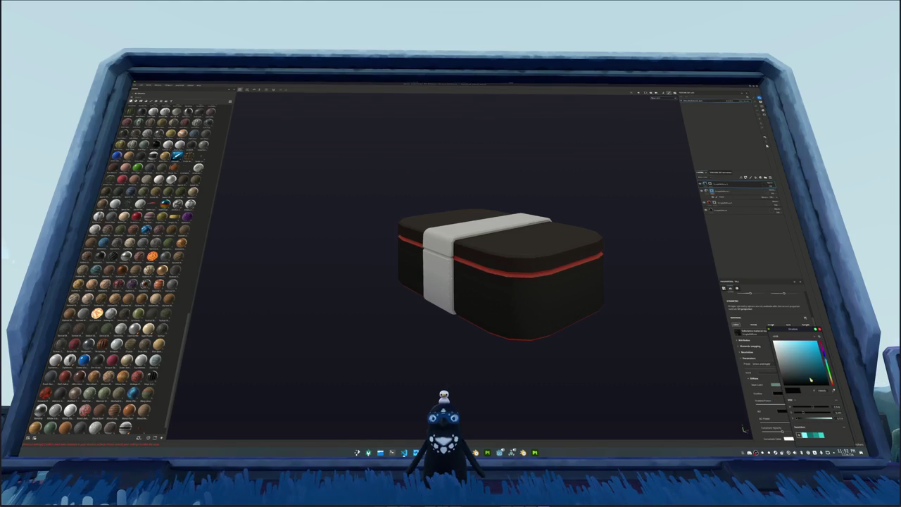
pyautogui.click(811, 380)
pyautogui.click(780, 411)
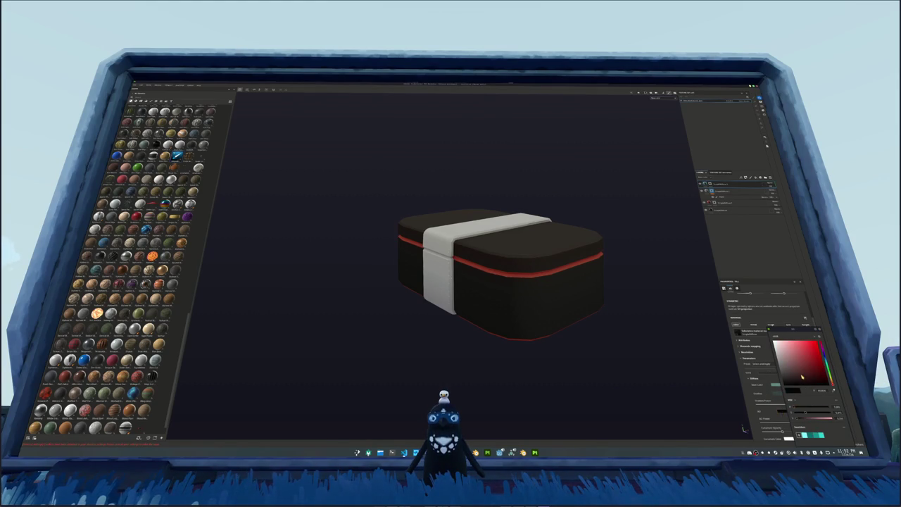
pyautogui.moveTo(827, 356); pyautogui.dragTo(828, 373)
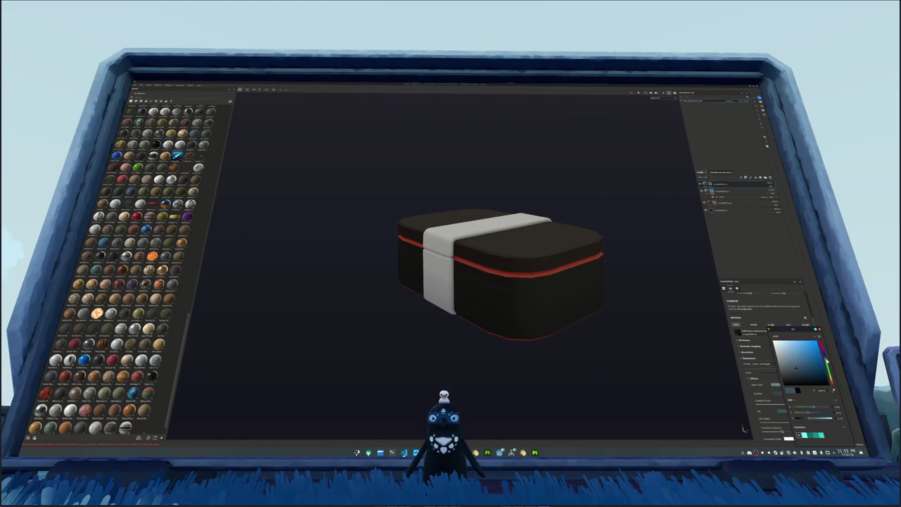
pyautogui.click(725, 191)
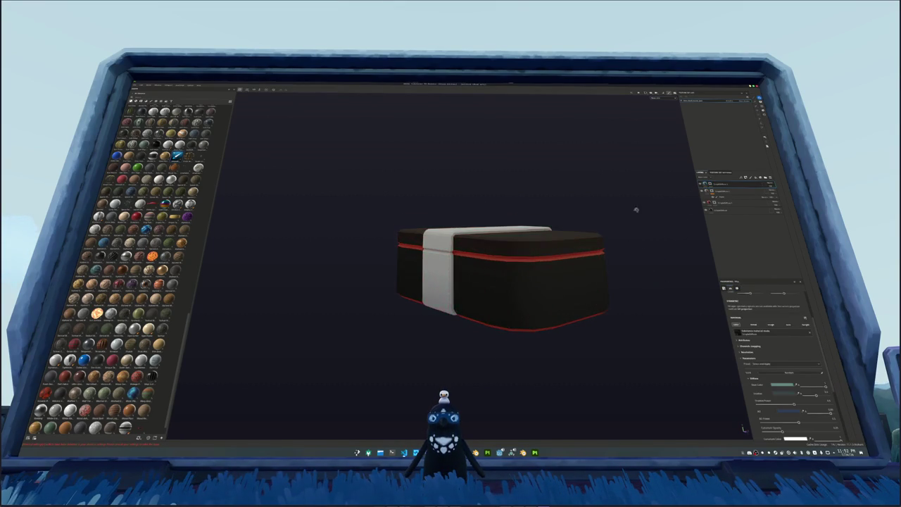
pyautogui.moveTo(642, 273); pyautogui.dragTo(643, 245)
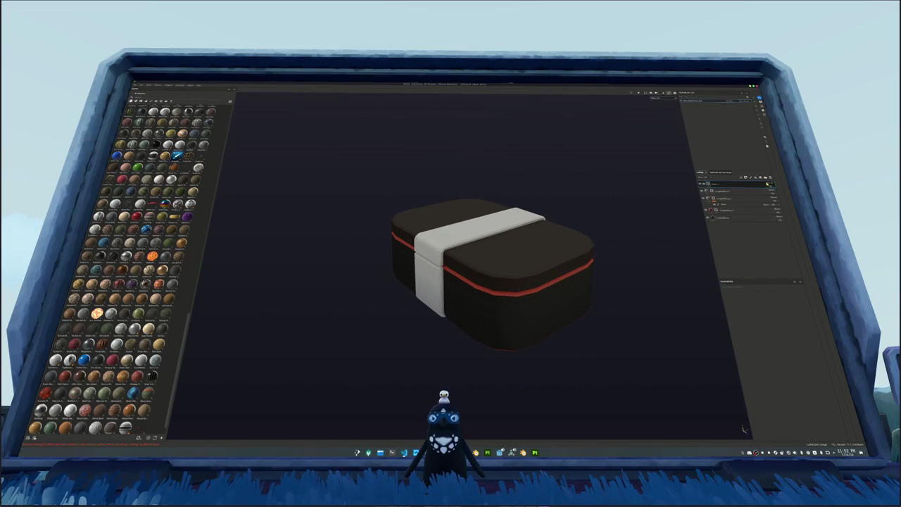
# Step: Add a filter layer to the stack and give it a polygon-fill mask
pyautogui.click(770, 187)
pyautogui.click(772, 190)
pyautogui.rightClick(732, 183)
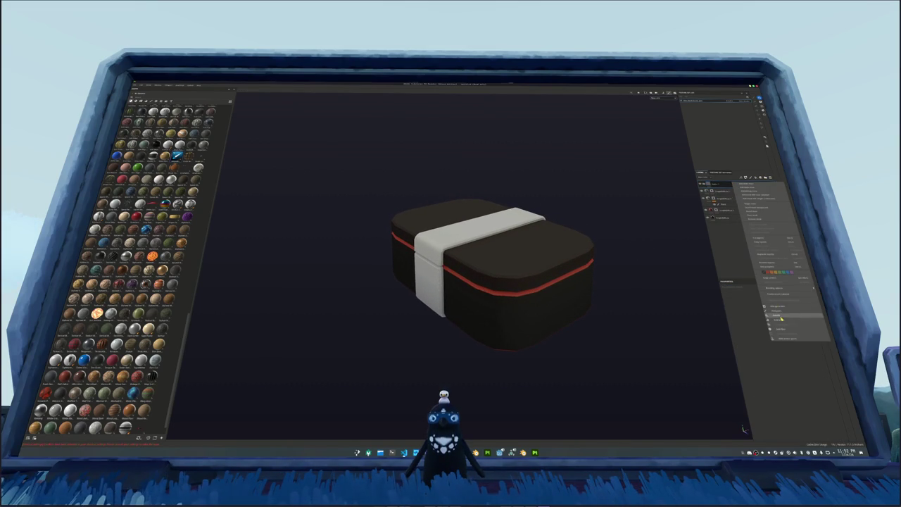
pyautogui.click(782, 331)
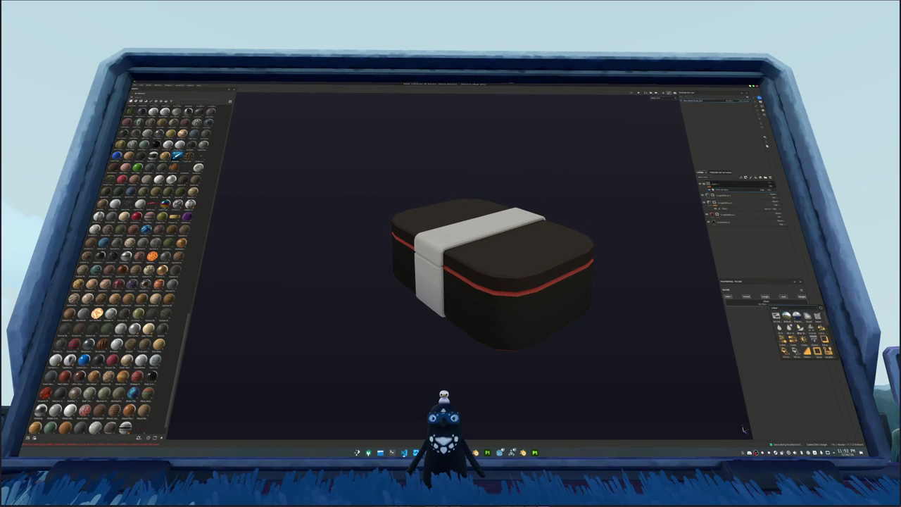
pyautogui.rightClick(712, 183)
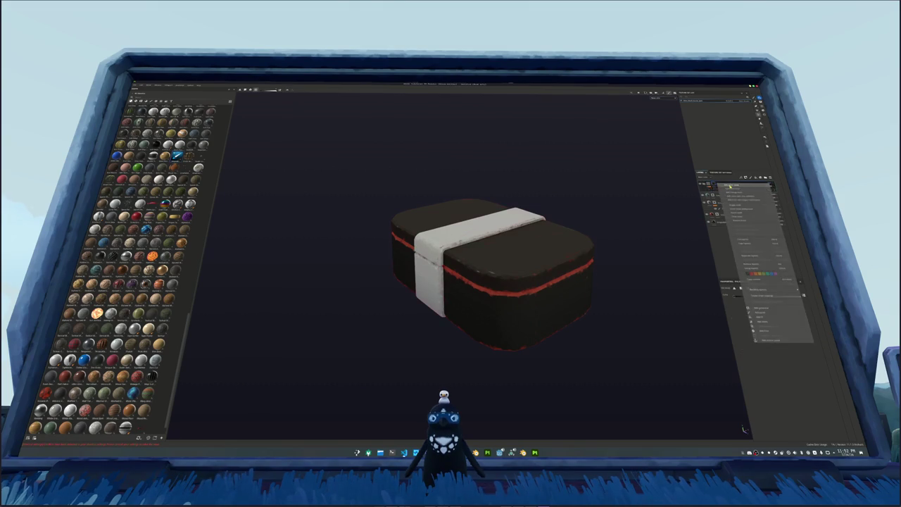
pyautogui.click(758, 275)
# Step: Switch to the Paint brush and show its material settings
pyautogui.press('1')
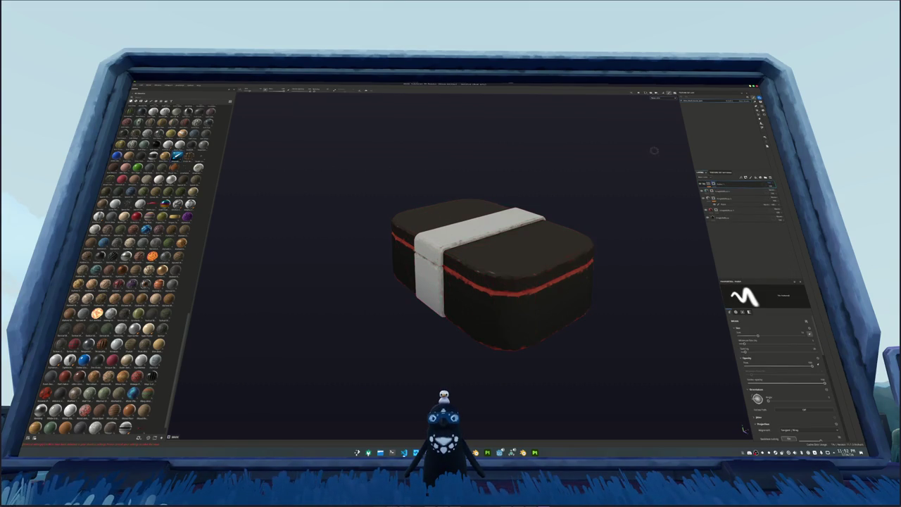
pyautogui.moveTo(468, 253); pyautogui.dragTo(489, 277)
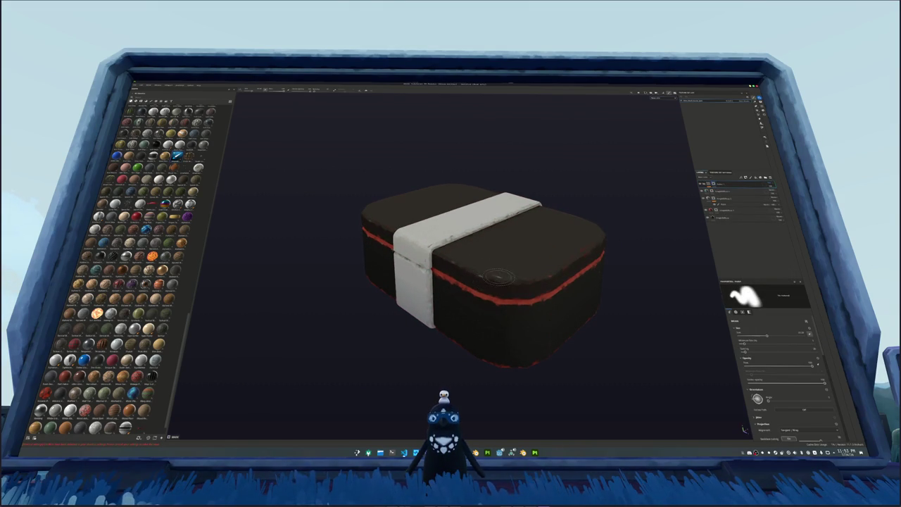
pyautogui.click(743, 311)
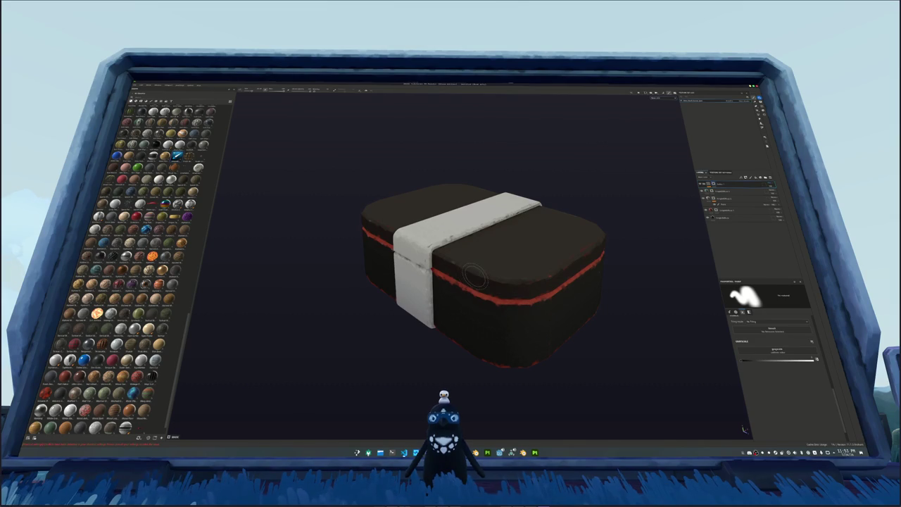
# Step: Work edge wear around the white band, top, underside and long striped side
pyautogui.moveTo(495, 280); pyautogui.dragTo(435, 266)
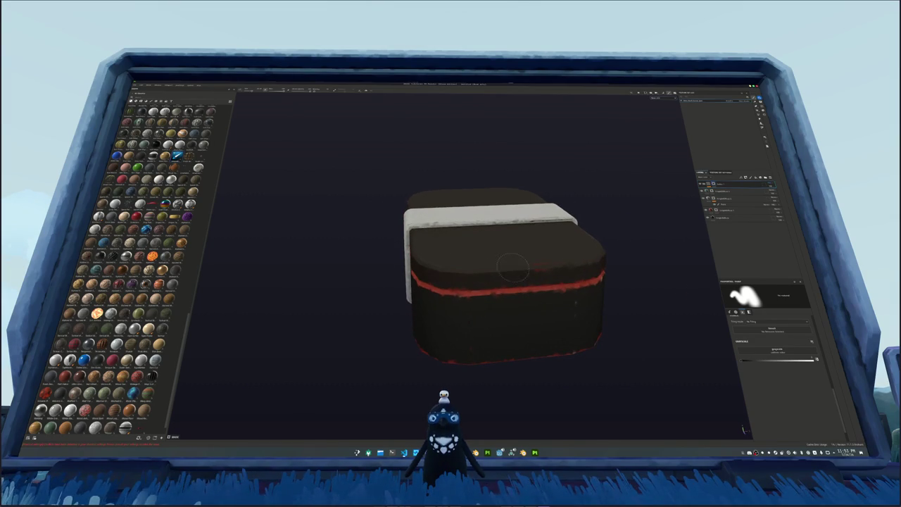
pyautogui.moveTo(585, 259); pyautogui.dragTo(500, 259)
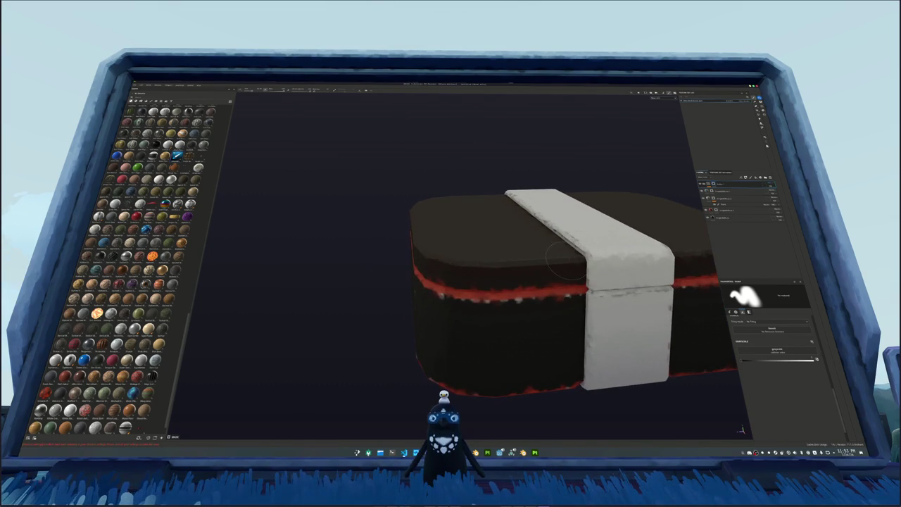
pyautogui.moveTo(431, 248); pyautogui.dragTo(565, 287)
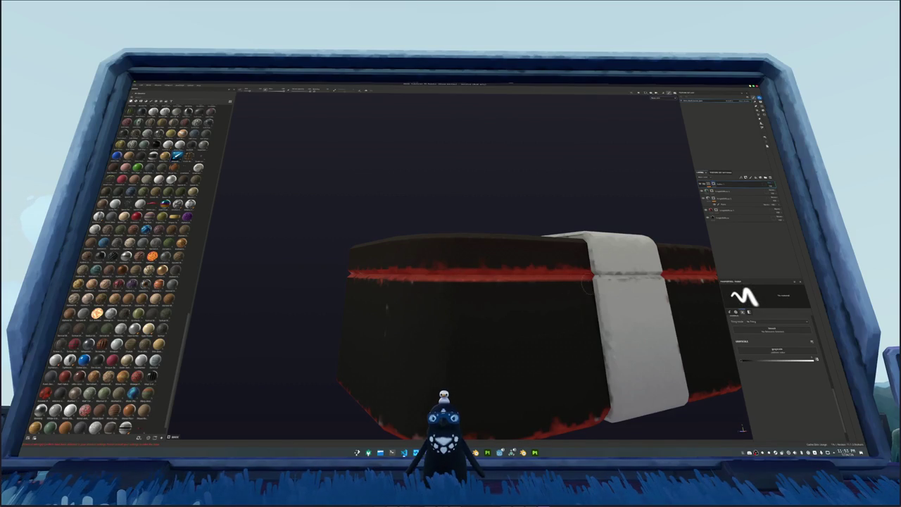
pyautogui.moveTo(397, 287); pyautogui.dragTo(455, 281)
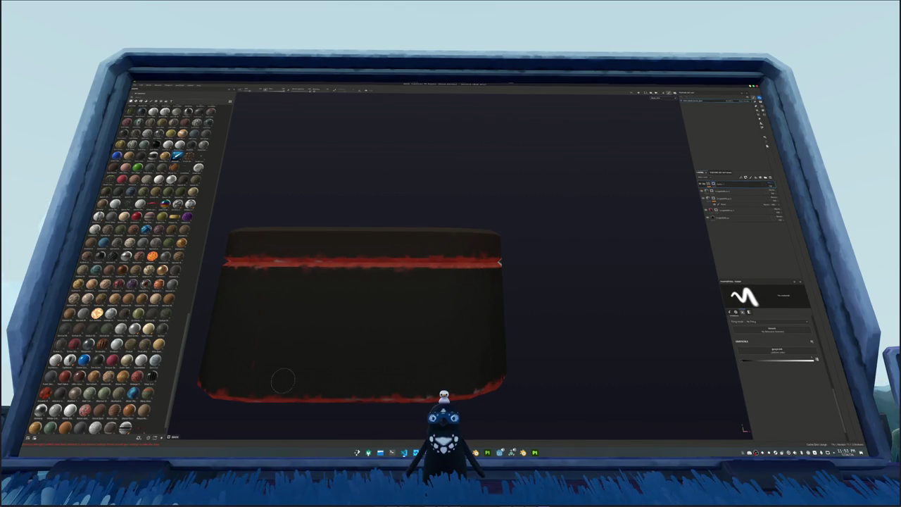
pyautogui.moveTo(256, 360); pyautogui.dragTo(275, 331)
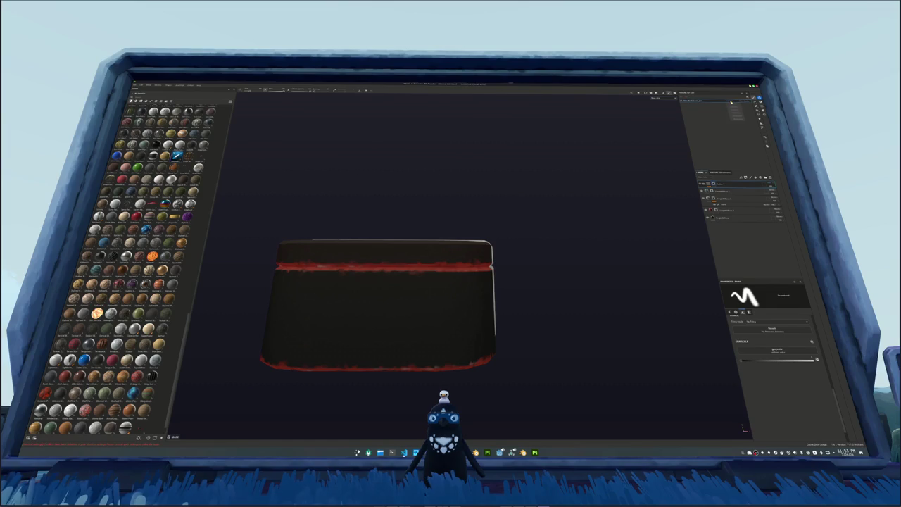
pyautogui.scroll(3)
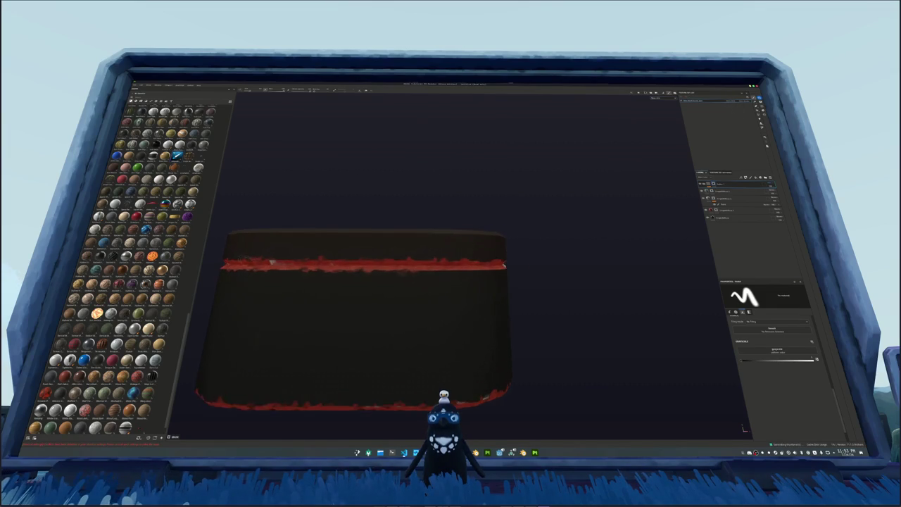
pyautogui.scroll(3)
pyautogui.scroll(3)
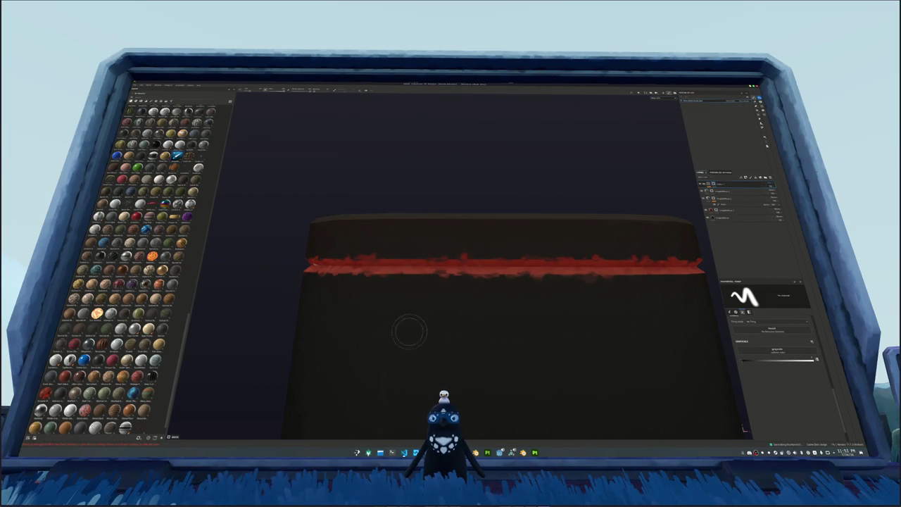
pyautogui.scroll(-3)
pyautogui.moveTo(411, 375); pyautogui.dragTo(528, 303)
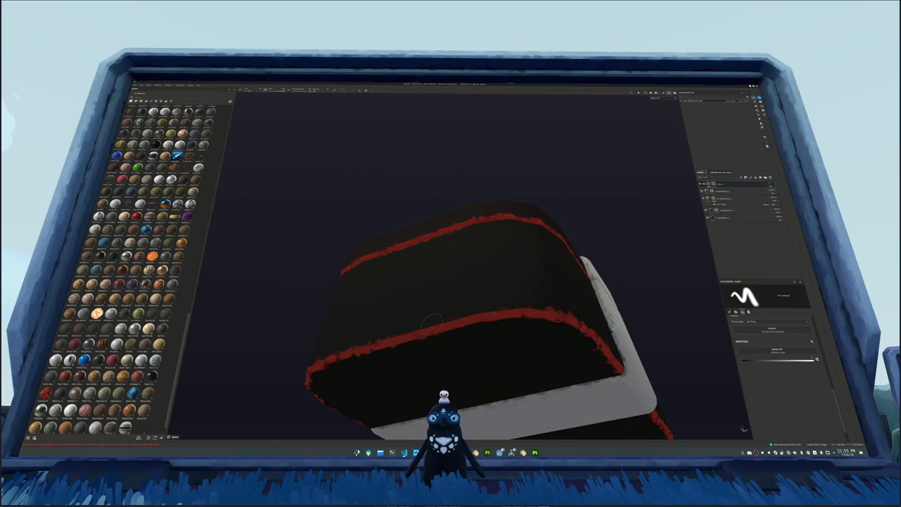
pyautogui.moveTo(503, 303); pyautogui.dragTo(508, 244)
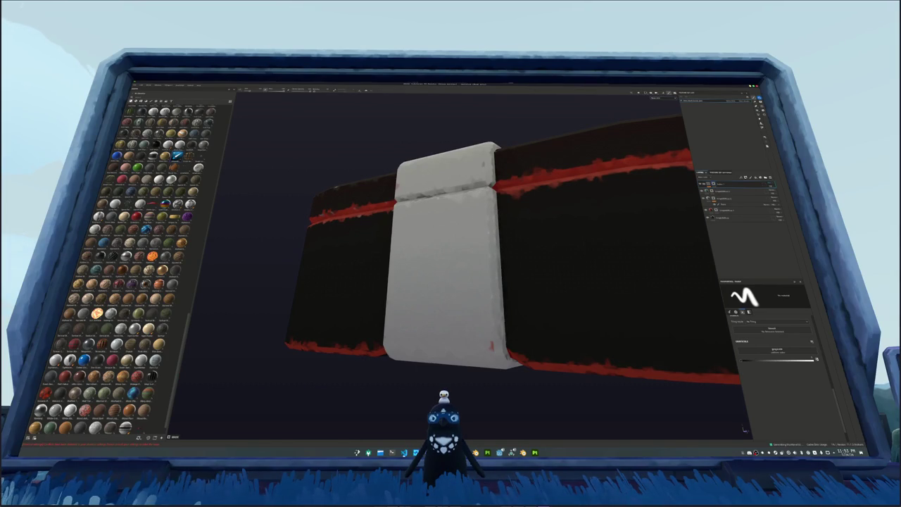
pyautogui.moveTo(406, 305); pyautogui.dragTo(429, 211)
pyautogui.scroll(3)
pyautogui.scroll(3)
pyautogui.scroll(3)
pyautogui.scroll(-3)
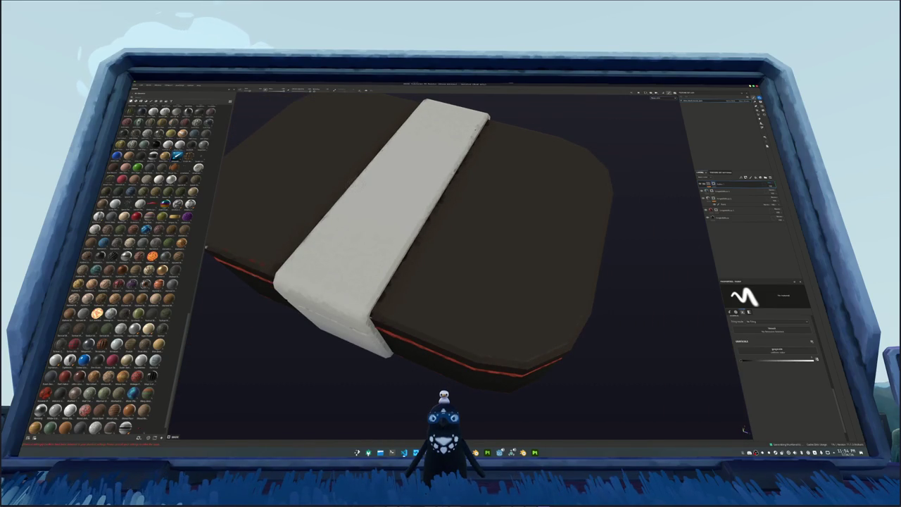
pyautogui.moveTo(412, 165); pyautogui.dragTo(482, 244)
pyautogui.scroll(3)
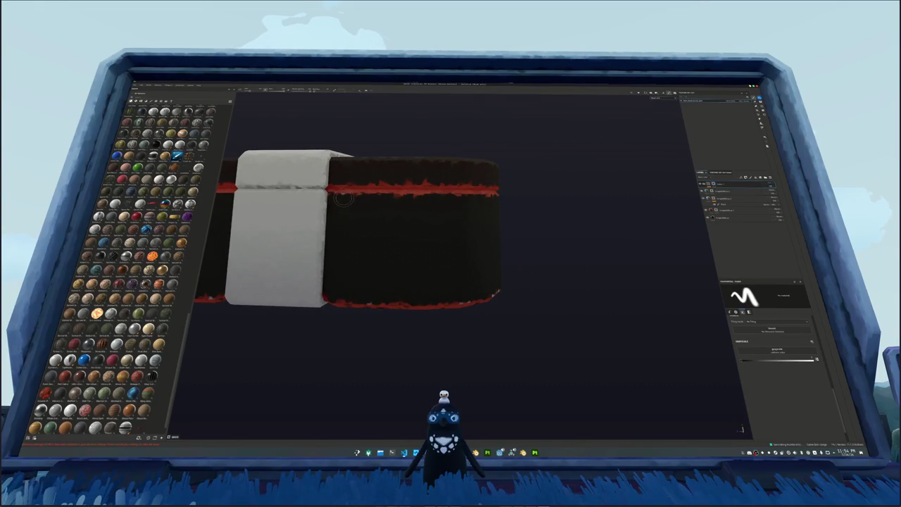
pyautogui.moveTo(347, 211); pyautogui.dragTo(366, 255)
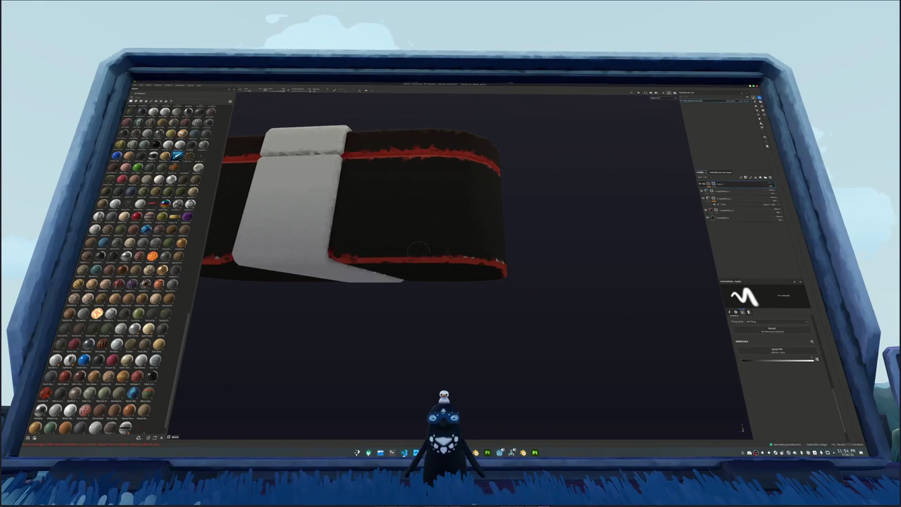
pyautogui.moveTo(478, 250); pyautogui.dragTo(395, 262)
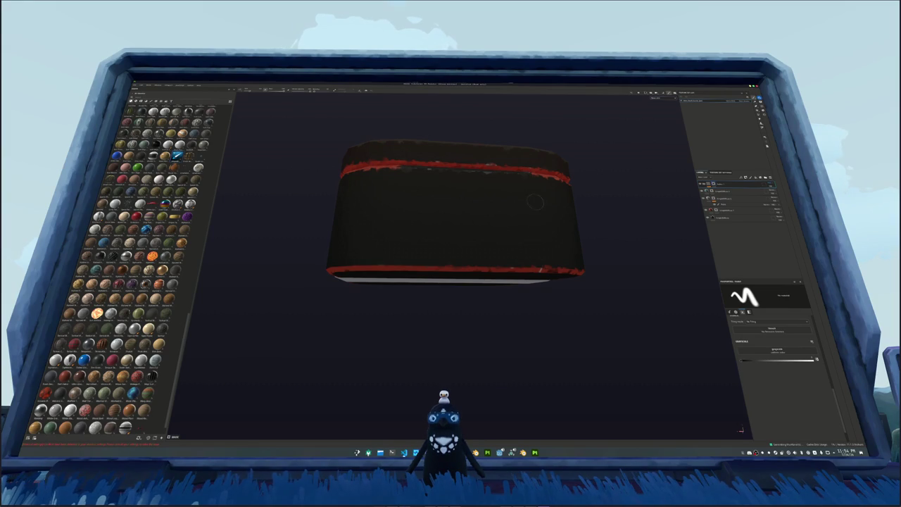
pyautogui.moveTo(535, 203); pyautogui.dragTo(481, 185)
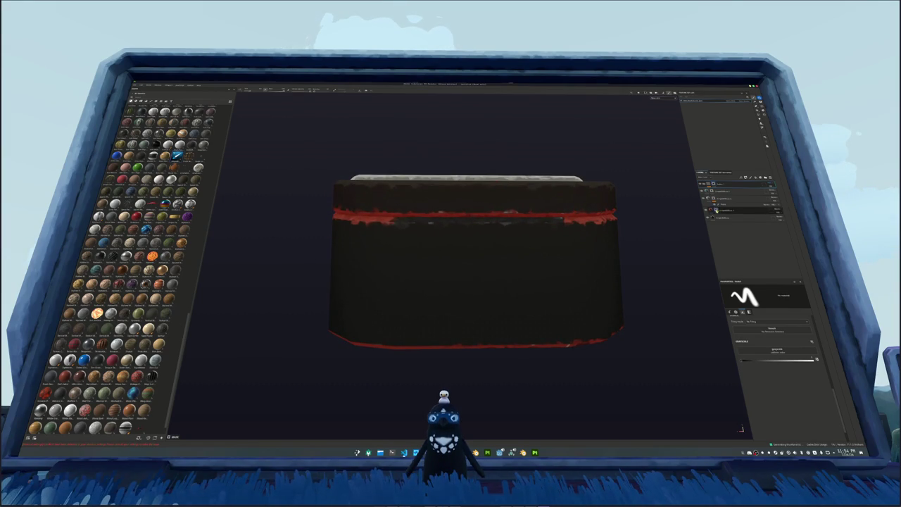
pyautogui.click(739, 209)
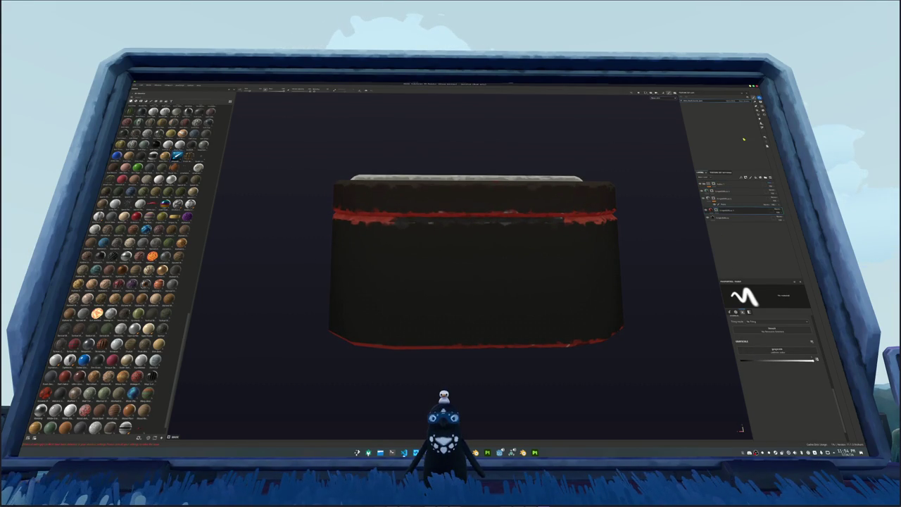
pyautogui.press('4')
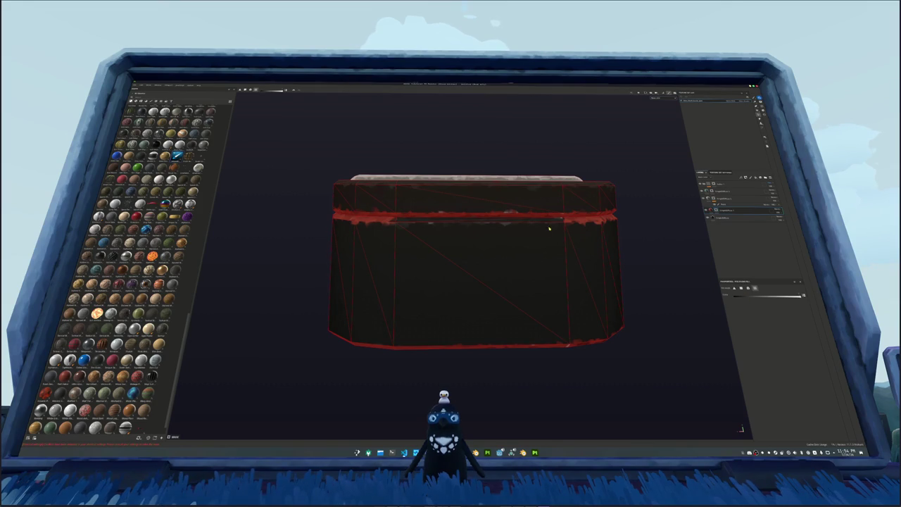
pyautogui.click(725, 190)
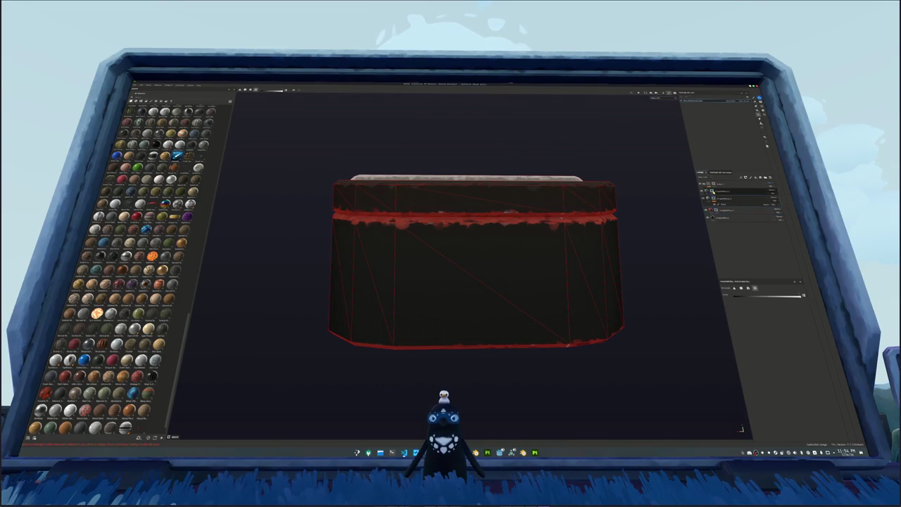
pyautogui.click(732, 181)
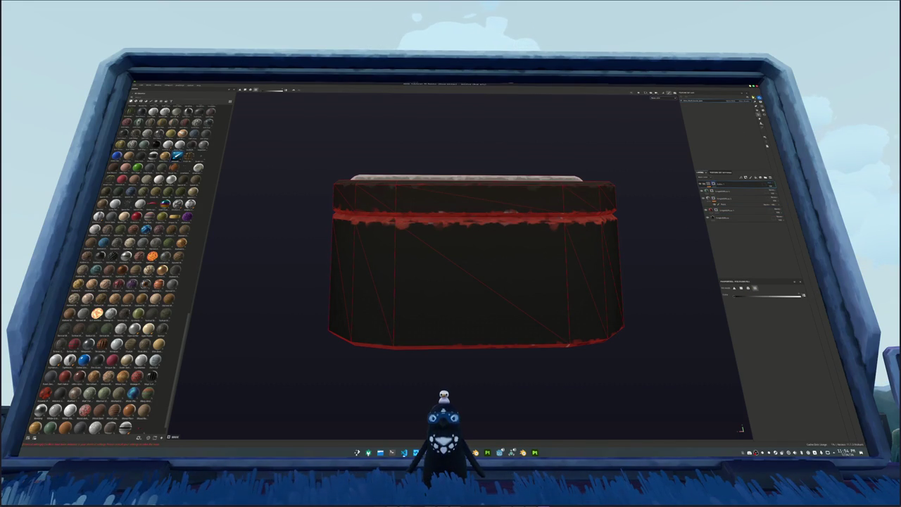
pyautogui.press('1')
pyautogui.scroll(3)
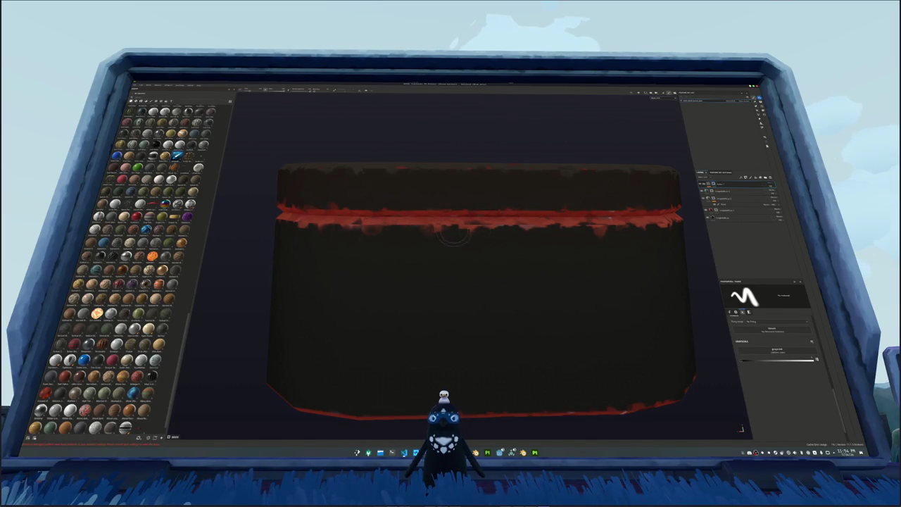
pyautogui.moveTo(547, 232); pyautogui.dragTo(396, 215)
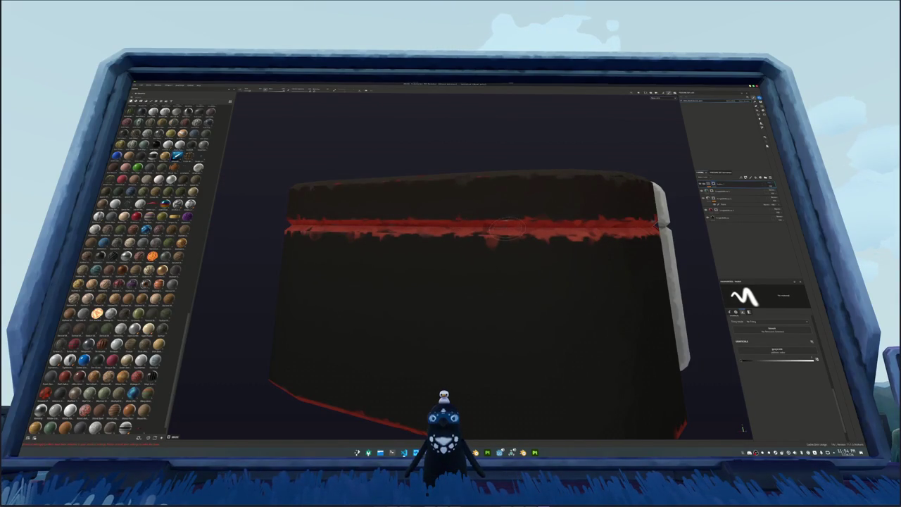
pyautogui.moveTo(519, 248); pyautogui.dragTo(553, 221)
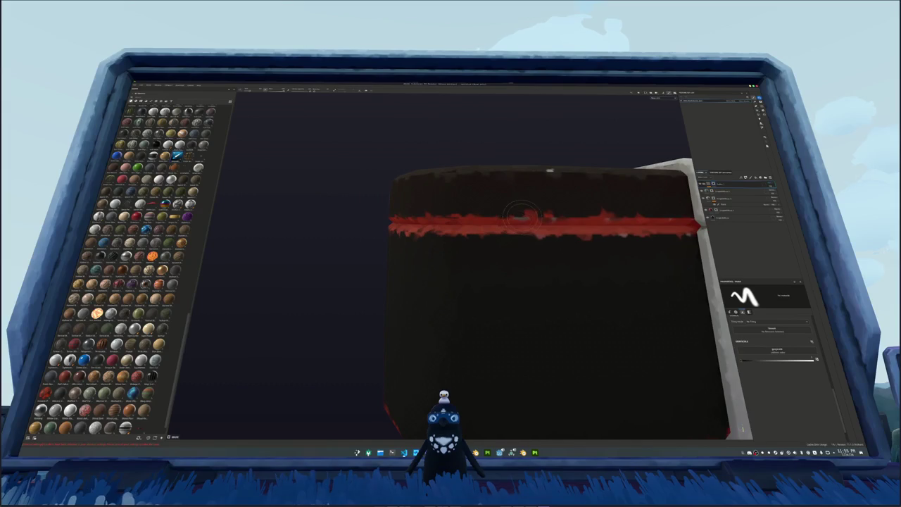
pyautogui.moveTo(551, 221); pyautogui.dragTo(478, 220)
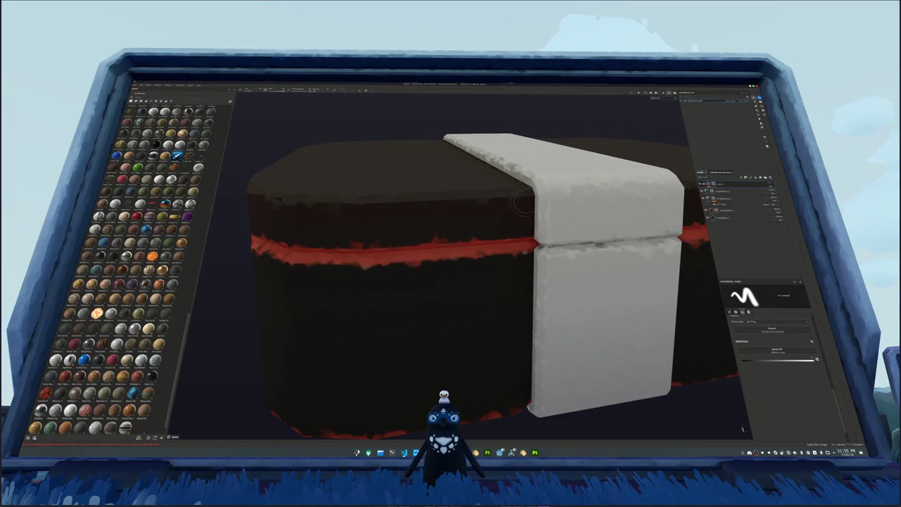
pyautogui.moveTo(522, 186); pyautogui.dragTo(501, 190)
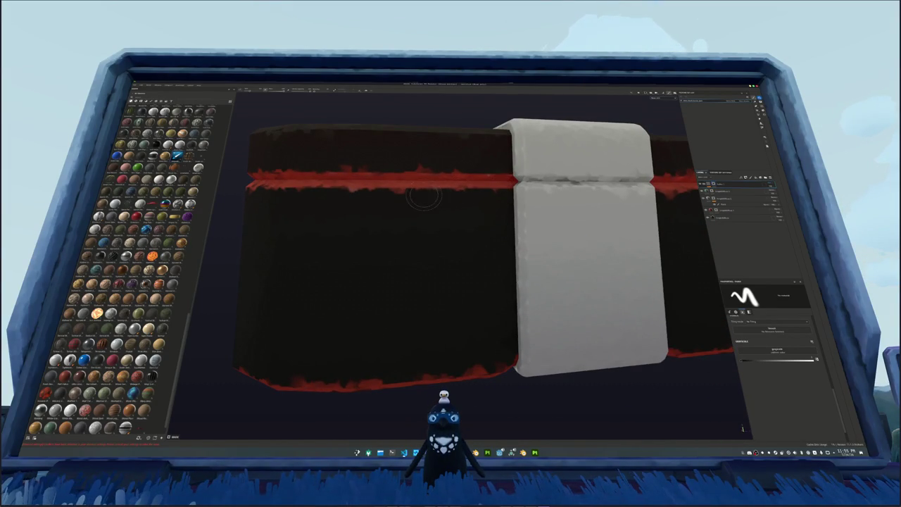
pyautogui.moveTo(421, 228); pyautogui.dragTo(456, 245)
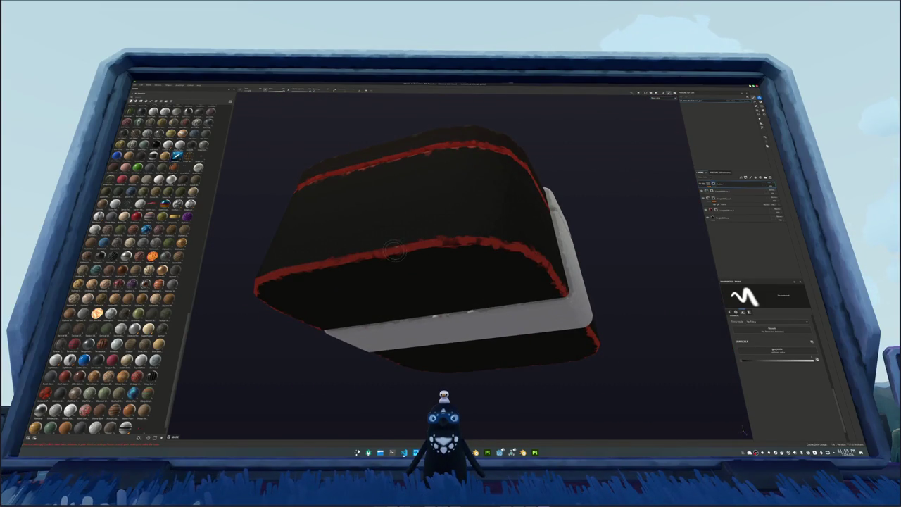
pyautogui.moveTo(487, 304); pyautogui.dragTo(388, 257)
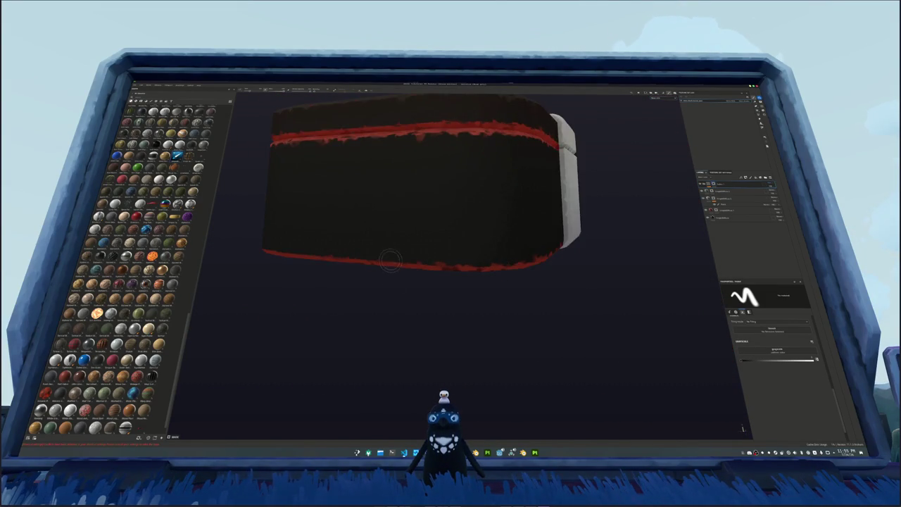
pyautogui.scroll(-3)
pyautogui.moveTo(437, 202); pyautogui.dragTo(408, 266)
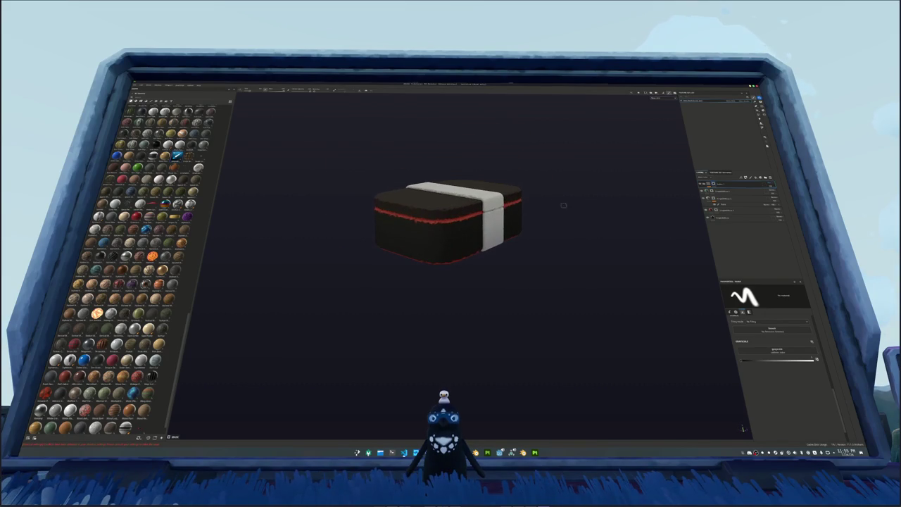
# Step: Save the project into its project folder, overwriting the existing file
pyautogui.click(711, 184)
pyautogui.click(732, 189)
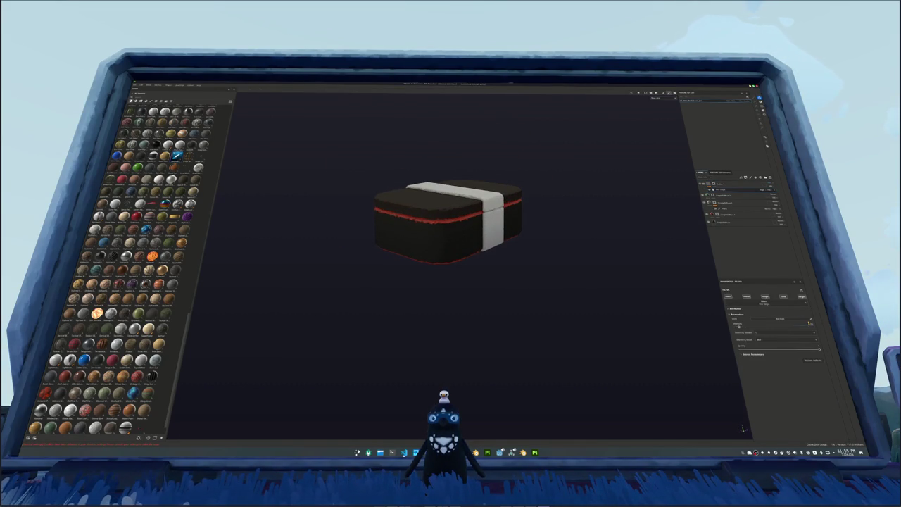
pyautogui.hotkey('ctrl', 's')
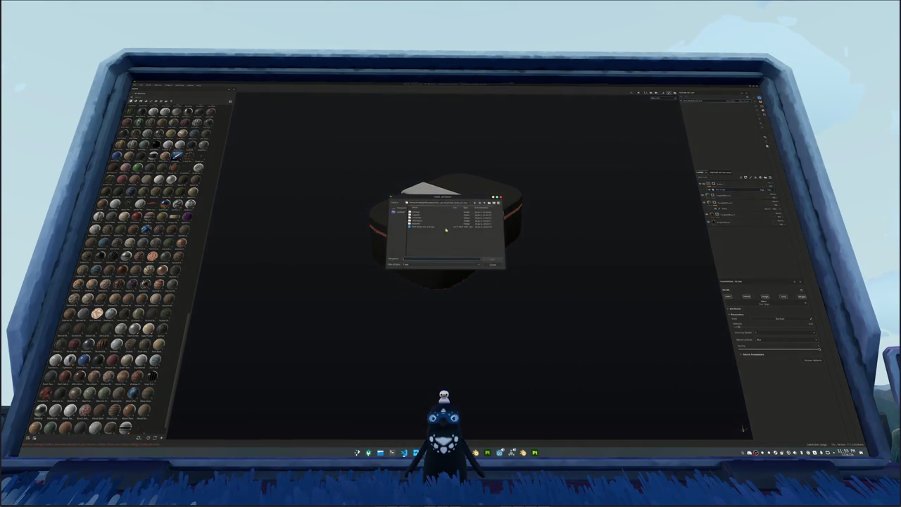
pyautogui.click(485, 204)
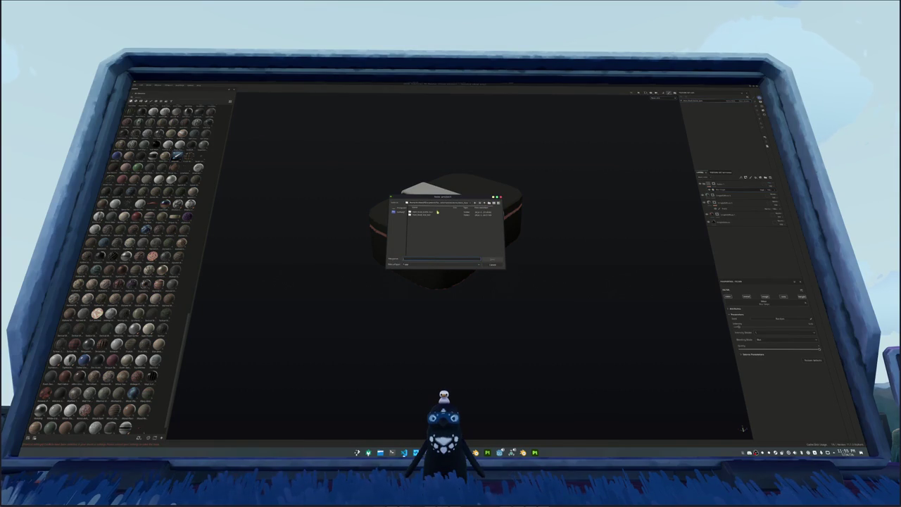
pyautogui.doubleClick(437, 212)
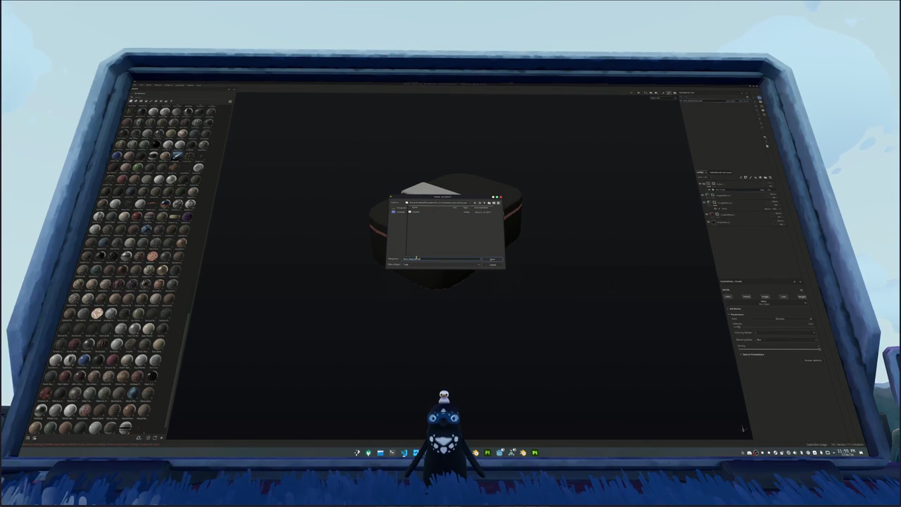
pyautogui.doubleClick(416, 258)
pyautogui.press('Return')
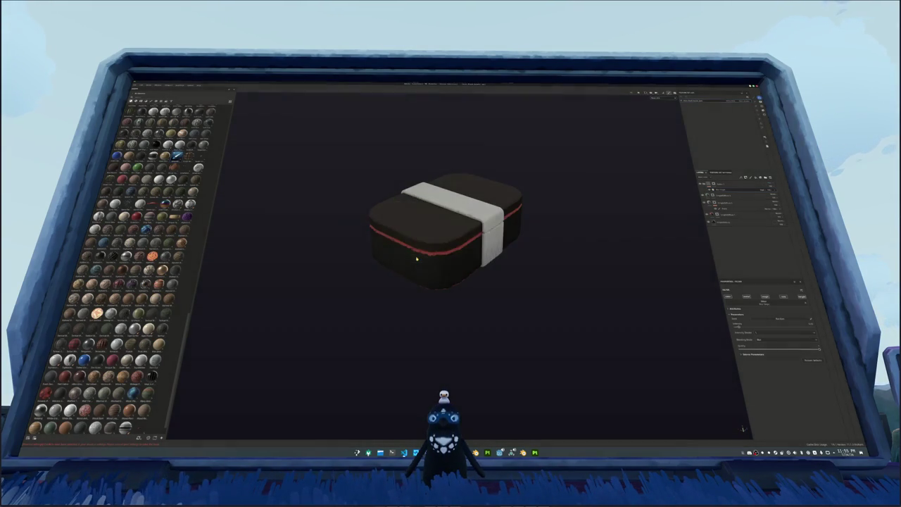
# Step: Export the bento box textures to the chosen output folder
pyautogui.hotkey('ctrl', 'shift', 'e')
pyautogui.click(466, 192)
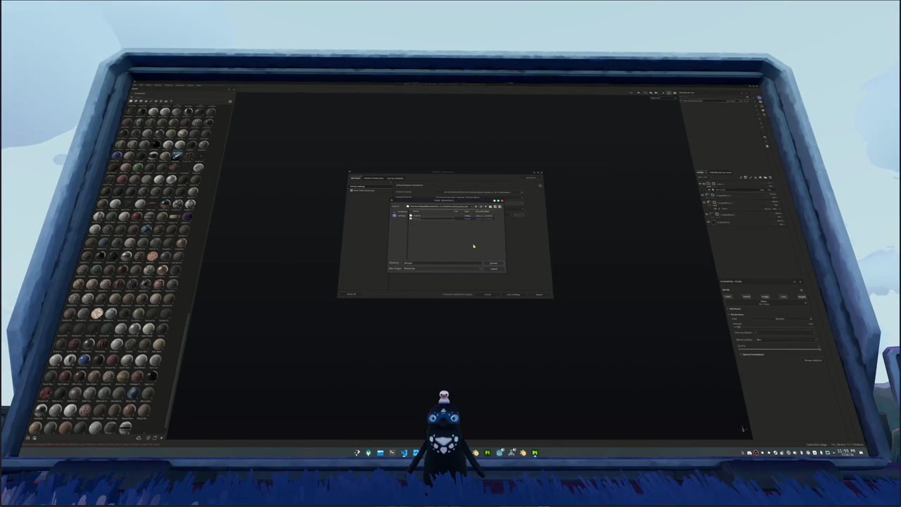
pyautogui.click(492, 263)
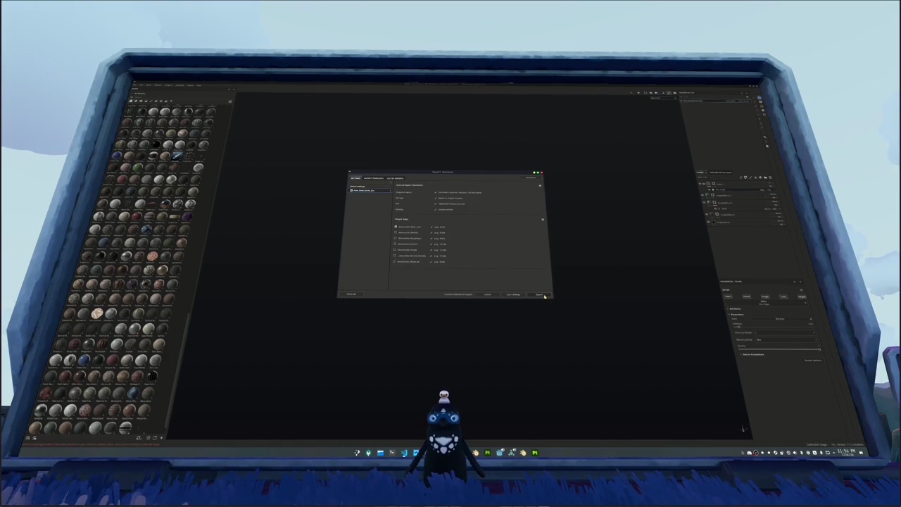
pyautogui.click(539, 294)
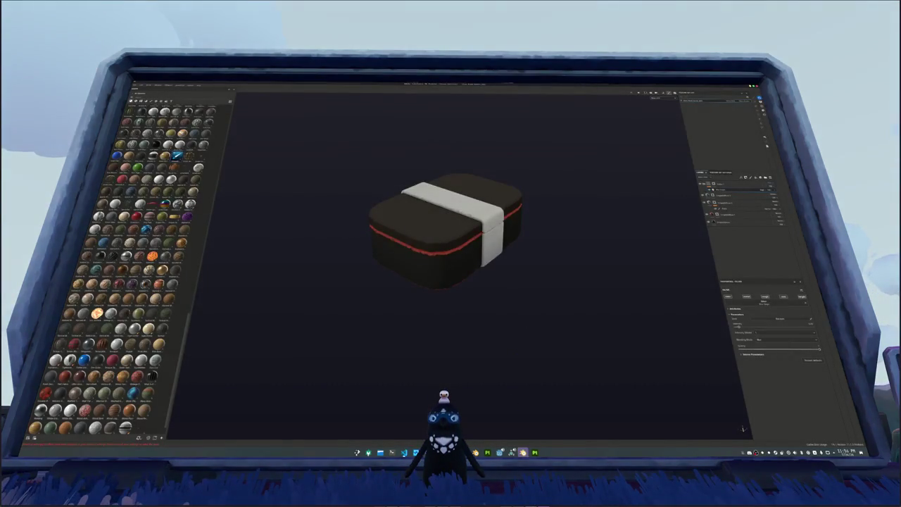
# Step: In Blender's Shading workspace, add a mapped Image Texture loading the exported bento base-colour map
pyautogui.hotkey('alt', 'Tab')
pyautogui.click(258, 86)
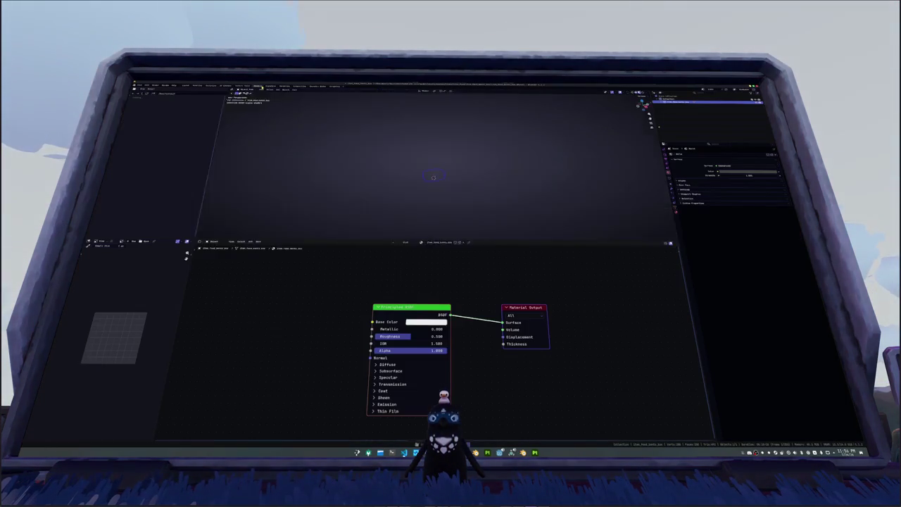
pyautogui.hotkey('ctrl', 'z')
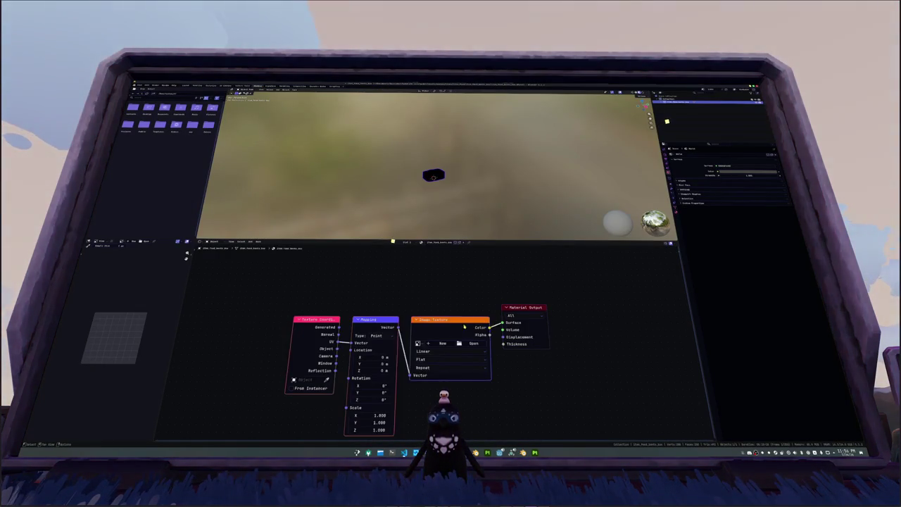
pyautogui.hotkey('ctrl', 'z')
pyautogui.hotkey('ctrl', 'z')
pyautogui.hotkey('ctrl', 'z')
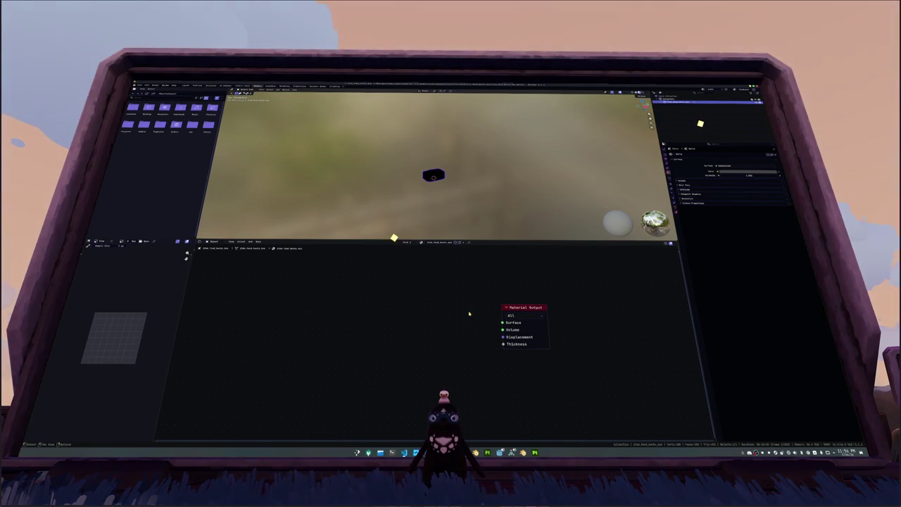
pyautogui.hotkey('ctrl', 'shift', 'z')
pyautogui.hotkey('ctrl', 'shift', 'z')
pyautogui.hotkey('ctrl', 'shift', 'z')
pyautogui.click(468, 343)
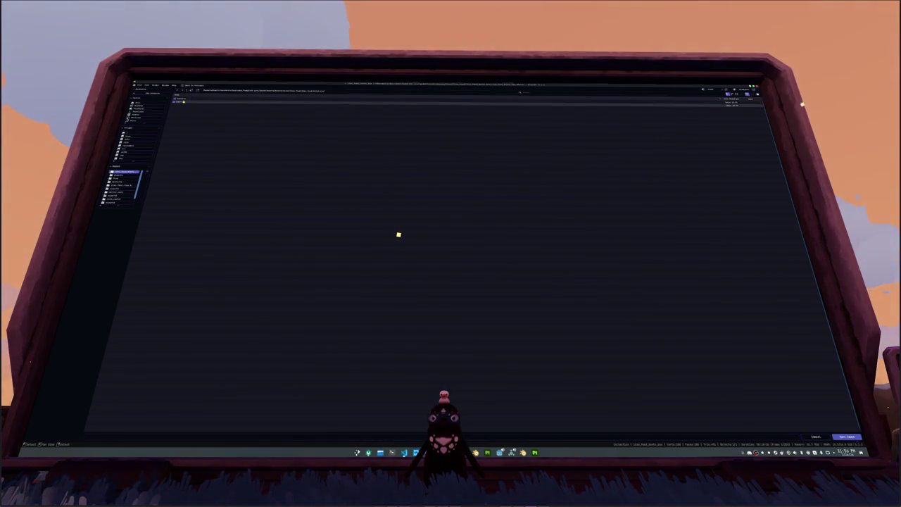
pyautogui.doubleClick(402, 237)
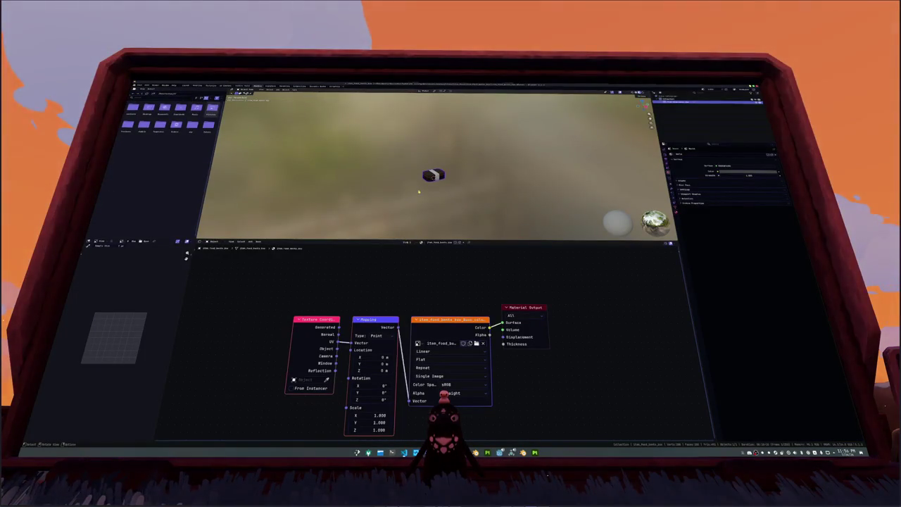
# Step: Add a camera, move and rotate it to face the box, and view through it
pyautogui.scroll(3)
pyautogui.hotkey('shift', 'a')
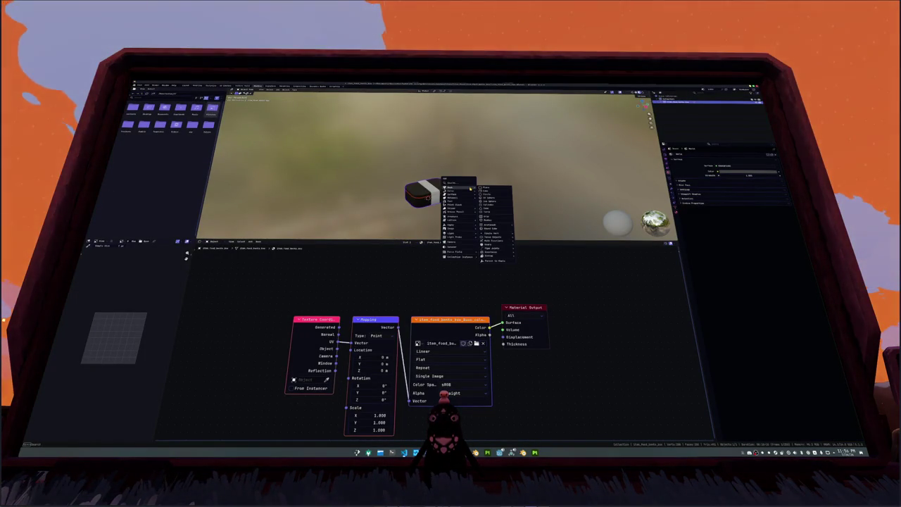
pyautogui.click(451, 245)
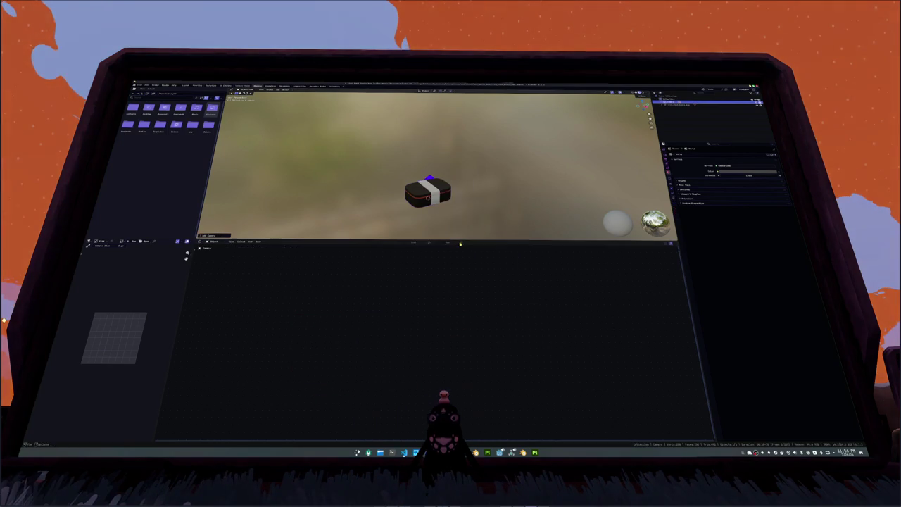
pyautogui.scroll(-3)
pyautogui.press('g')
pyautogui.press('x')
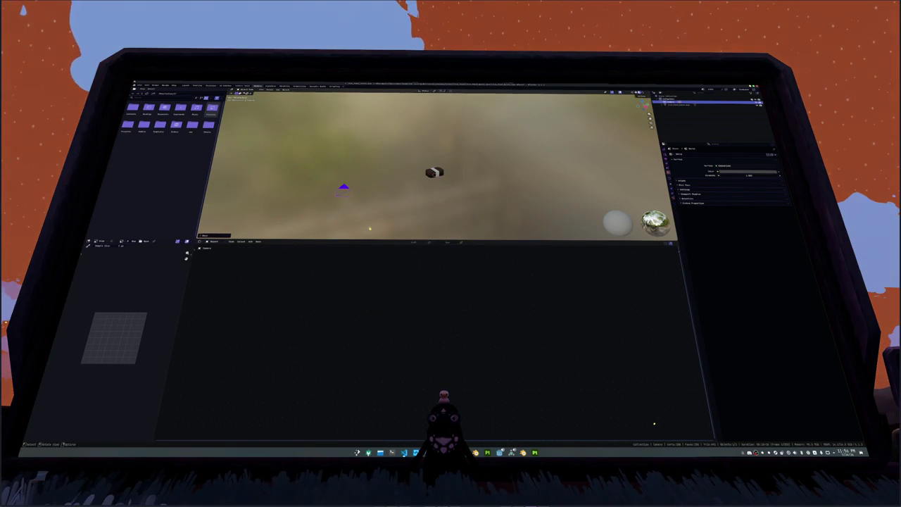
pyautogui.press('z')
pyautogui.press('Return')
pyautogui.press('r')
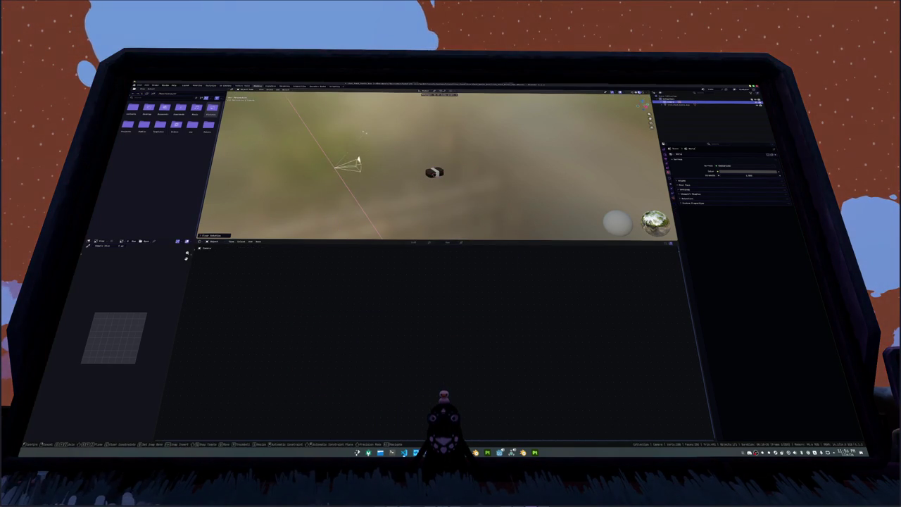
pyautogui.click(367, 142)
pyautogui.press('KP_0')
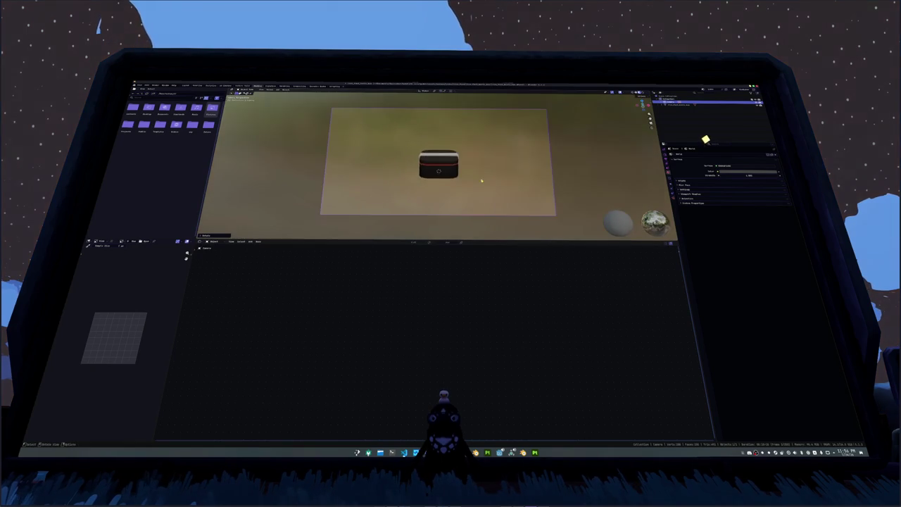
# Step: Move the camera closer to the box and recheck the framing through the camera view
pyautogui.click(452, 164)
pyautogui.moveTo(452, 164); pyautogui.dragTo(363, 163)
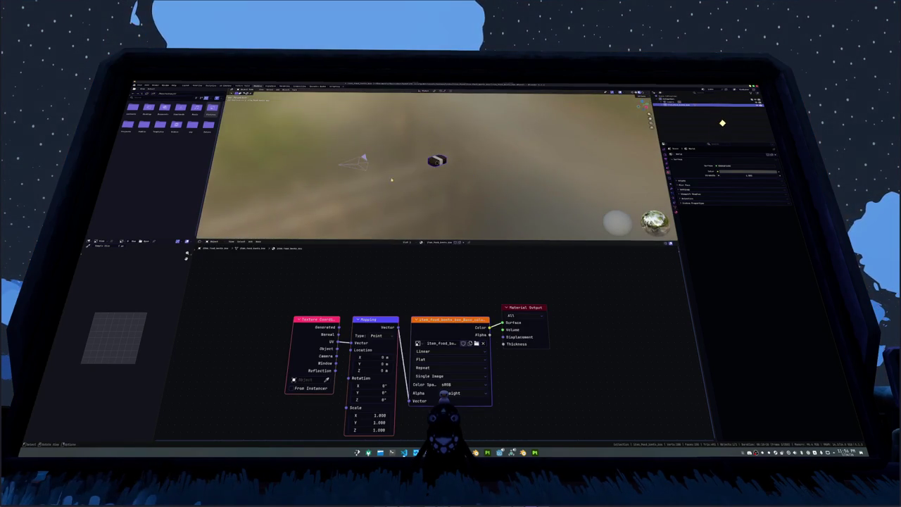
pyautogui.click(363, 163)
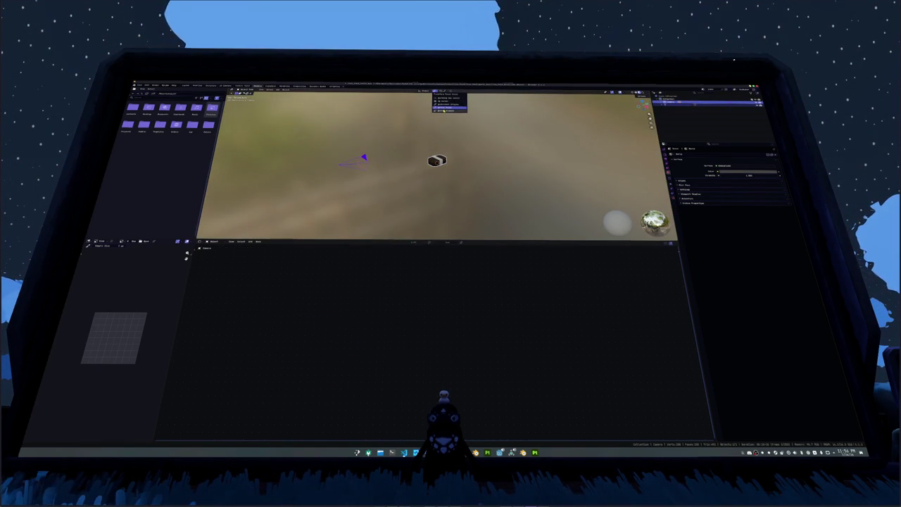
pyautogui.moveTo(443, 111); pyautogui.dragTo(436, 162)
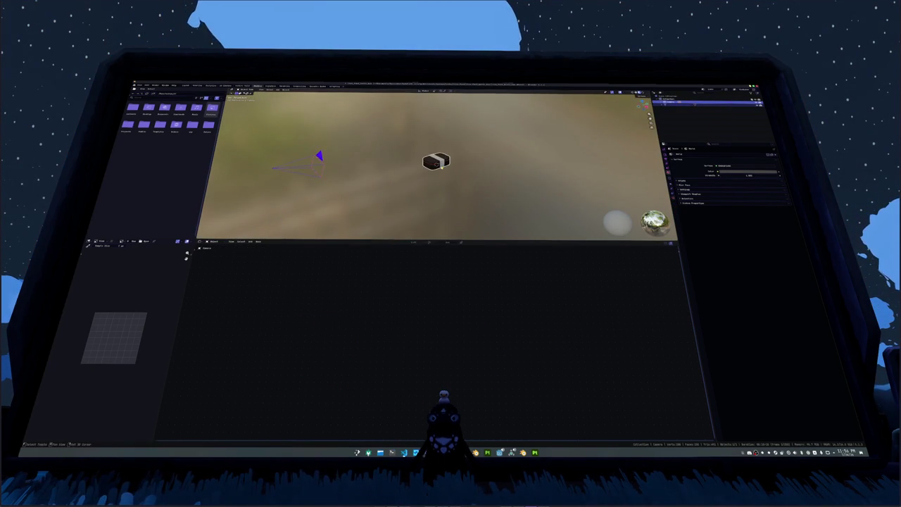
pyautogui.click(436, 162)
pyautogui.press('g')
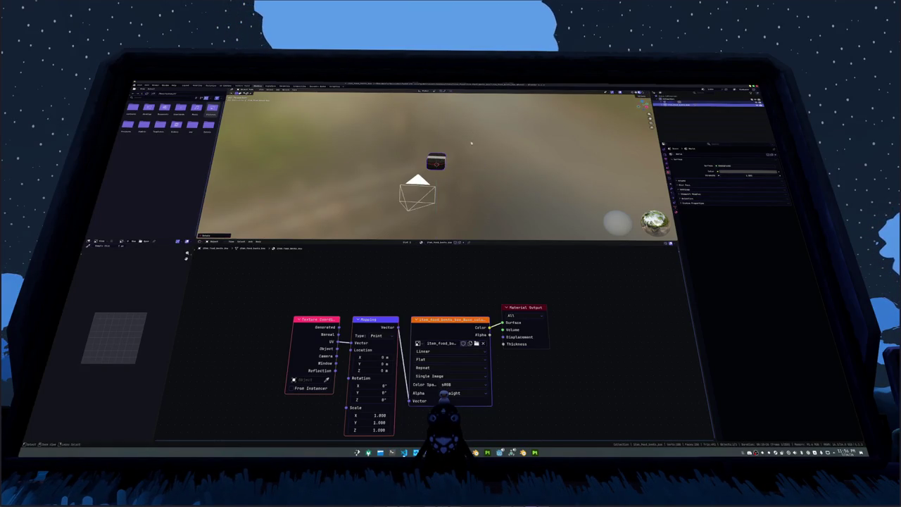
pyautogui.click(445, 163)
pyautogui.press('KP_0')
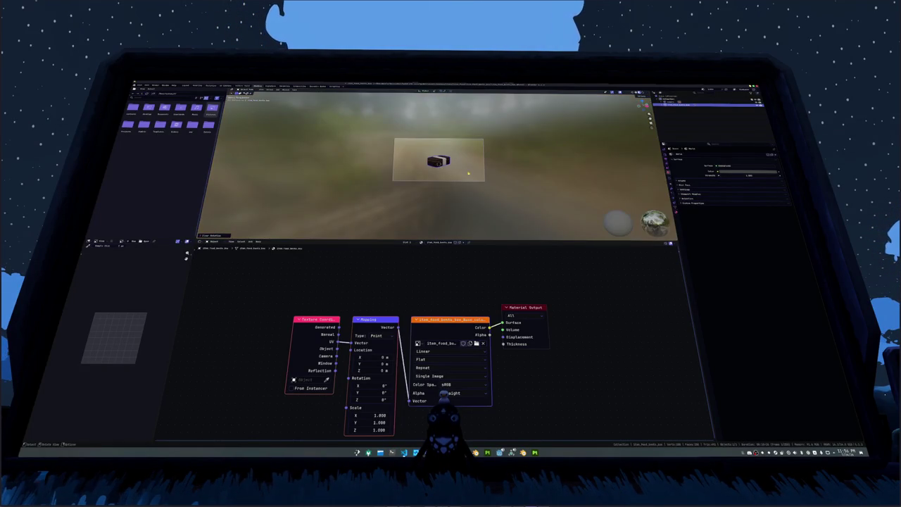
pyautogui.click(483, 180)
pyautogui.scroll(3)
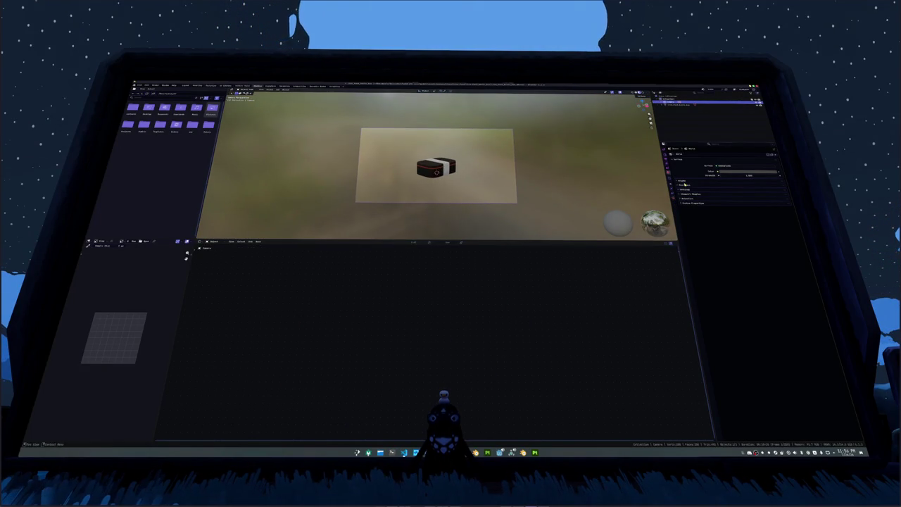
# Step: Raise the camera's focal length and switch the output resolution to portrait
pyautogui.click(671, 199)
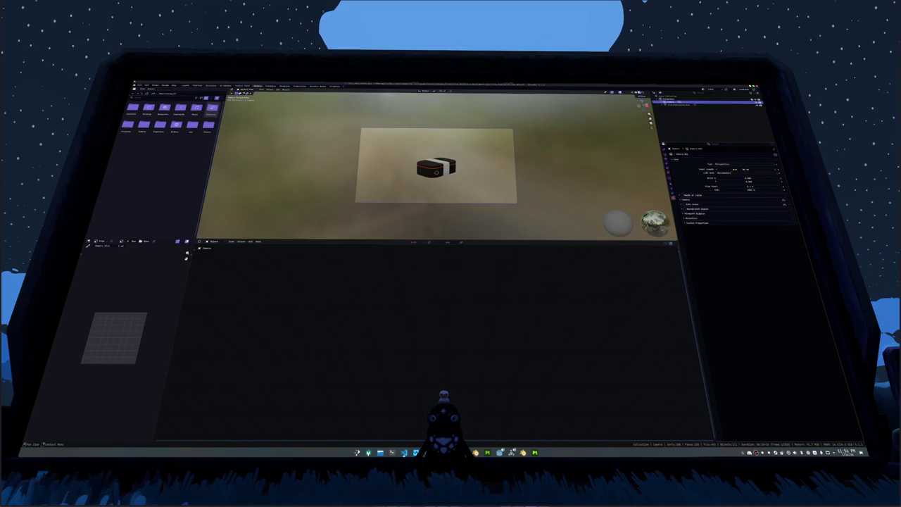
pyautogui.moveTo(745, 169); pyautogui.dragTo(758, 169)
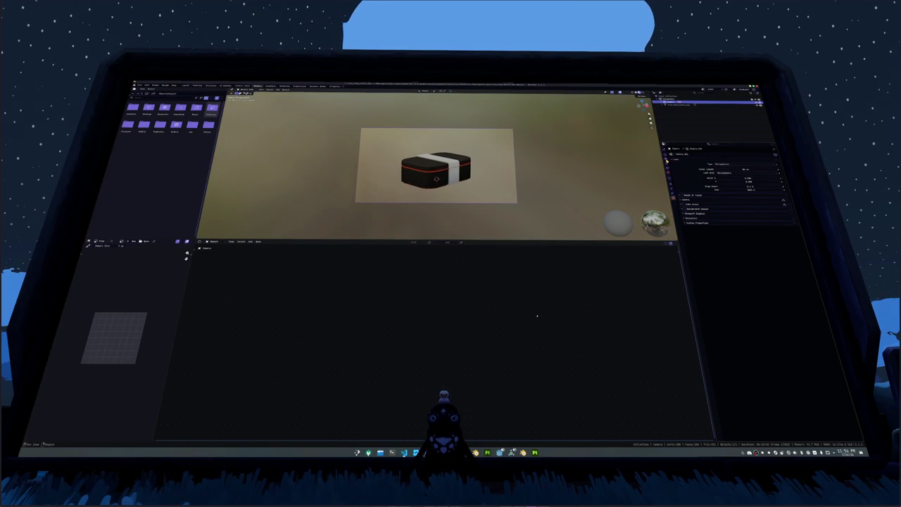
pyautogui.click(667, 156)
pyautogui.click(666, 162)
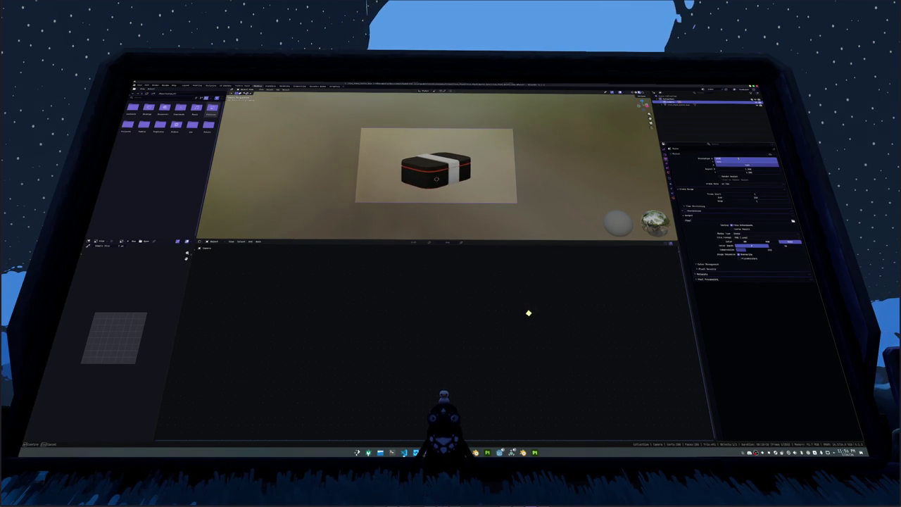
pyautogui.press('Return')
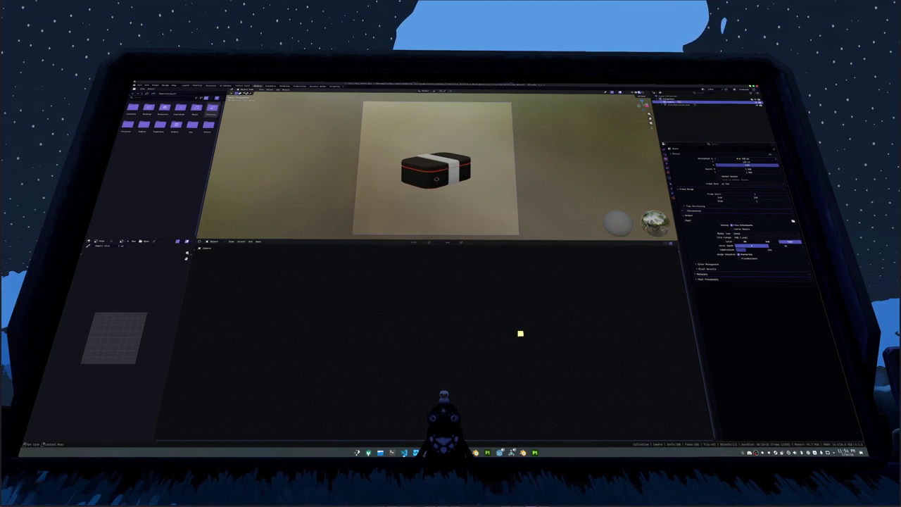
pyautogui.click(667, 198)
pyautogui.moveTo(736, 170); pyautogui.dragTo(756, 169)
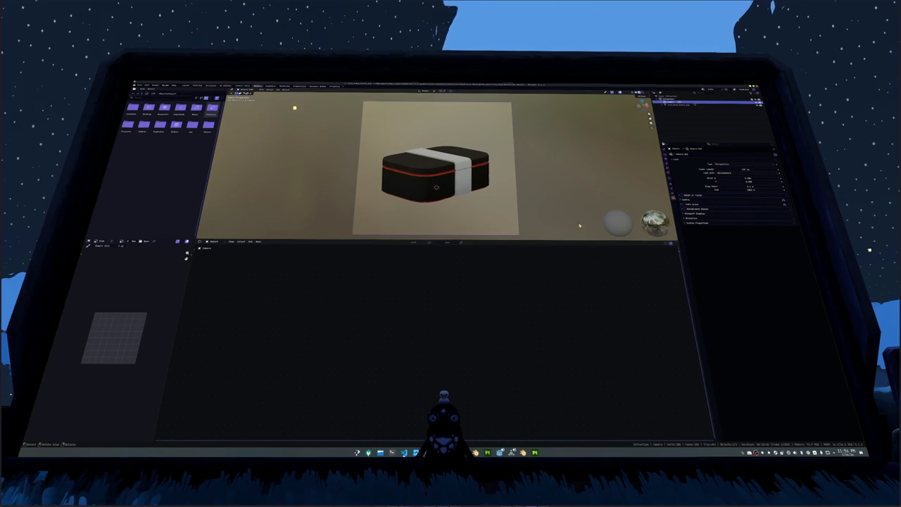
# Step: Set the Color Management view transform to Standard
pyautogui.click(458, 180)
pyautogui.hotkey('alt', 'a')
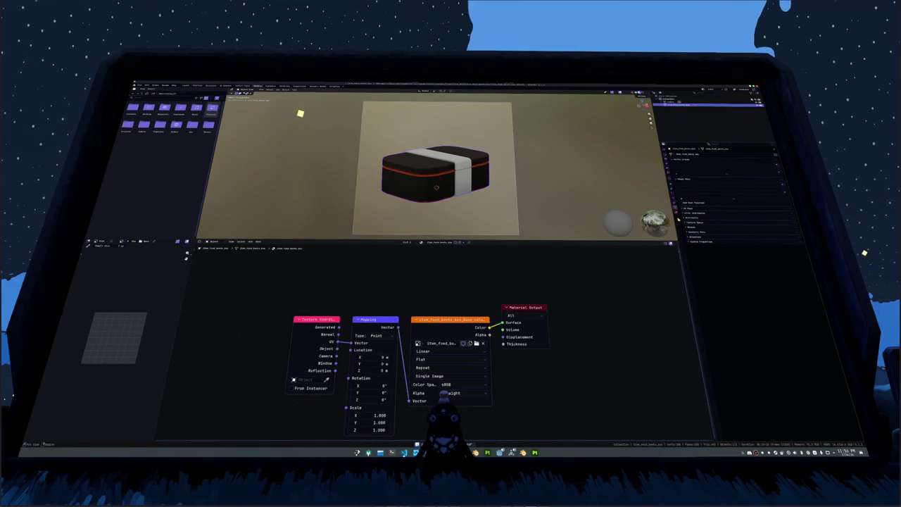
pyautogui.click(665, 153)
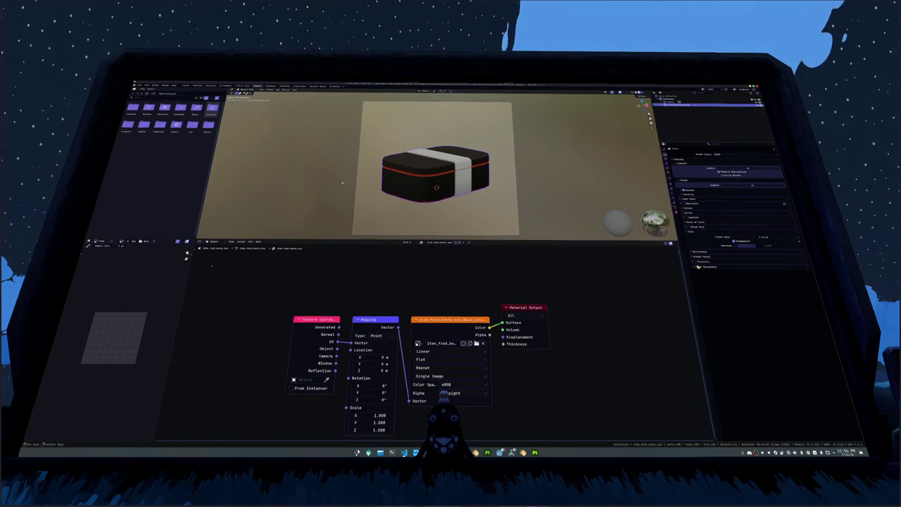
pyautogui.click(706, 266)
pyautogui.click(722, 280)
pyautogui.click(719, 282)
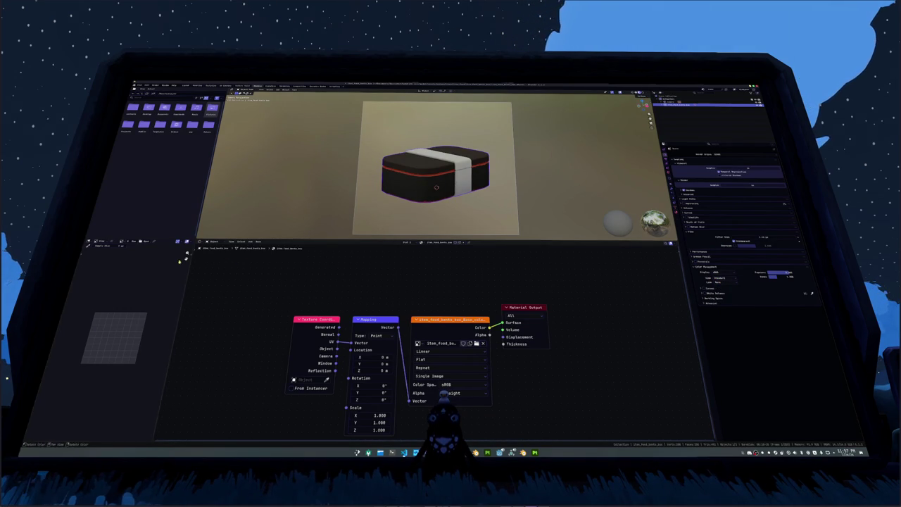
# Step: Display the Render Result image in the Image Editor
pyautogui.click(122, 242)
pyautogui.click(134, 254)
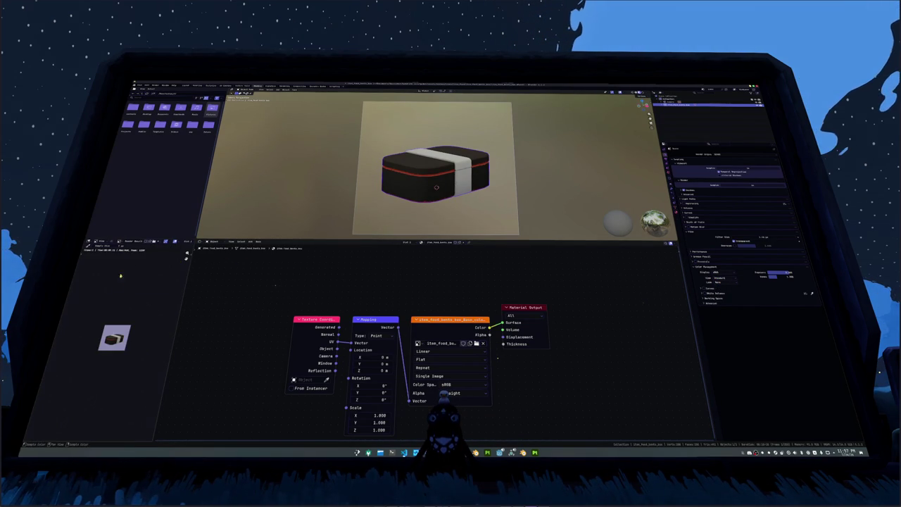
pyautogui.scroll(-3)
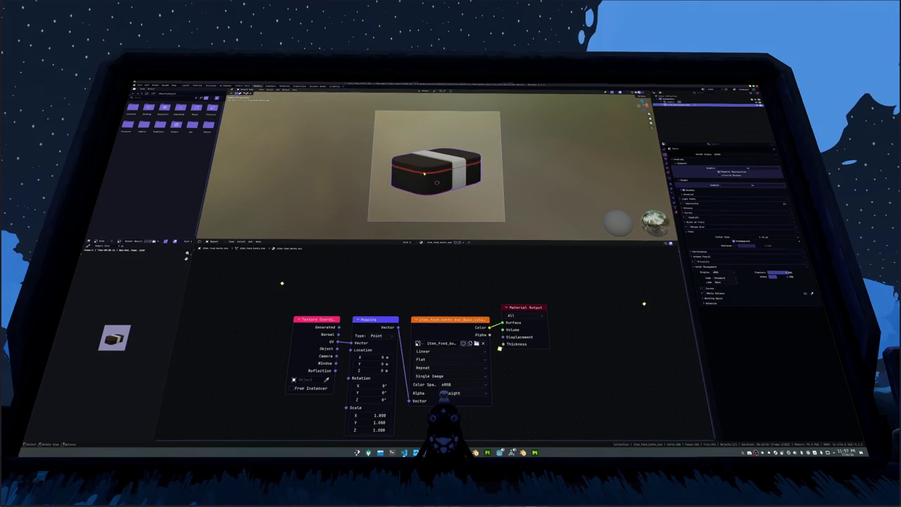
pyautogui.click(367, 205)
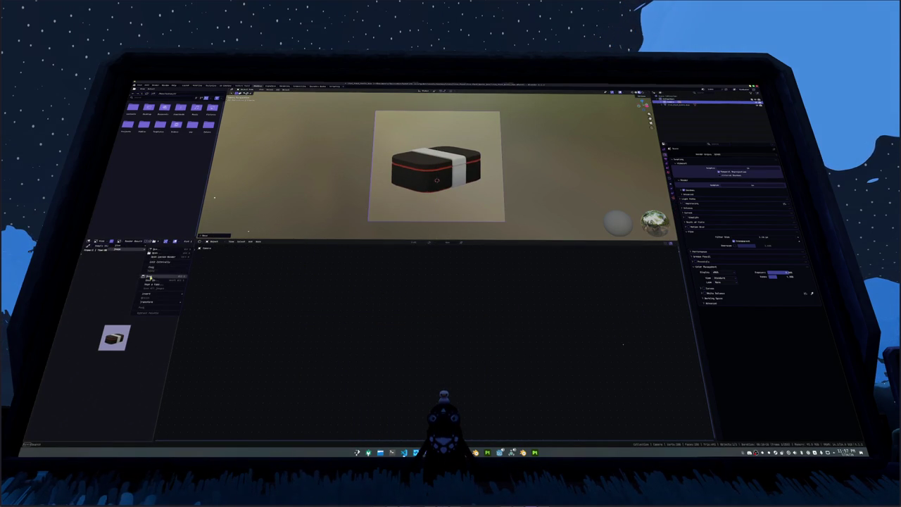
# Step: Save the rendered image as '25m_floor_items_low' in the png destination folder
pyautogui.click(150, 281)
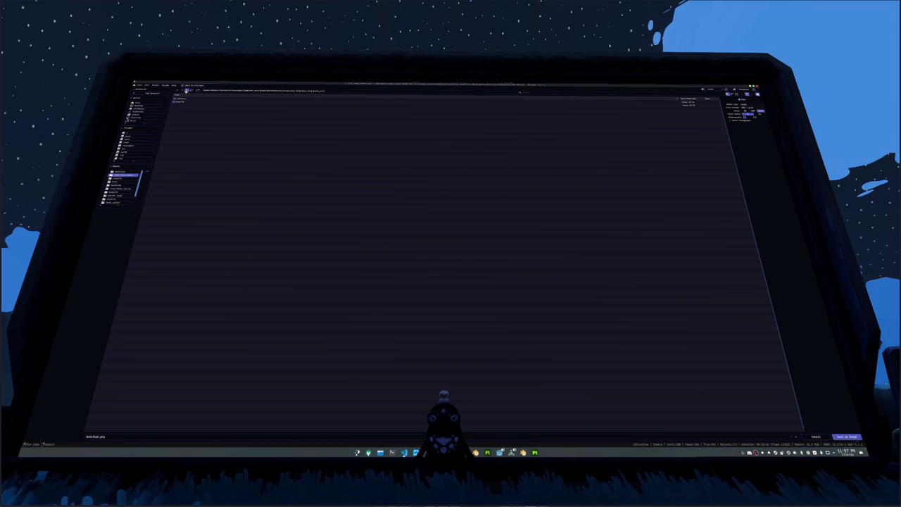
pyautogui.click(186, 90)
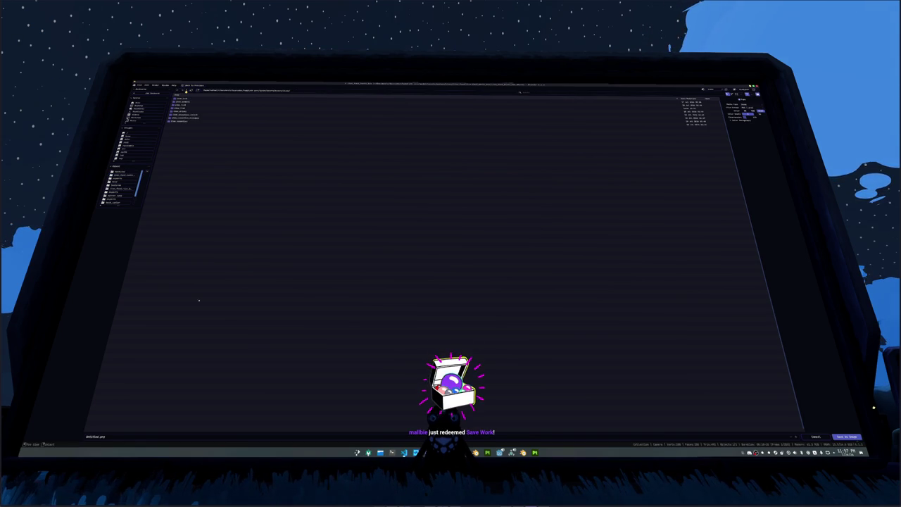
pyautogui.doubleClick(177, 107)
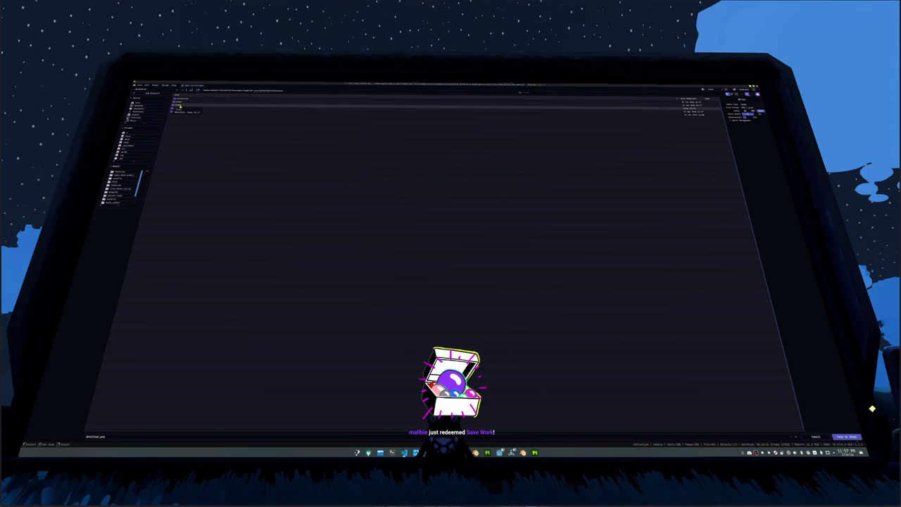
pyautogui.click(186, 90)
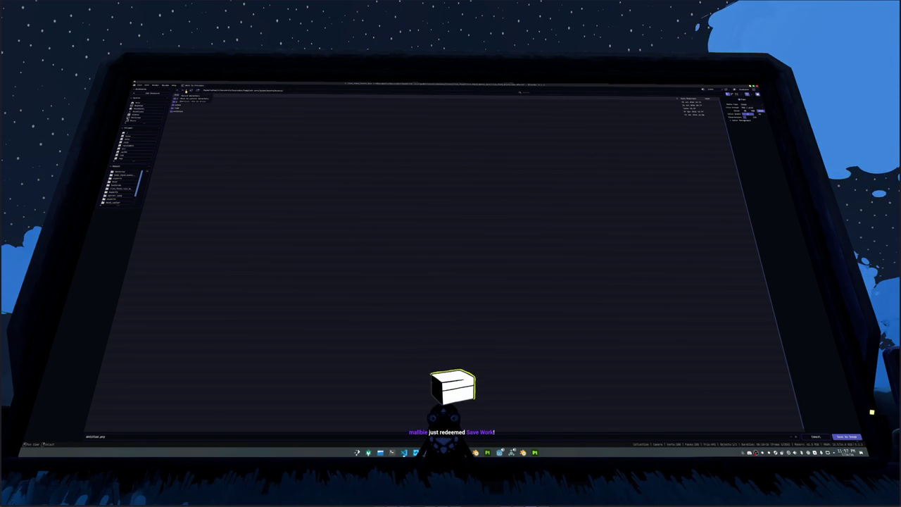
pyautogui.doubleClick(176, 106)
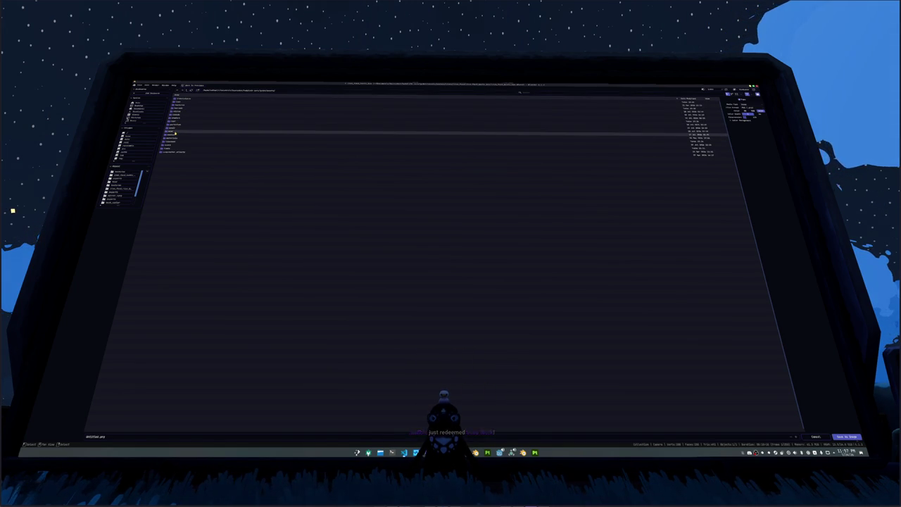
pyautogui.doubleClick(175, 133)
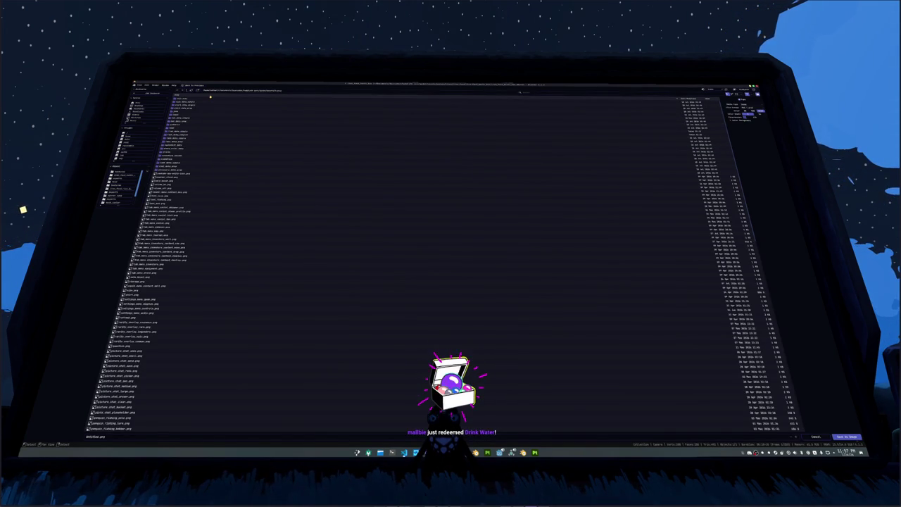
pyautogui.scroll(-3)
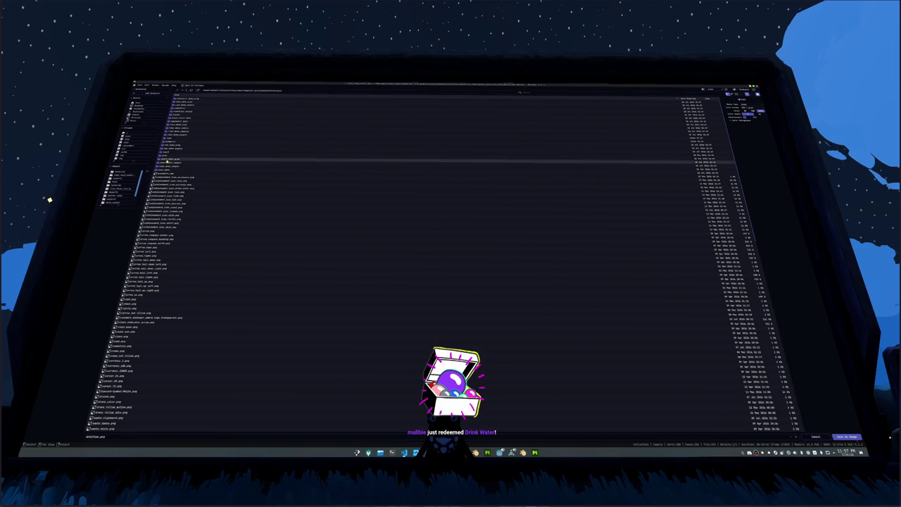
pyautogui.doubleClick(176, 141)
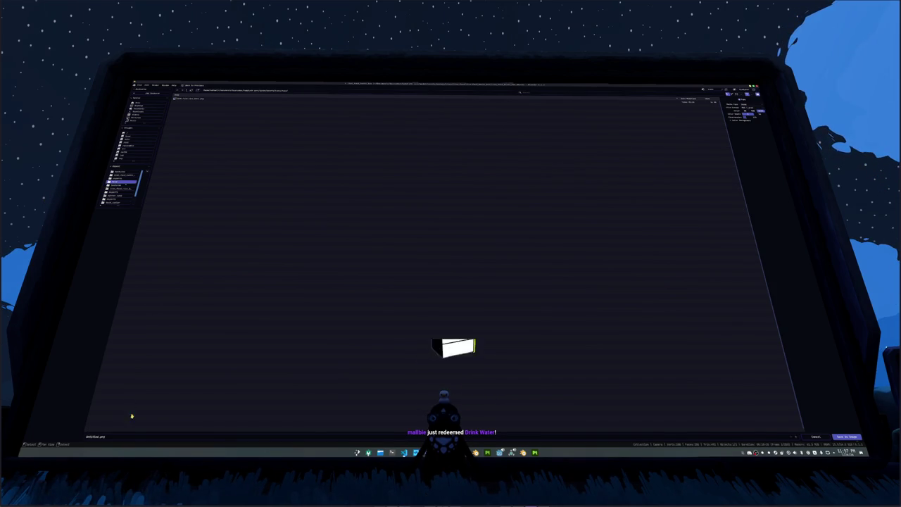
pyautogui.click(172, 437)
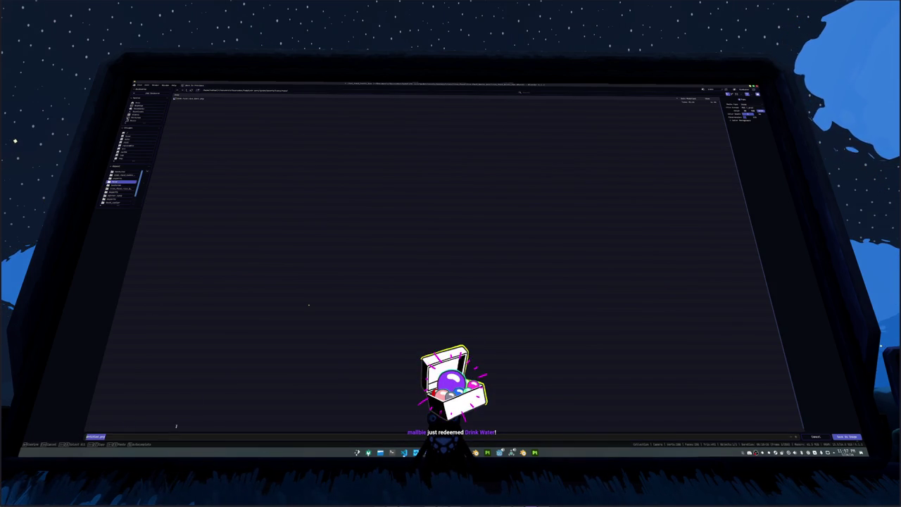
pyautogui.write('25m_floor_items_low')
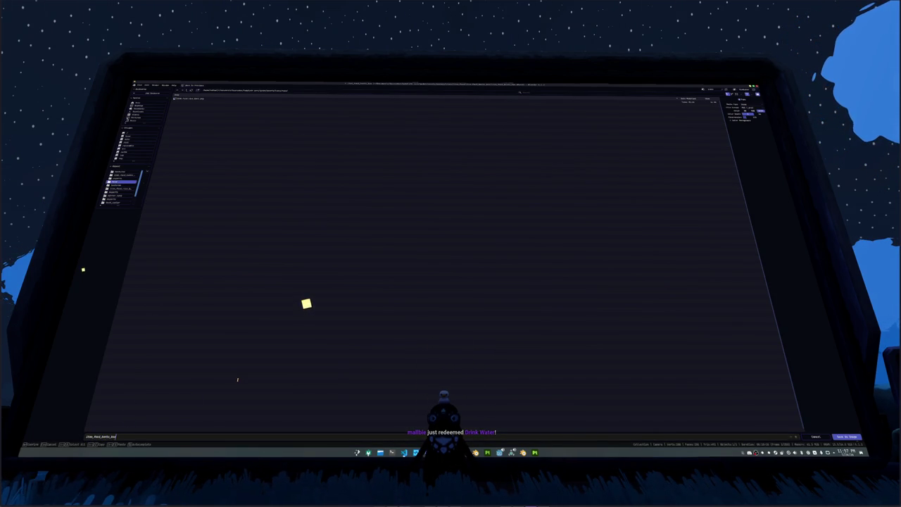
pyautogui.press('Return')
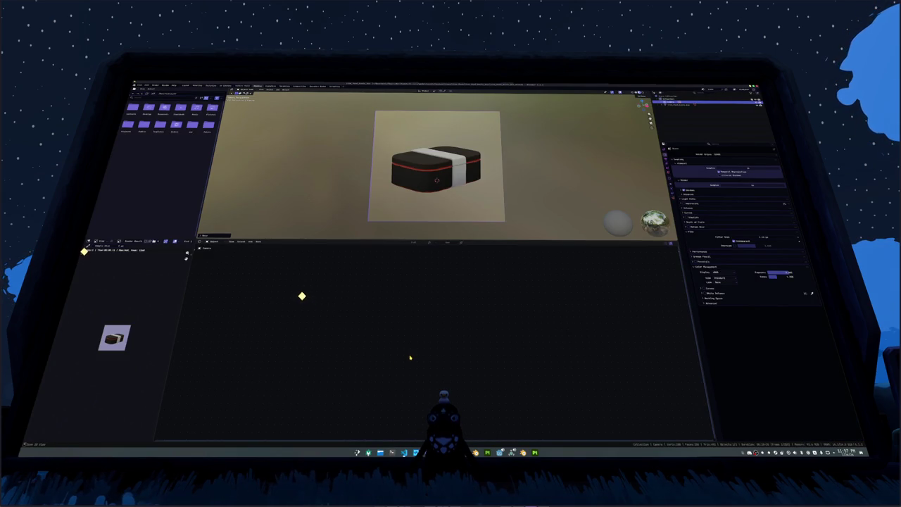
# Step: In Godot, duplicate item_food_rice_ball as item_food_bento_box and open the copied .tscn scene
pyautogui.click(499, 452)
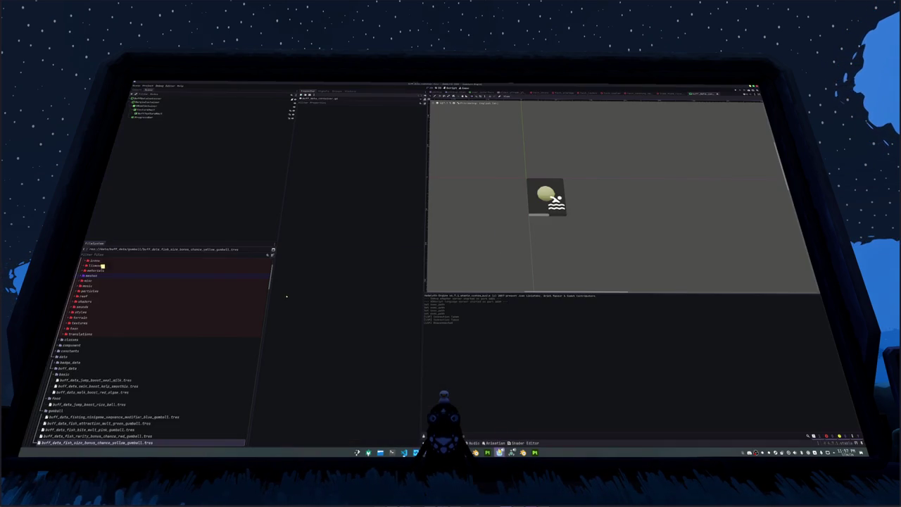
pyautogui.scroll(-3)
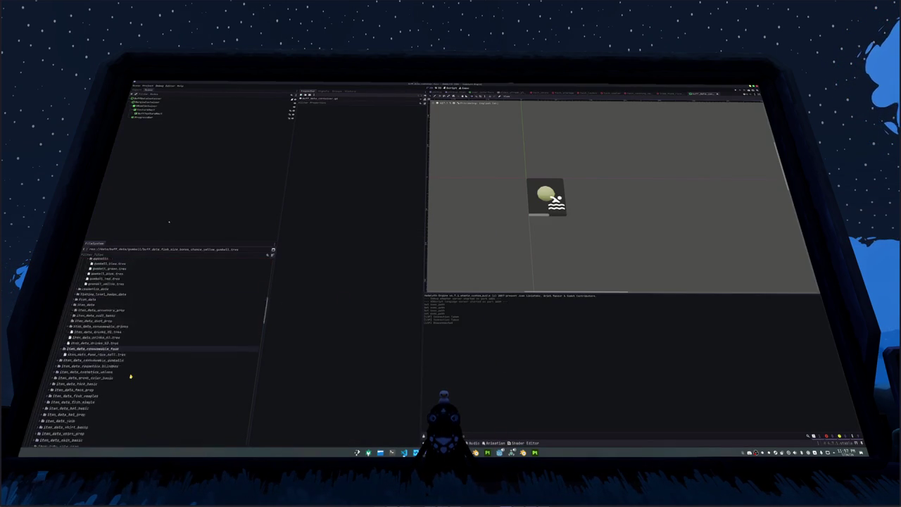
pyautogui.scroll(-3)
pyautogui.scroll(-3)
pyautogui.scroll(-3)
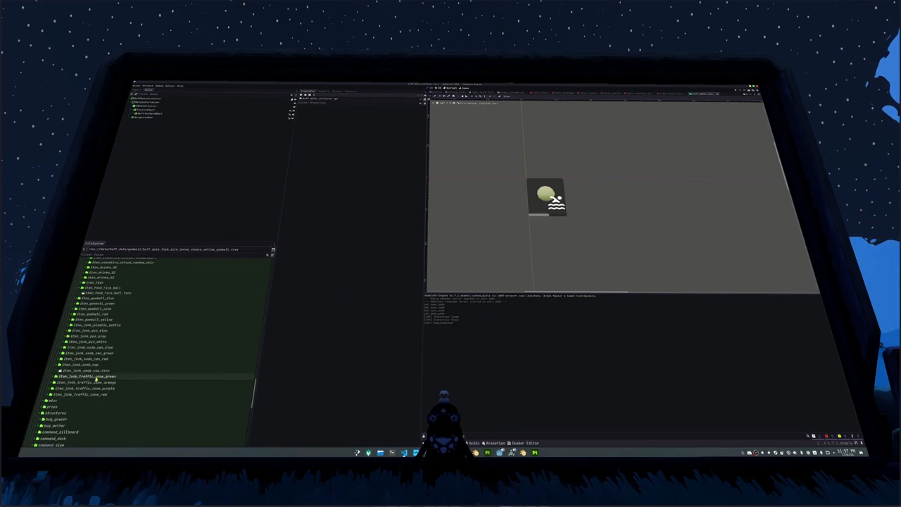
pyautogui.click(104, 287)
pyautogui.hotkey('ctrl', 'd')
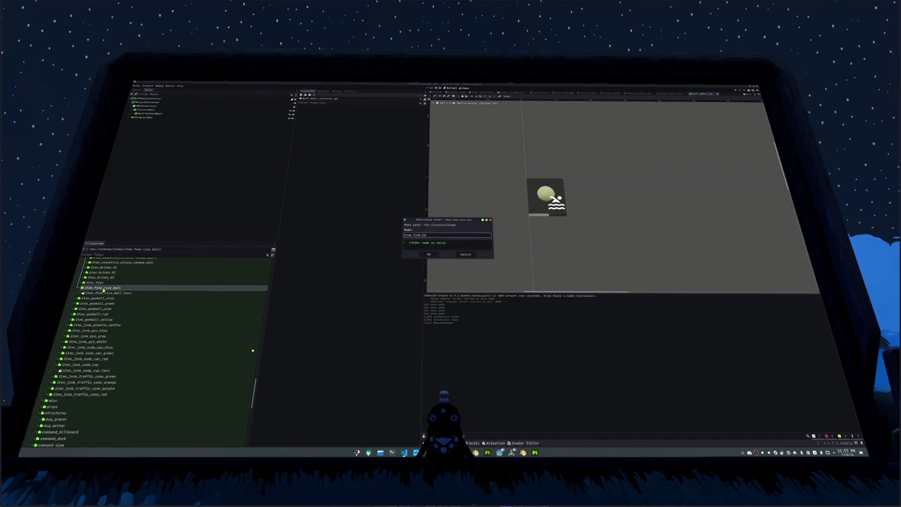
pyautogui.press('Return')
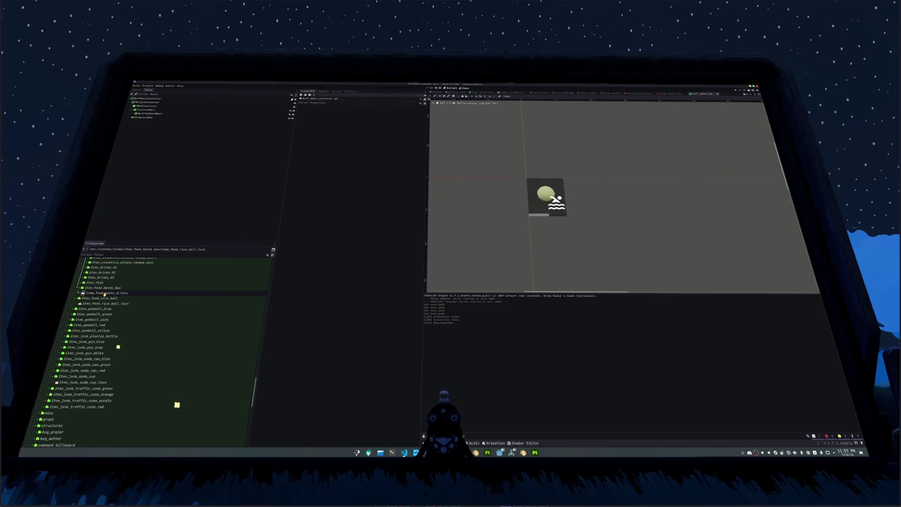
pyautogui.doubleClick(104, 292)
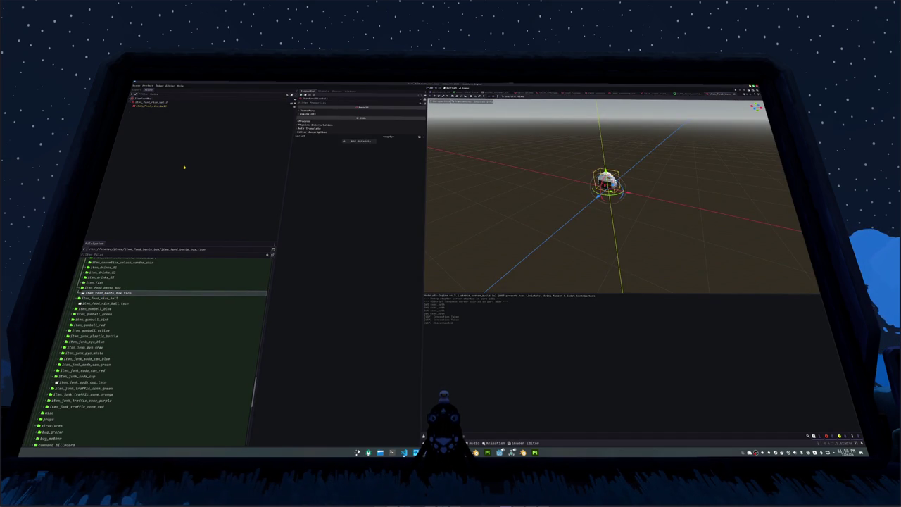
# Step: Replace the rice ball node with the bento box .glb and make its children editable
pyautogui.hotkey('ctrl', 's')
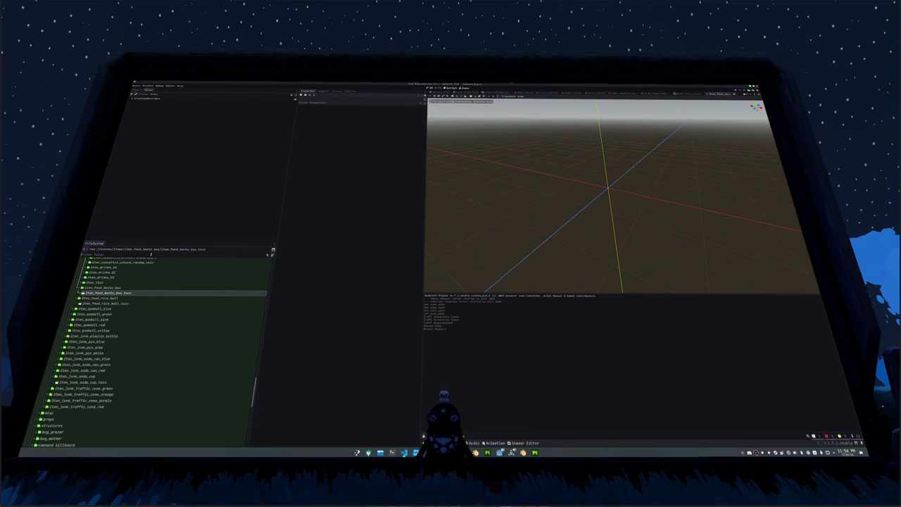
pyautogui.write('bento')
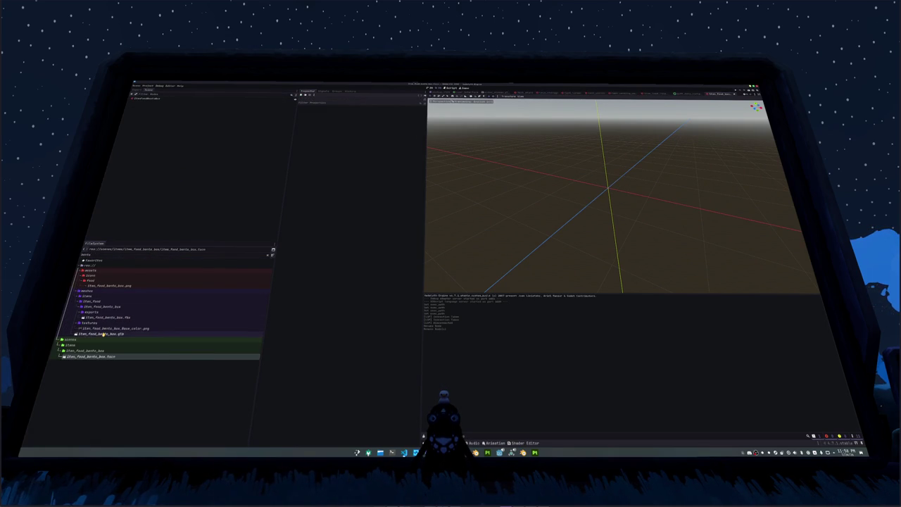
pyautogui.moveTo(98, 333); pyautogui.dragTo(170, 173)
pyautogui.moveTo(161, 102); pyautogui.dragTo(160, 103)
pyautogui.rightClick(159, 102)
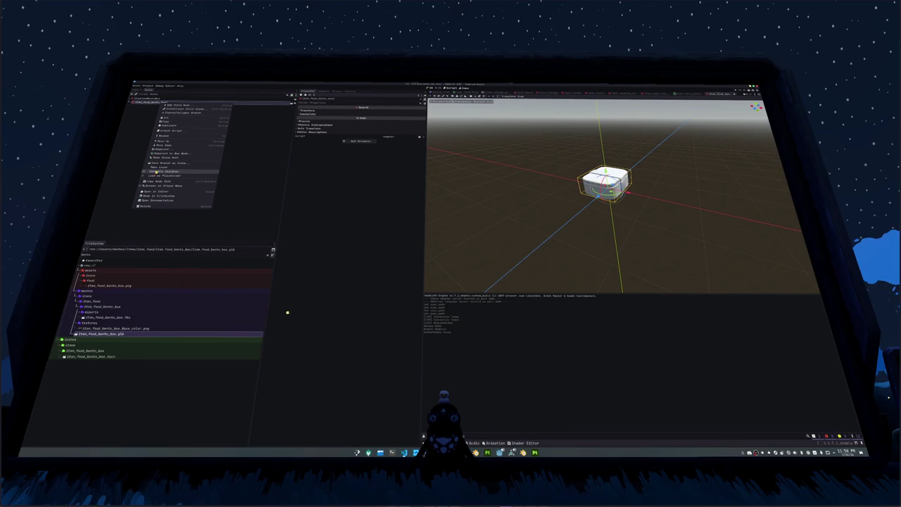
pyautogui.click(157, 171)
# Step: Create a 'materials' folder inside item_food_bento_box
pyautogui.click(99, 307)
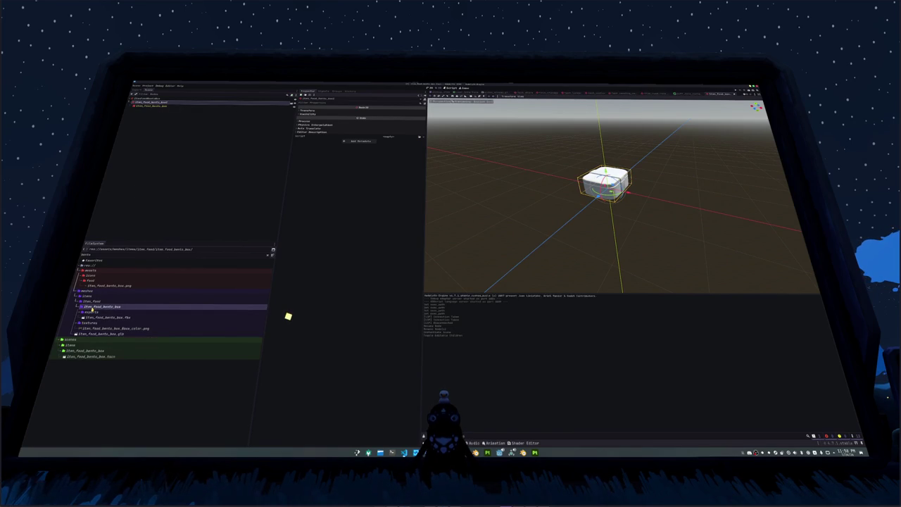
pyautogui.rightClick(99, 307)
pyautogui.click(177, 312)
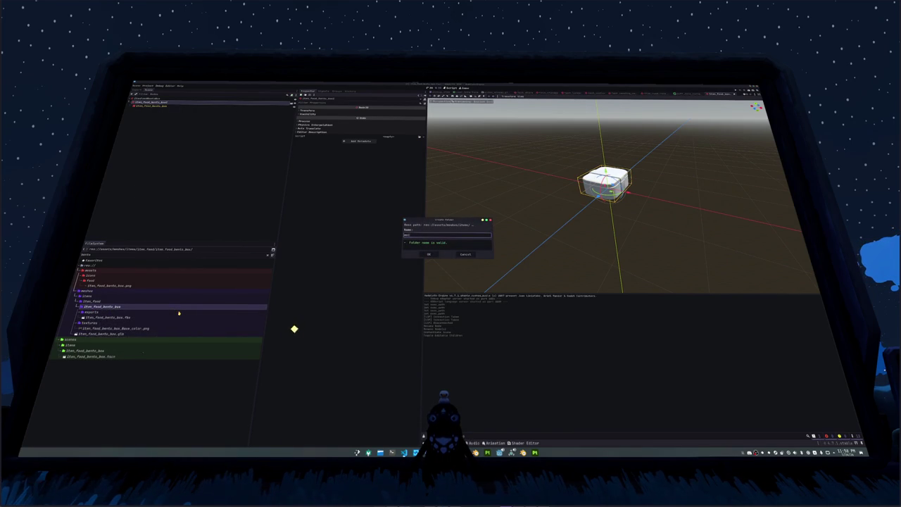
pyautogui.press('Return')
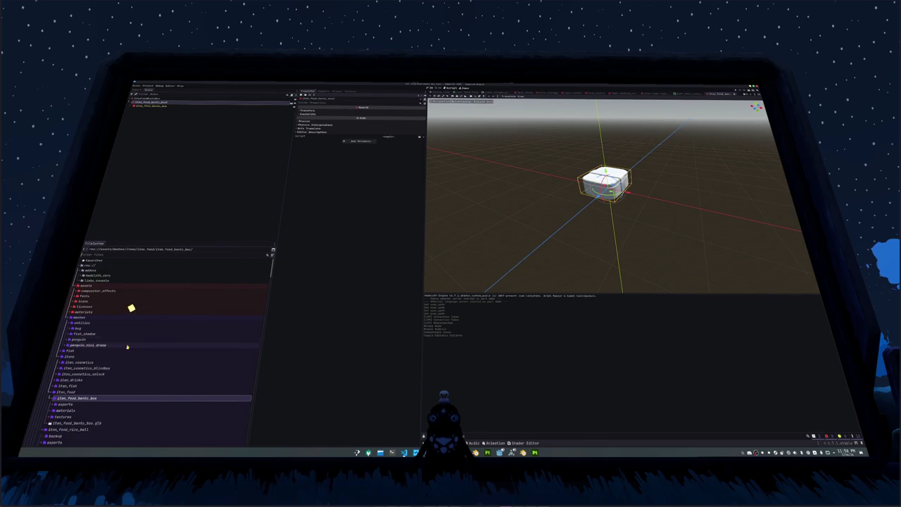
# Step: Create a new ShaderMaterial in the materials folder with the bento texture as Albedo Texture
pyautogui.rightClick(99, 358)
pyautogui.moveTo(116, 356)
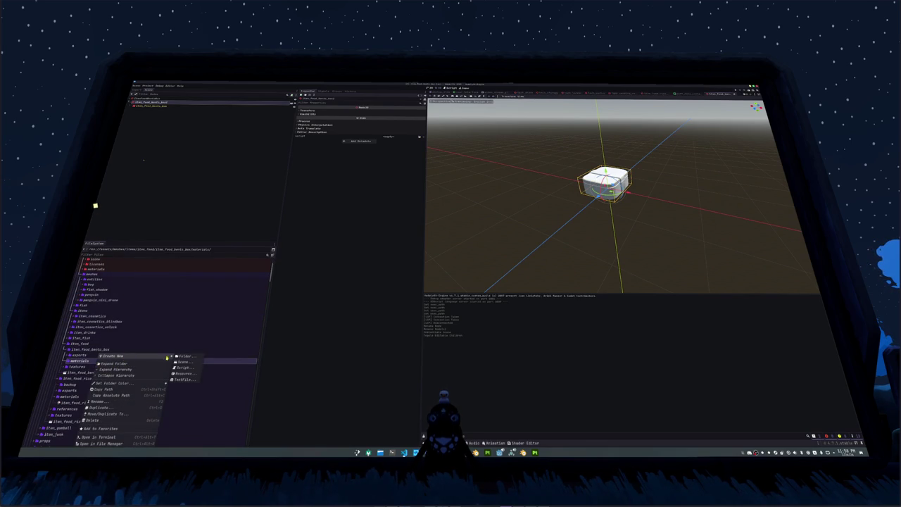
pyautogui.click(180, 373)
pyautogui.click(374, 263)
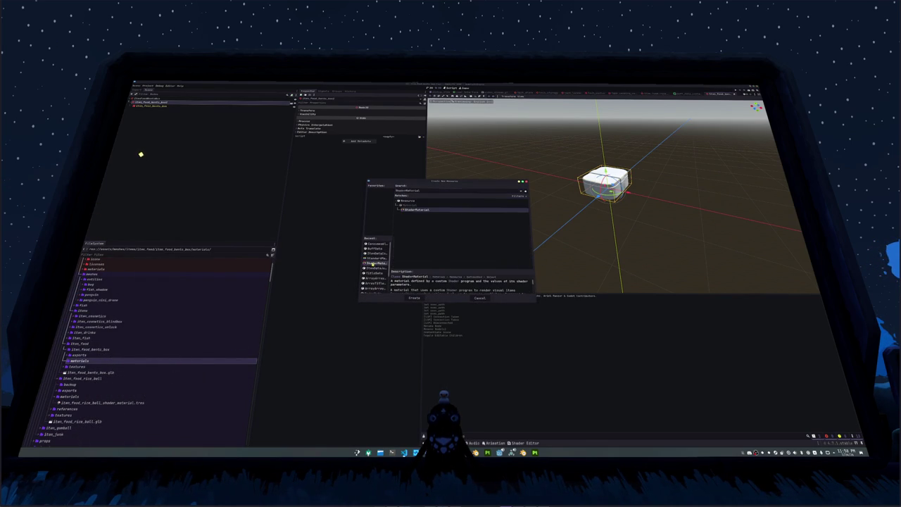
pyautogui.click(416, 298)
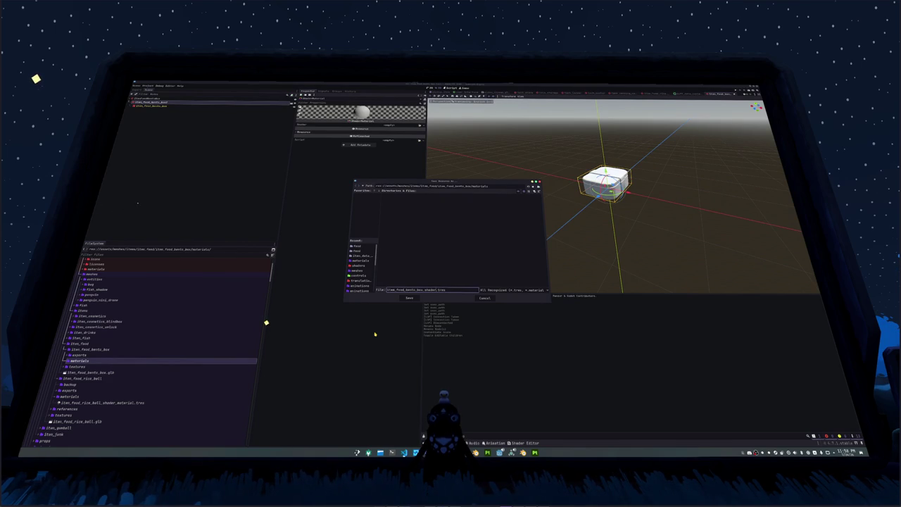
pyautogui.press('Return')
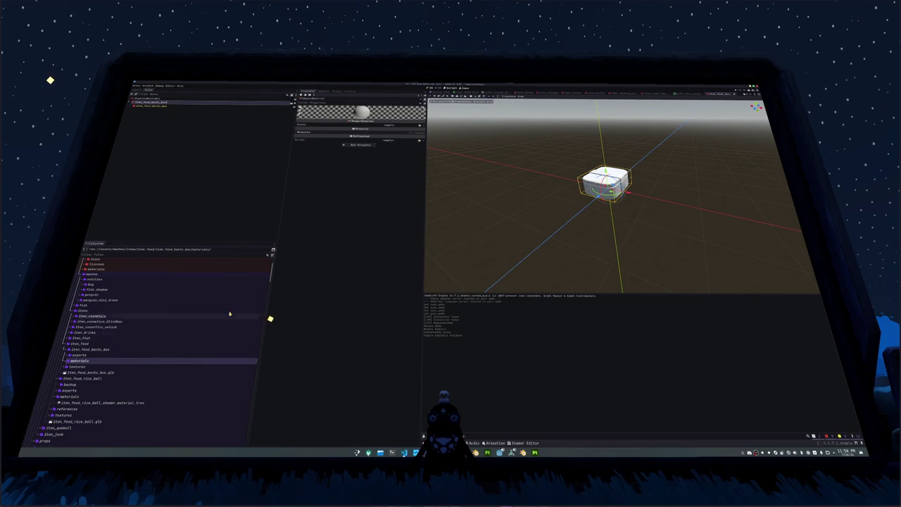
pyautogui.press('Return')
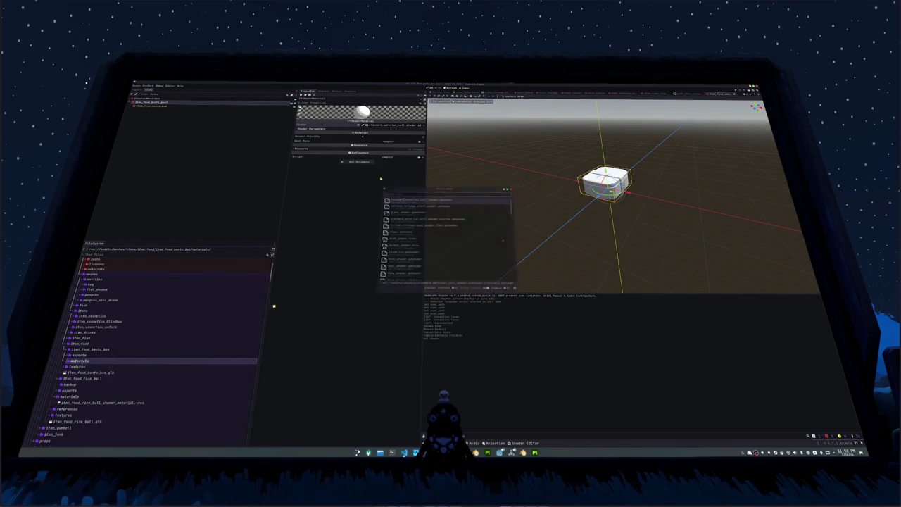
pyautogui.click(393, 129)
pyautogui.click(389, 132)
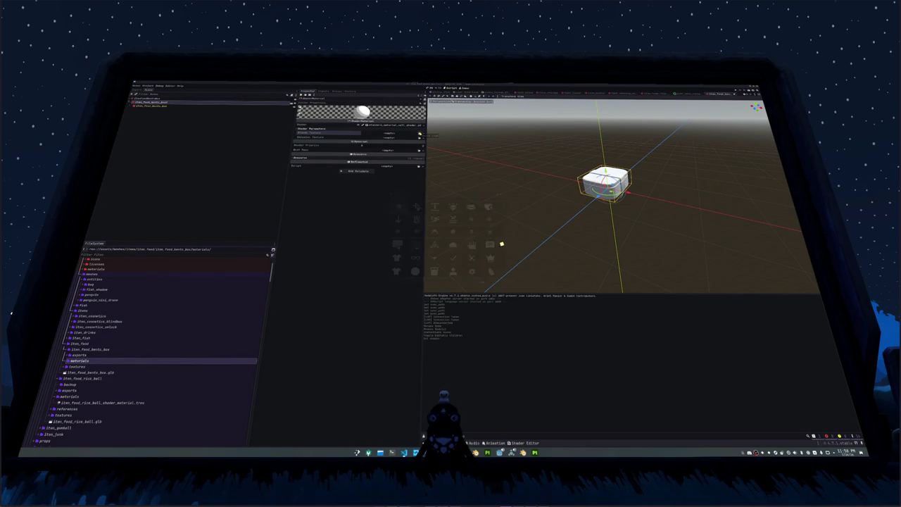
pyautogui.write('bento')
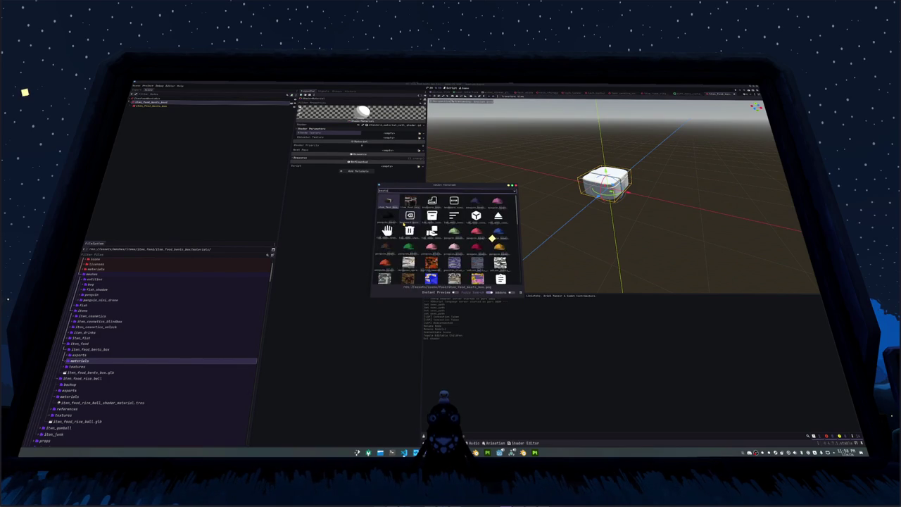
pyautogui.doubleClick(487, 224)
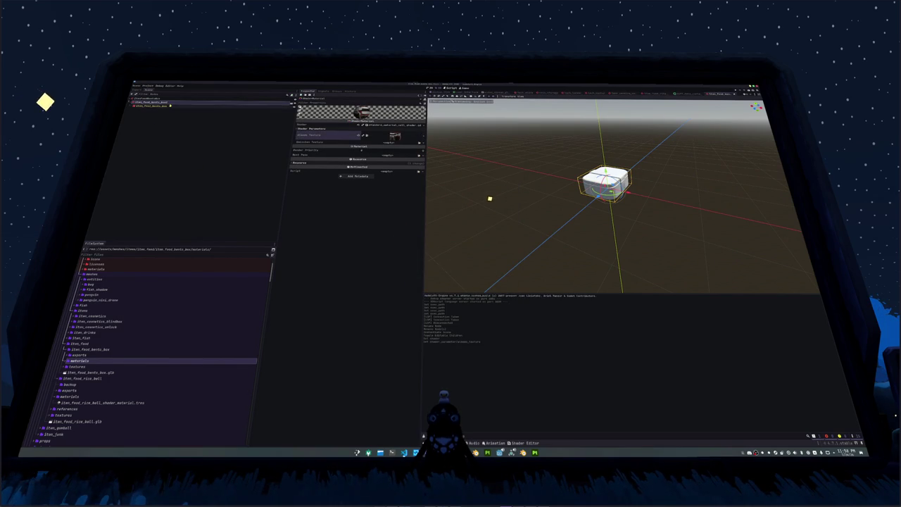
# Step: Set the bento box material as the mesh's Material Override and save the scene
pyautogui.click(316, 131)
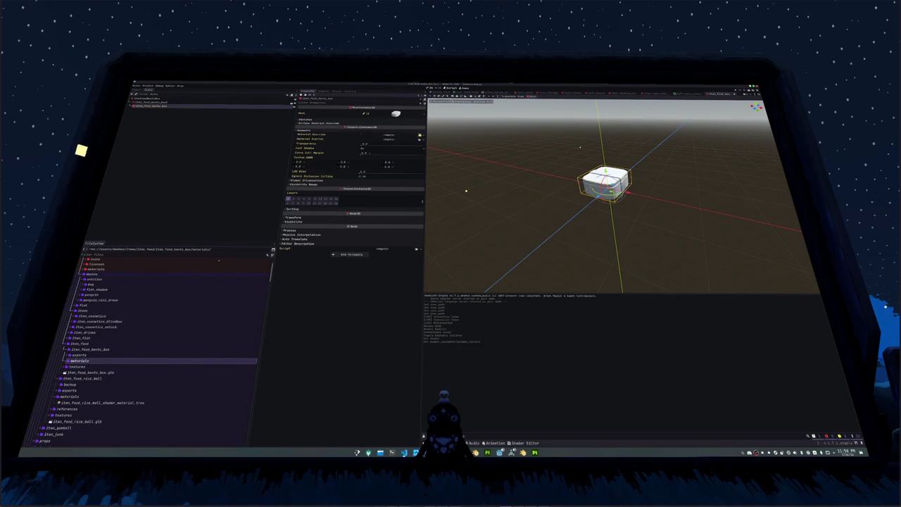
pyautogui.click(389, 134)
pyautogui.write('bento_m')
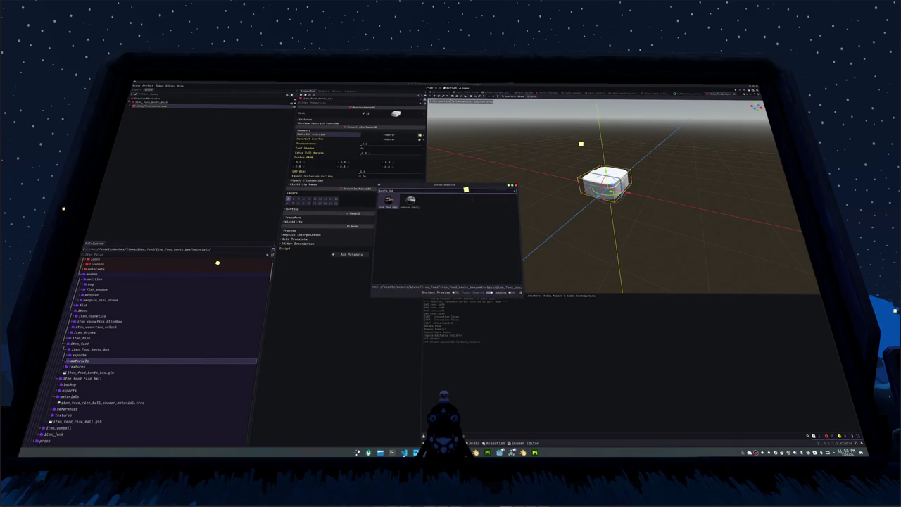
pyautogui.press('Return')
pyautogui.hotkey('ctrl', 's')
pyautogui.click(492, 169)
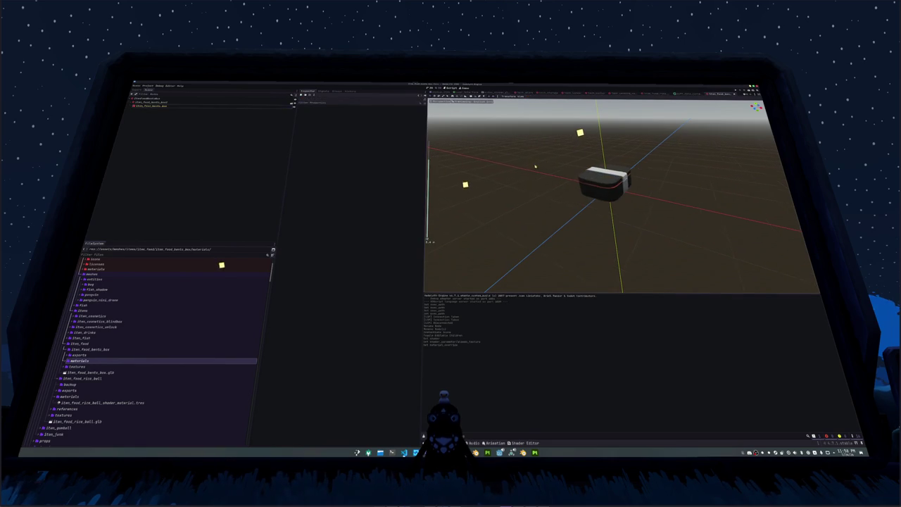
pyautogui.moveTo(493, 169); pyautogui.dragTo(511, 164)
pyautogui.click(172, 109)
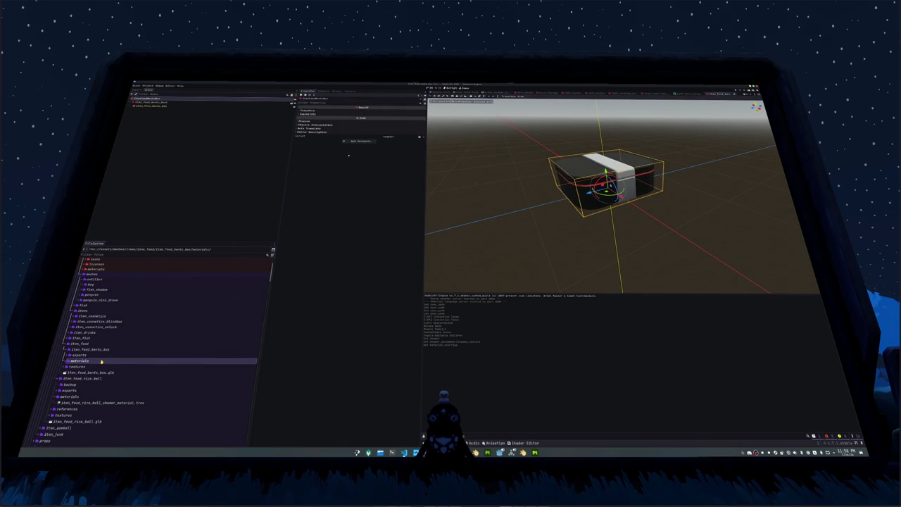
# Step: Duplicate buff_data_jump_boost_rice_ball.tres under the new name buff_data_walk_boost_bento_box.tres
pyautogui.scroll(-3)
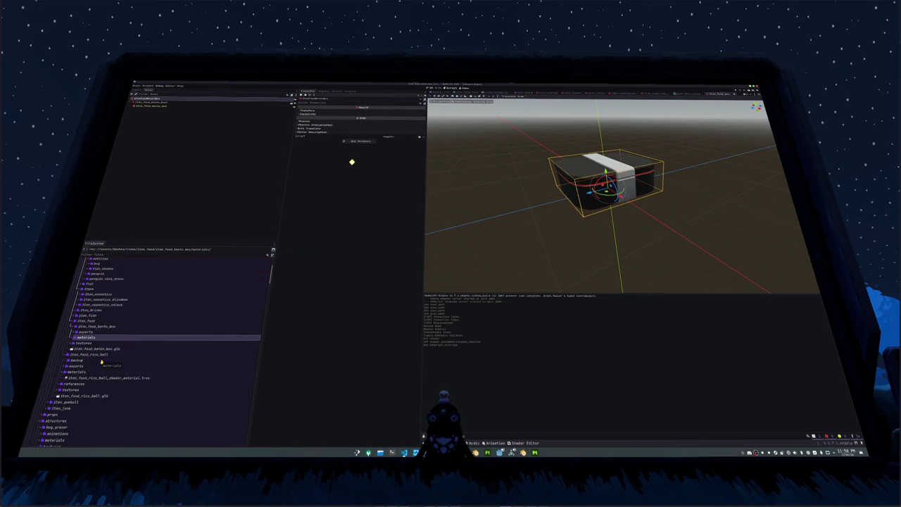
pyautogui.scroll(-3)
pyautogui.scroll(-3)
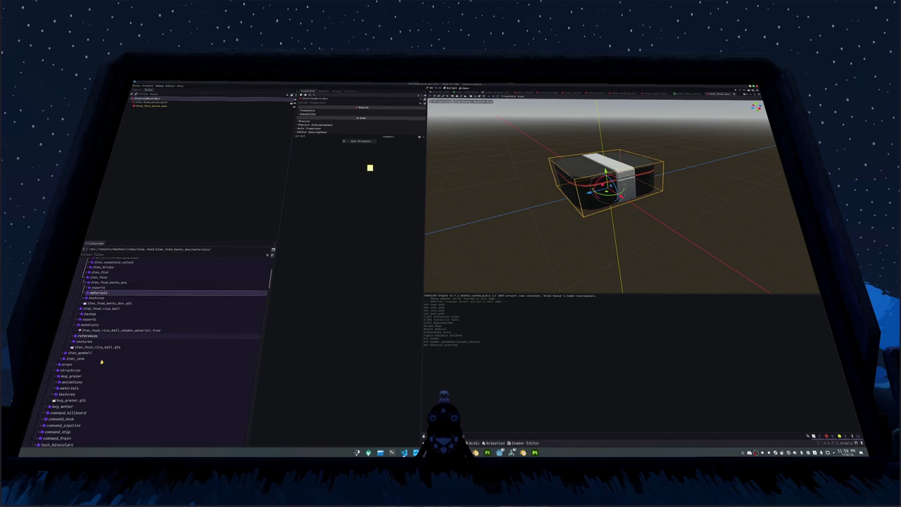
pyautogui.scroll(-3)
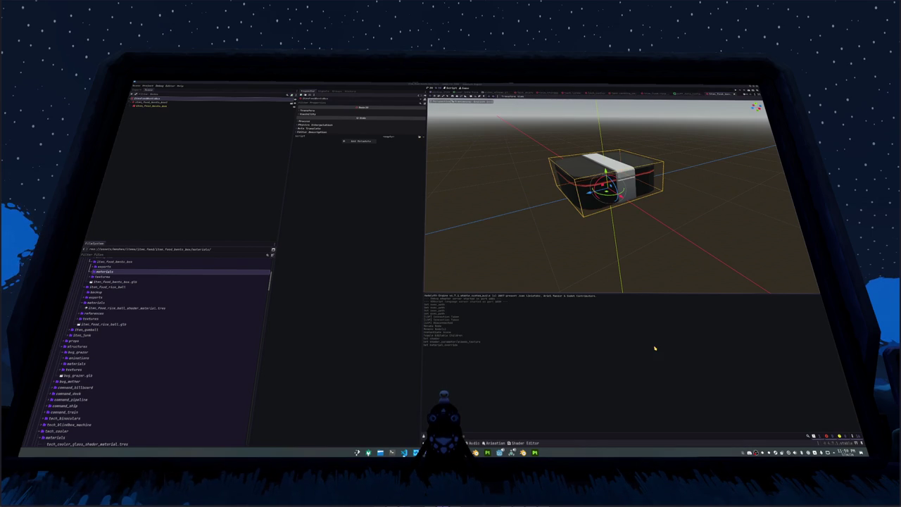
pyautogui.scroll(-3)
pyautogui.scroll(-3)
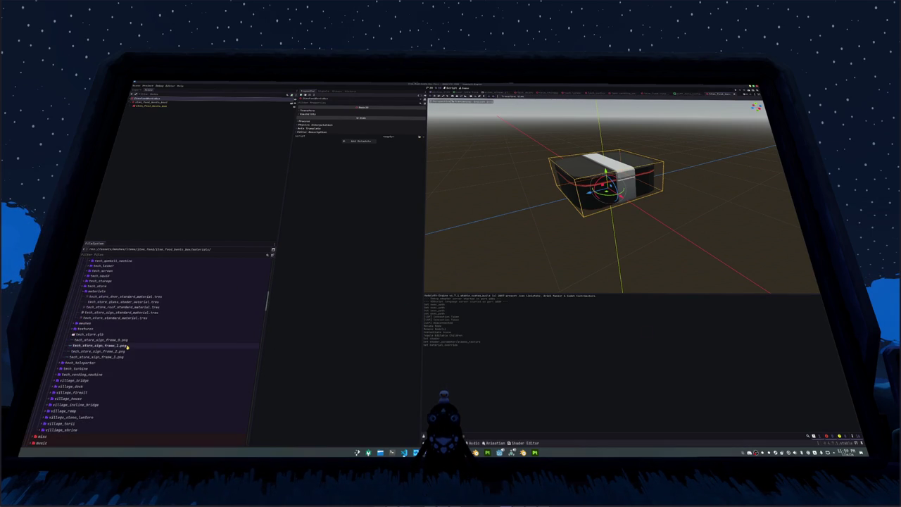
pyautogui.scroll(-3)
pyautogui.scroll(-3)
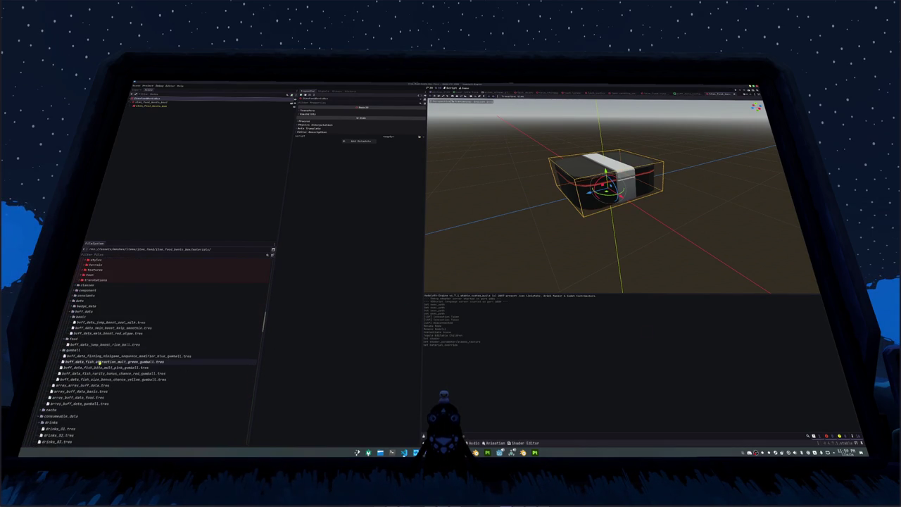
pyautogui.scroll(-3)
pyautogui.click(118, 345)
pyautogui.hotkey('ctrl', 'd')
pyautogui.write('buff_data_milk_boost_boba_tea.tres')
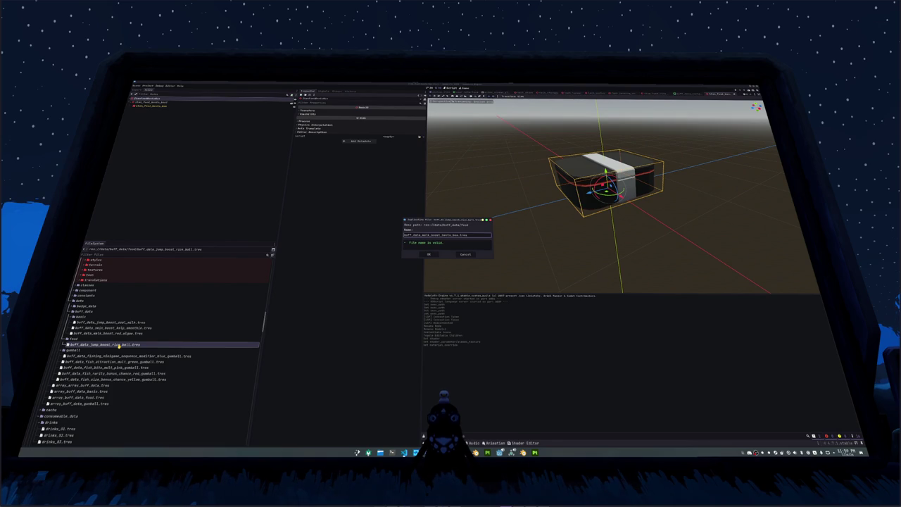
# Step: Confirm the bento box buff copy, give it a new icon, and open array_buff_data_food.tres
pyautogui.press('Return')
pyautogui.click(120, 349)
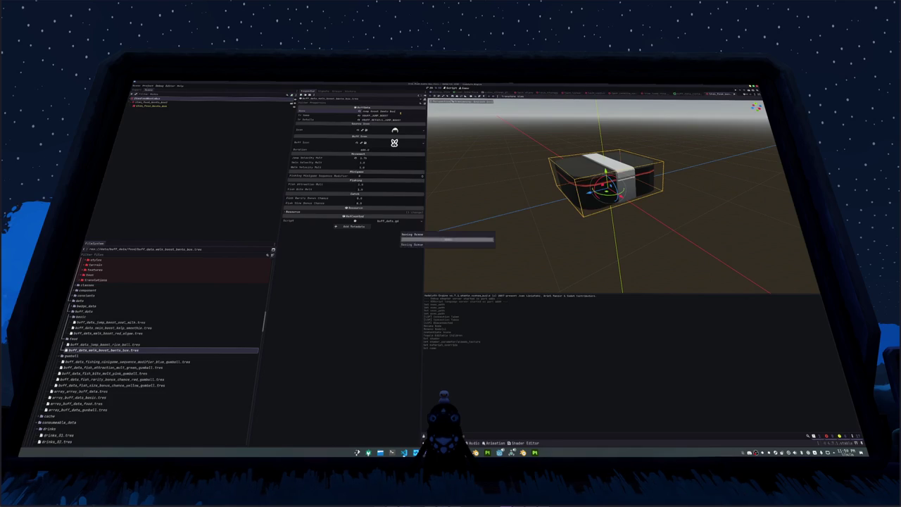
pyautogui.click(423, 131)
pyautogui.click(386, 230)
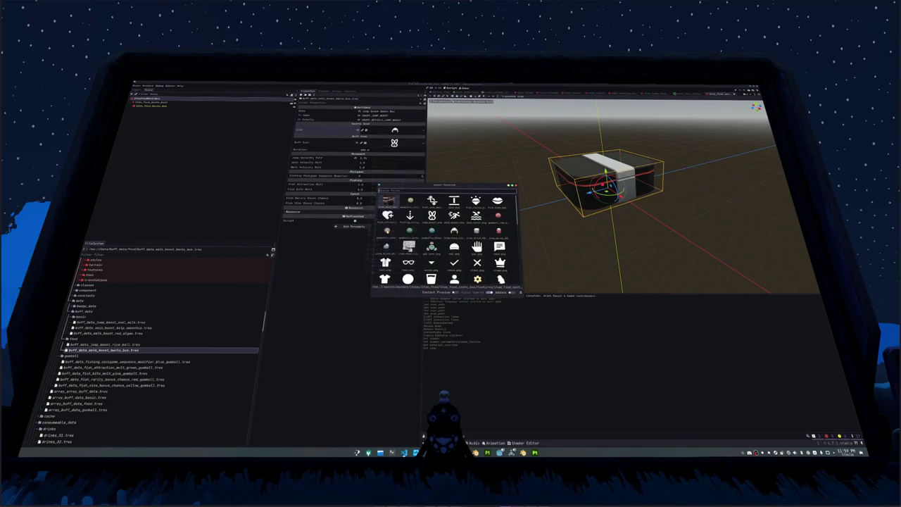
pyautogui.doubleClick(498, 200)
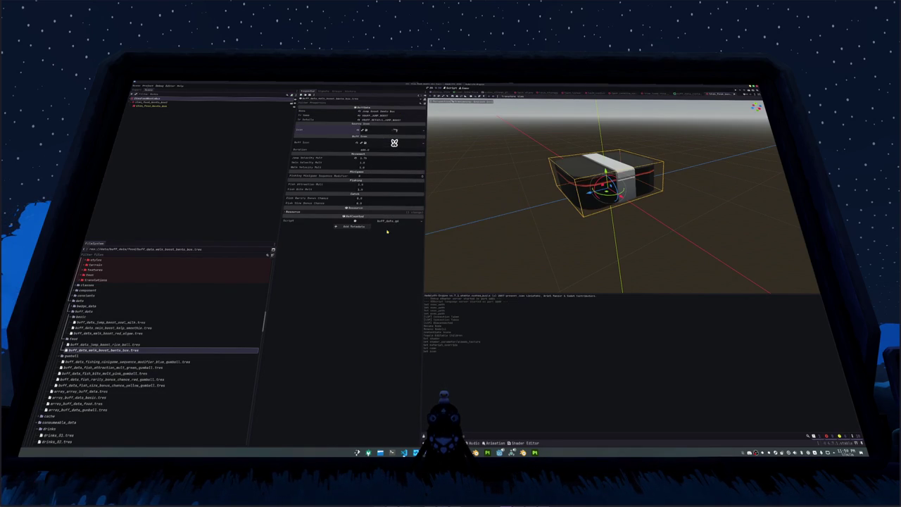
pyautogui.scroll(-3)
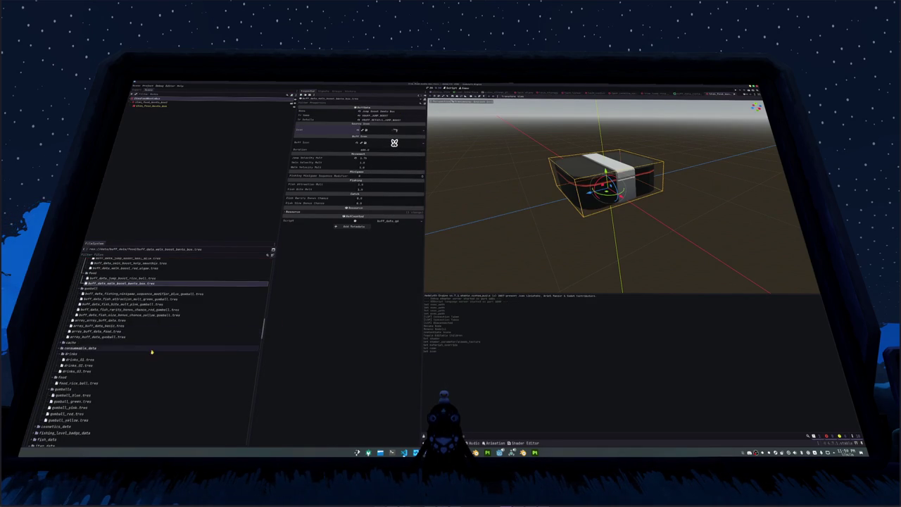
pyautogui.click(99, 331)
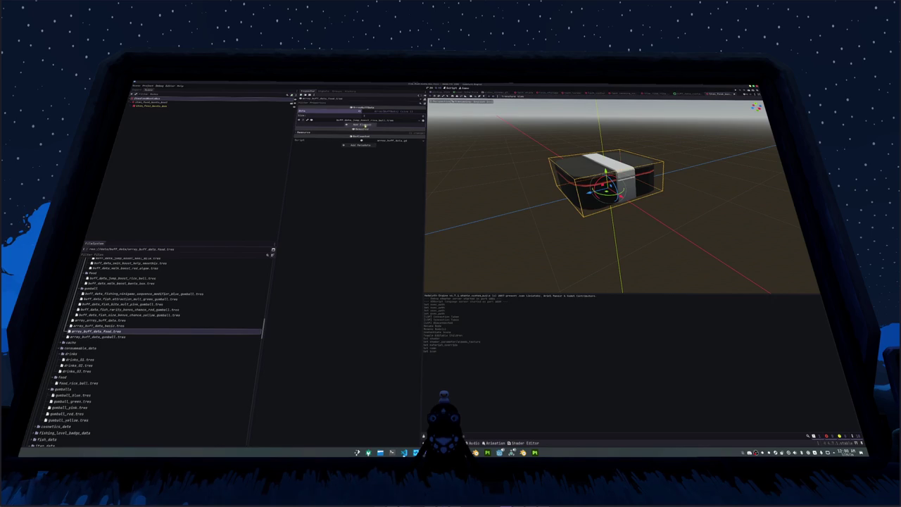
# Step: Add the bento box walk boost buff as a new element of the food buff array
pyautogui.click(364, 125)
pyautogui.click(359, 125)
pyautogui.write('bento')
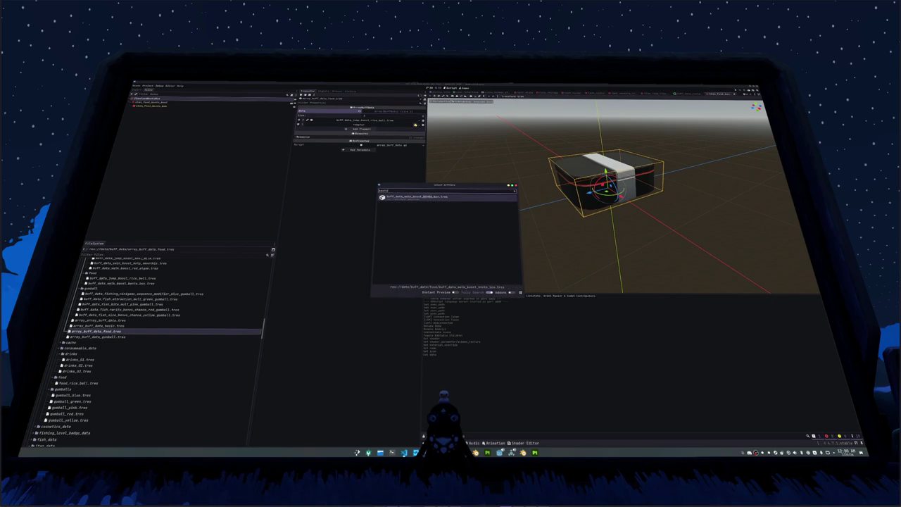
pyautogui.doubleClick(428, 196)
# Step: Duplicate food_rice_ball.tres as food_bento_box.tres and open the copy
pyautogui.scroll(-3)
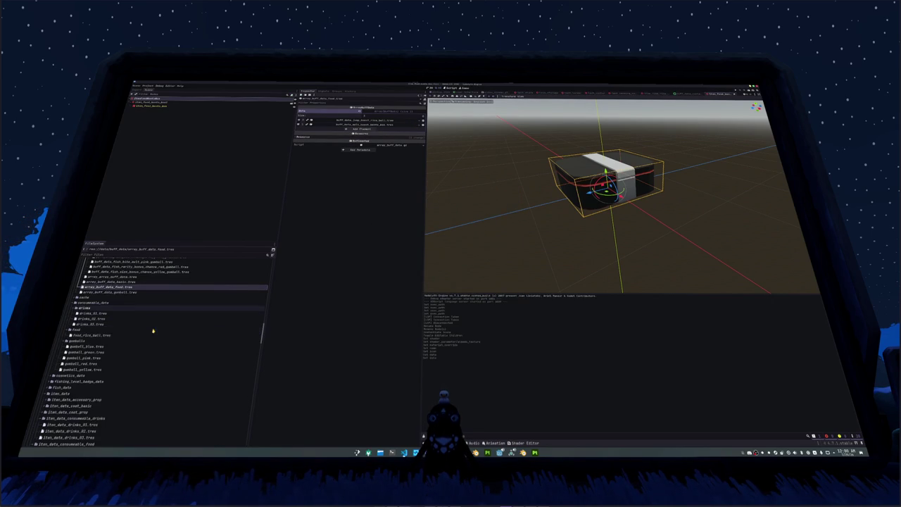
pyautogui.click(120, 336)
pyautogui.hotkey('ctrl', 'd')
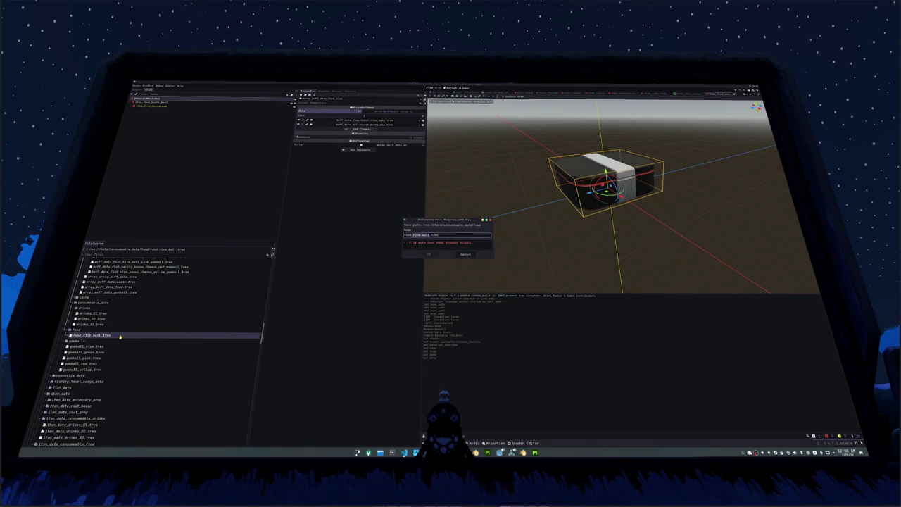
pyautogui.press('Return')
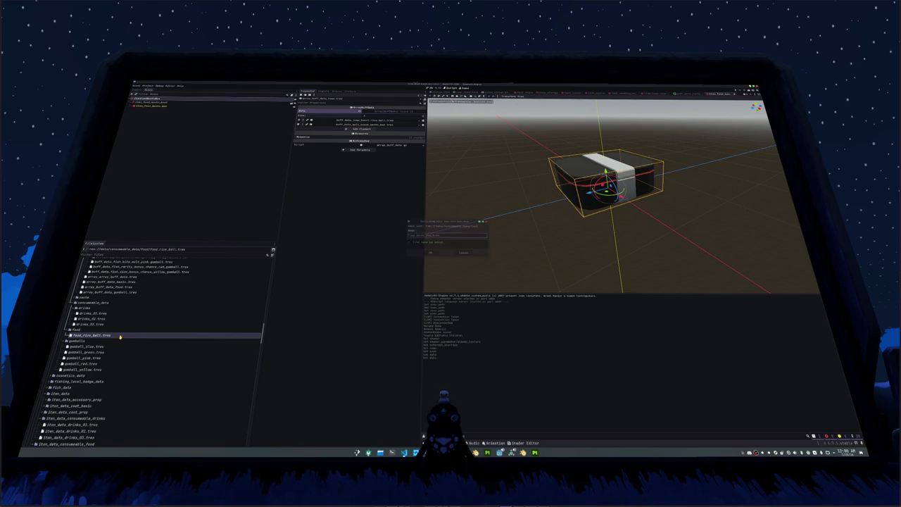
pyautogui.click(120, 336)
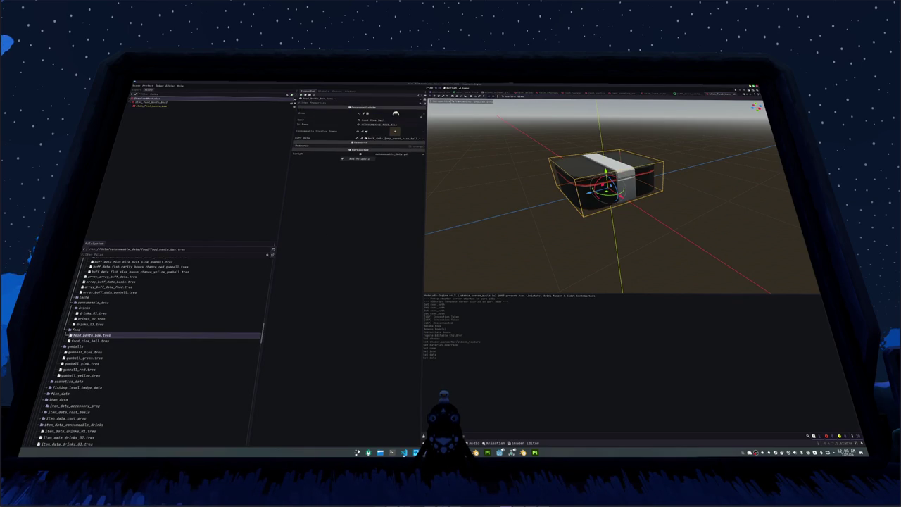
# Step: Give food_bento_box.tres a new icon and the name Food Bento Box
pyautogui.click(422, 114)
pyautogui.click(394, 211)
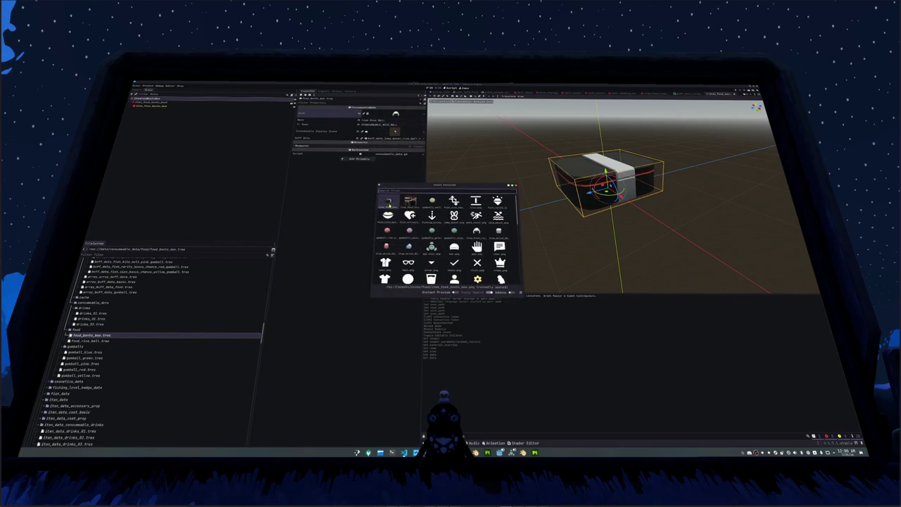
pyautogui.doubleClick(390, 203)
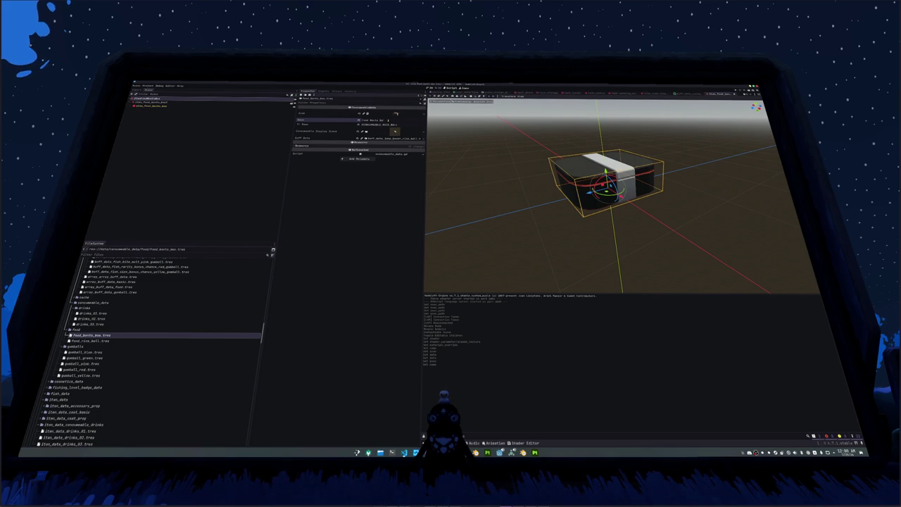
pyautogui.click(394, 127)
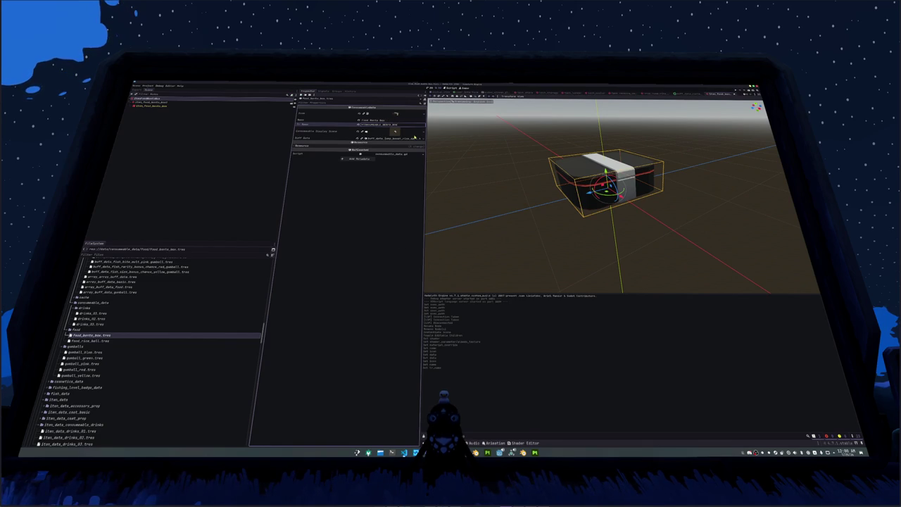
# Step: Set its Consumable Display Scene to the bento box model and Buff Data to the bento walk boost buff
pyautogui.click(421, 139)
pyautogui.click(408, 158)
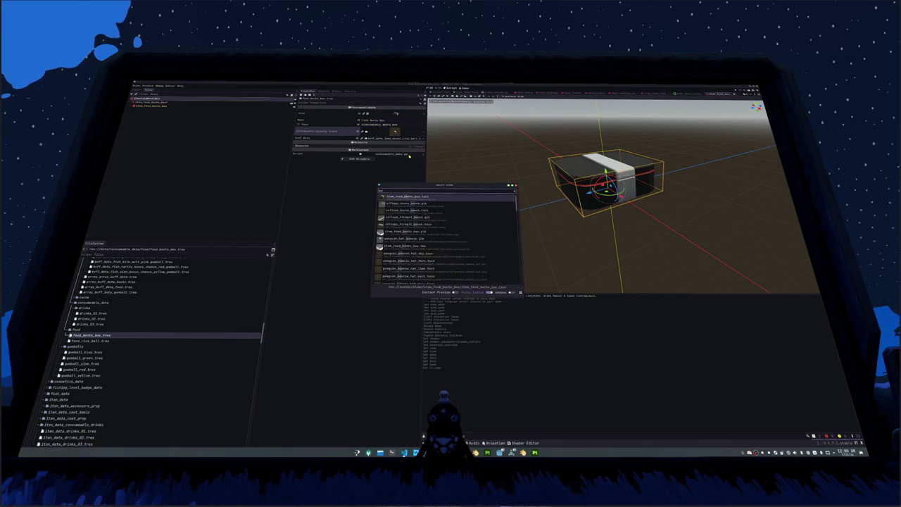
pyautogui.press('Return')
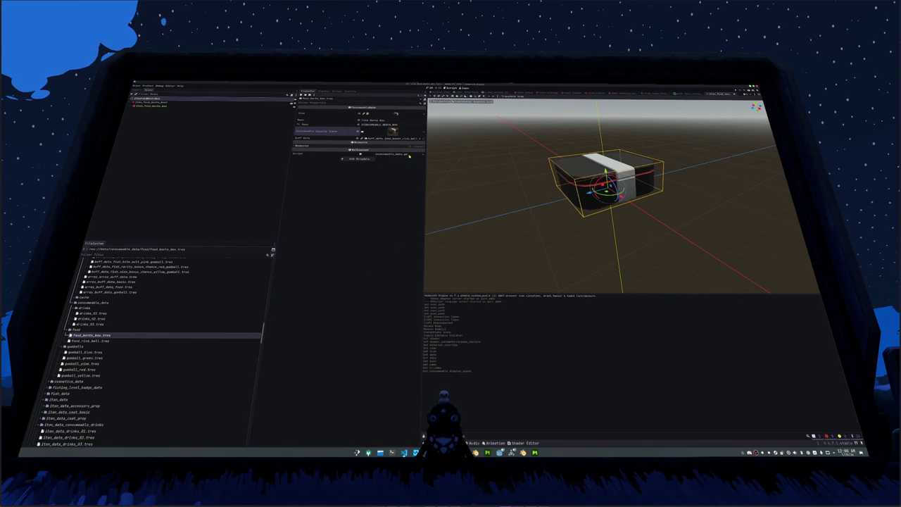
pyautogui.click(419, 140)
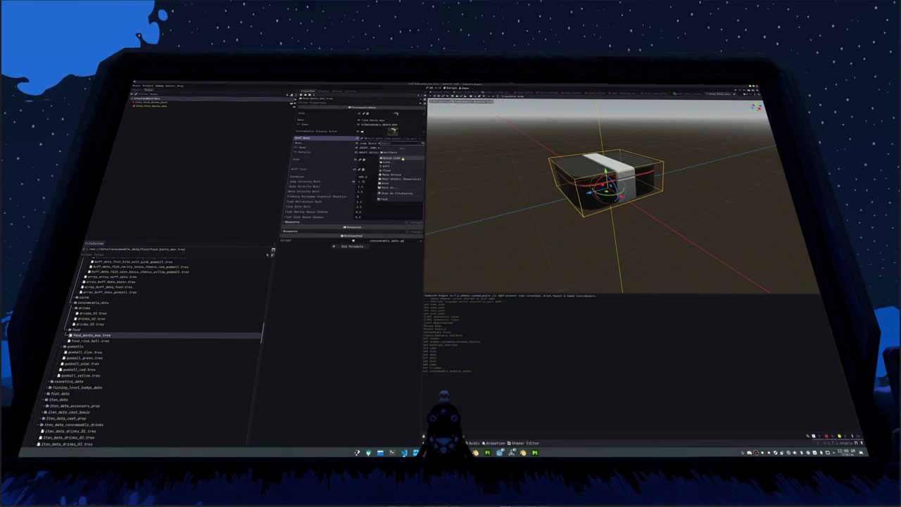
pyautogui.click(408, 158)
pyautogui.write('bento')
pyautogui.press('Return')
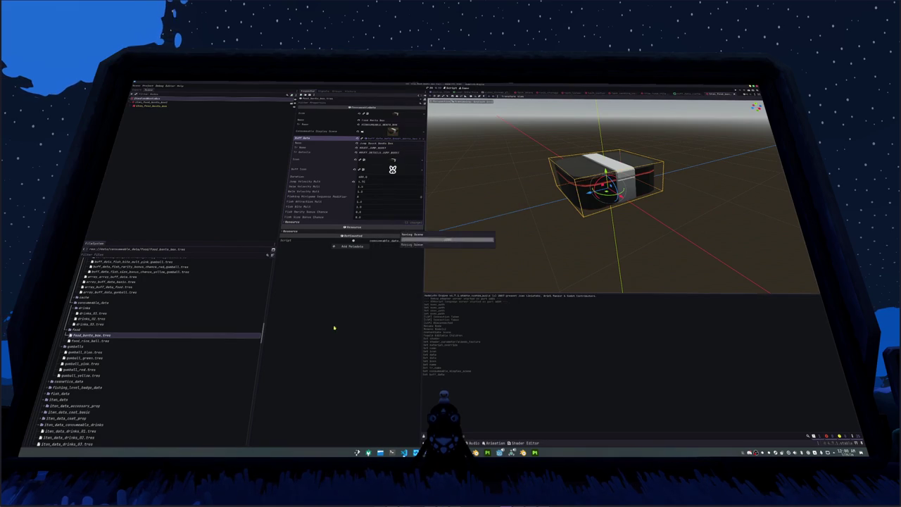
pyautogui.scroll(-3)
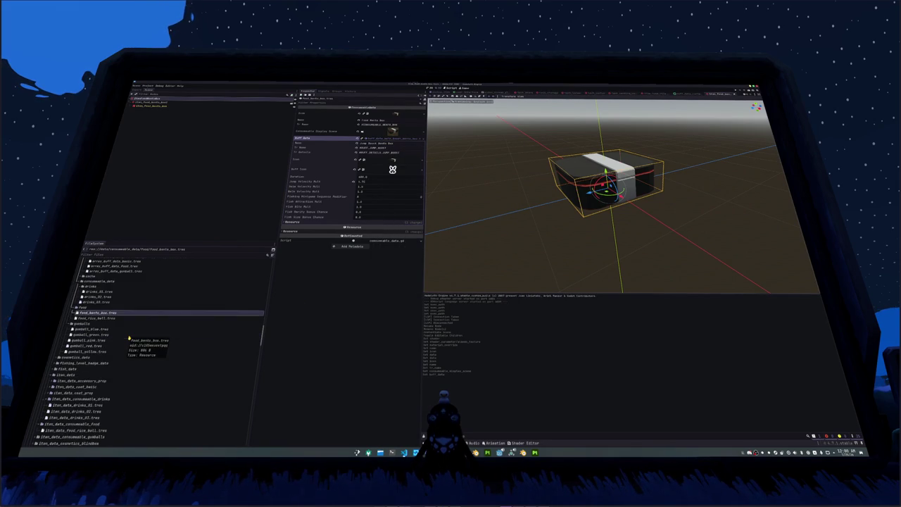
pyautogui.scroll(-3)
pyautogui.scroll(-3)
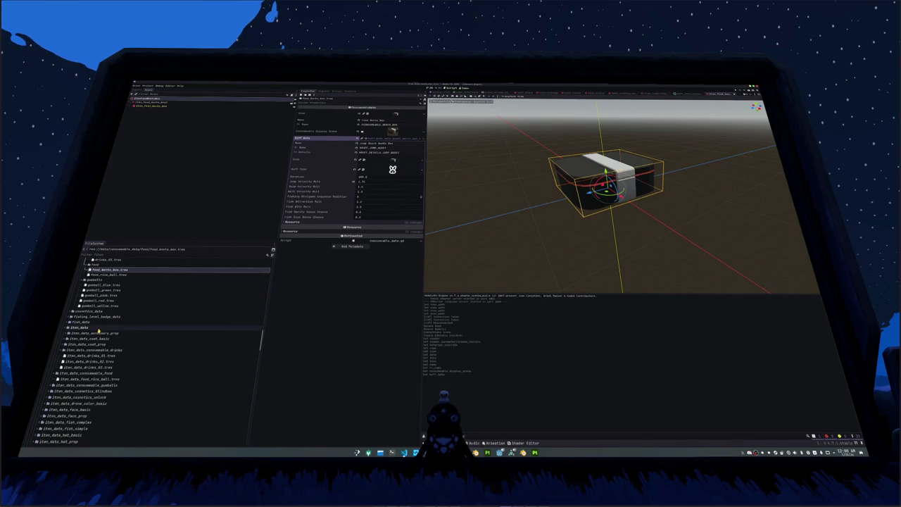
# Step: Duplicate the rice ball item data file as item_data_food_bento_box.tres
pyautogui.scroll(-3)
pyautogui.click(95, 355)
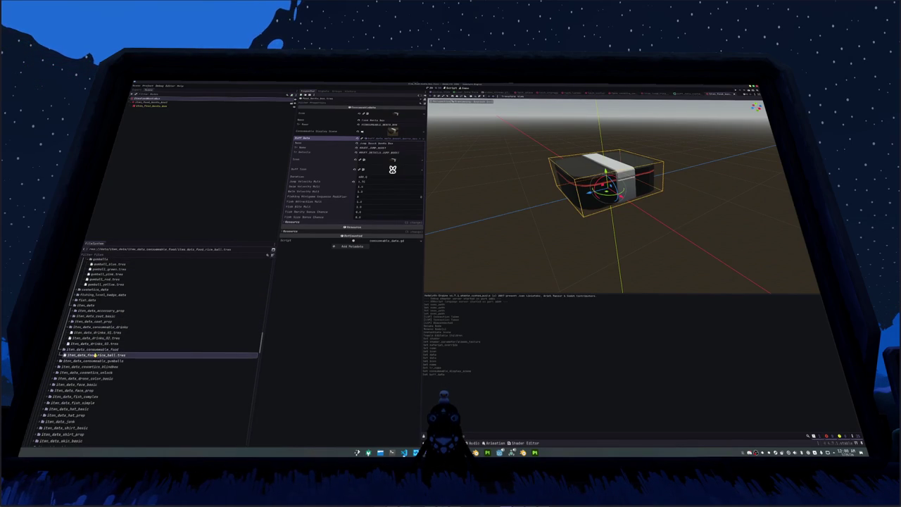
pyautogui.hotkey('ctrl', 'd')
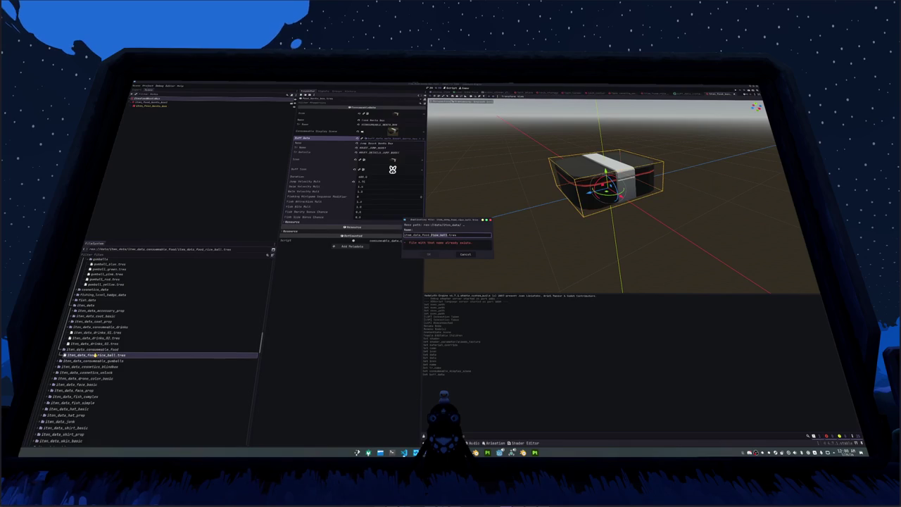
pyautogui.write('sushi')
pyautogui.press('Return')
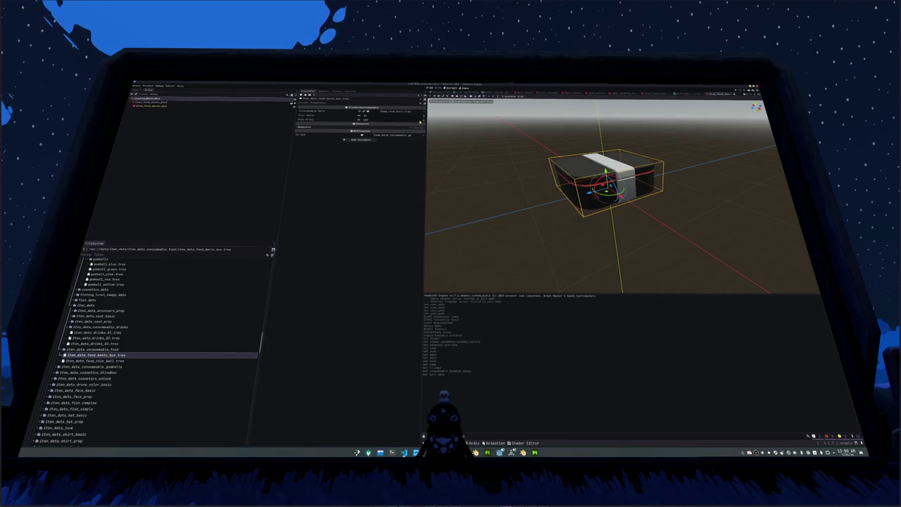
# Step: Link the new item's consumable data to food_bento_box.tres and scroll to the array_item_data files
pyautogui.click(420, 111)
pyautogui.click(411, 130)
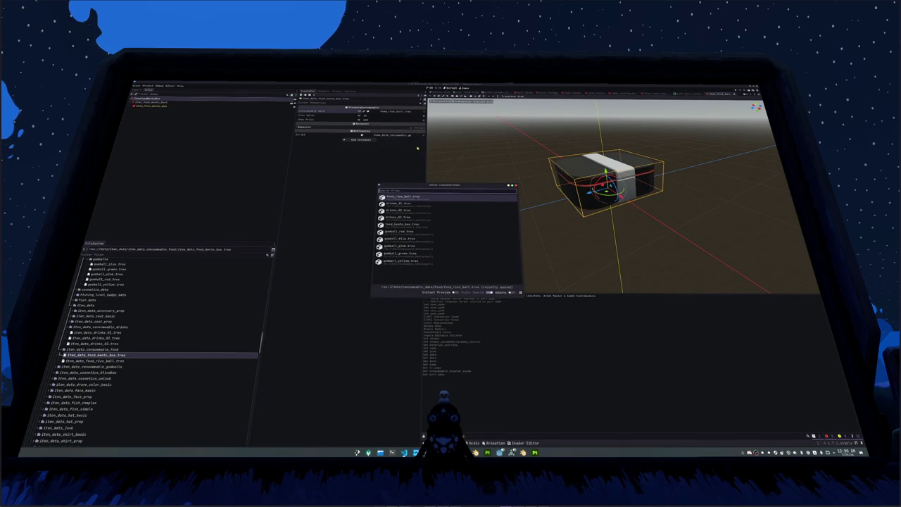
pyautogui.write('bento')
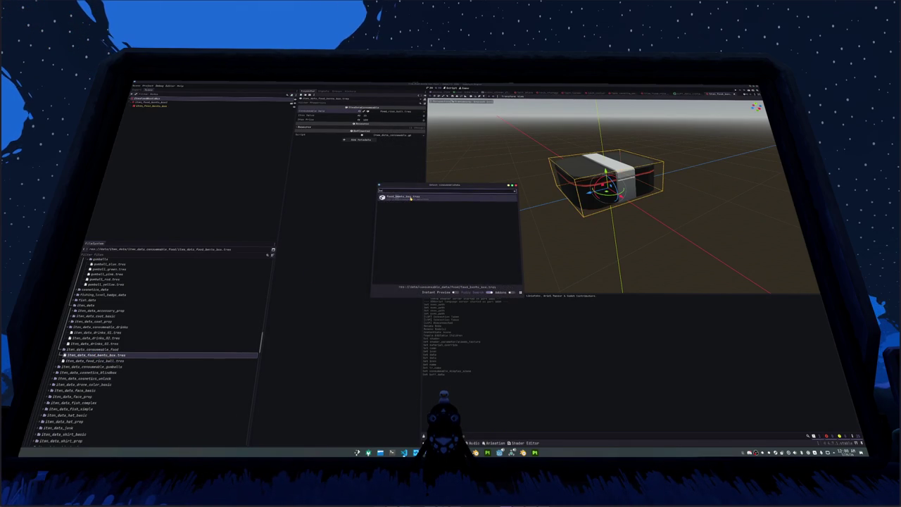
pyautogui.doubleClick(411, 197)
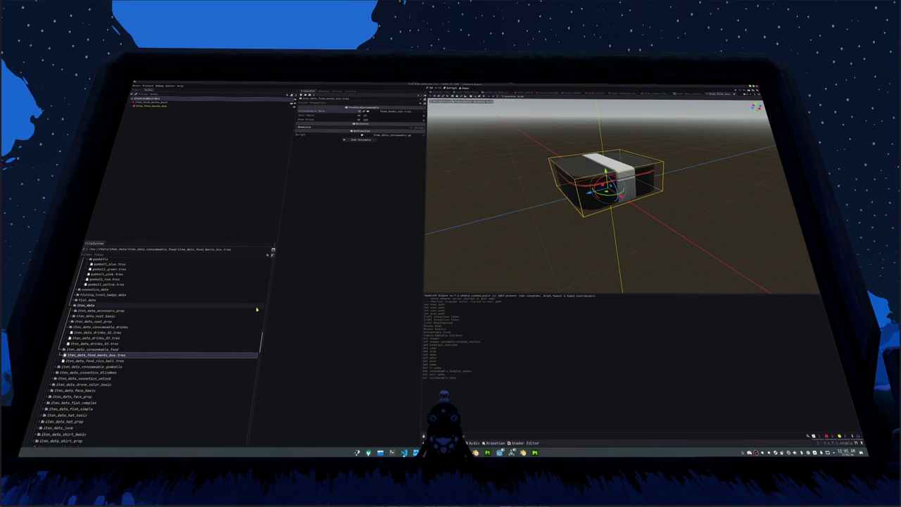
pyautogui.scroll(-3)
pyautogui.scroll(-3)
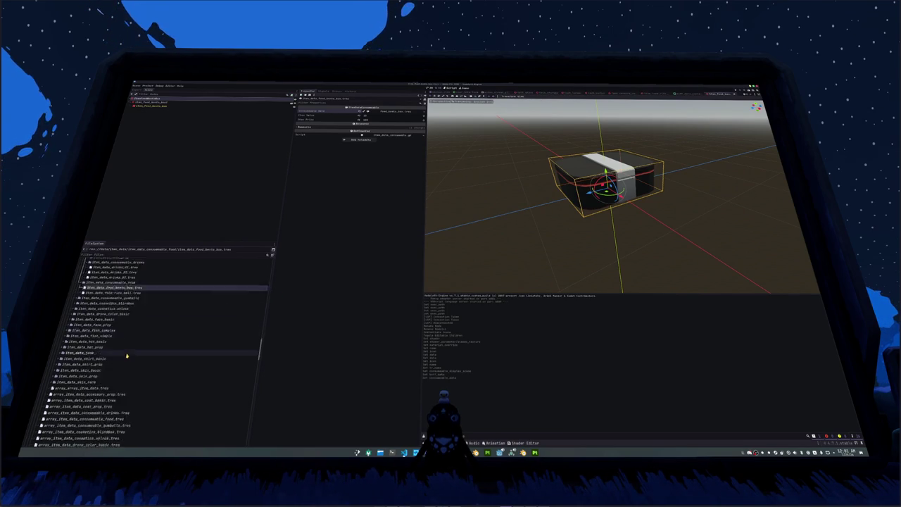
pyautogui.scroll(-3)
pyautogui.scroll(-3)
pyautogui.scroll(-3)
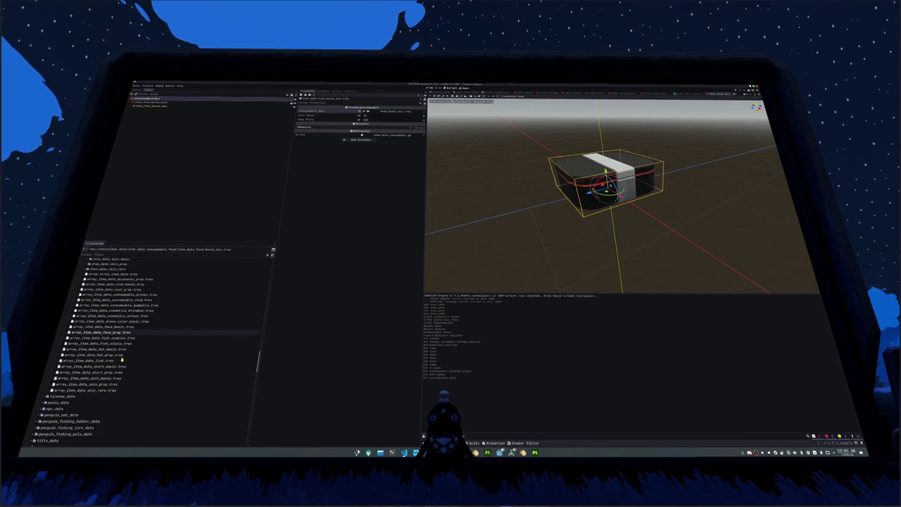
pyautogui.scroll(-3)
pyautogui.scroll(3)
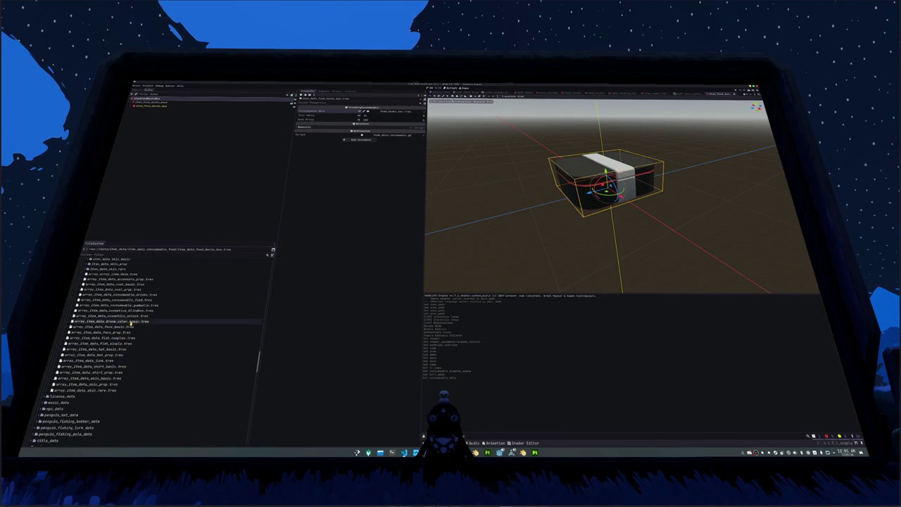
# Step: Browse the item data array files and open array_item_data_consumable_food.tres
pyautogui.click(128, 332)
pyautogui.press('Up')
pyautogui.press('Up')
pyautogui.press('Up')
pyautogui.press('Up')
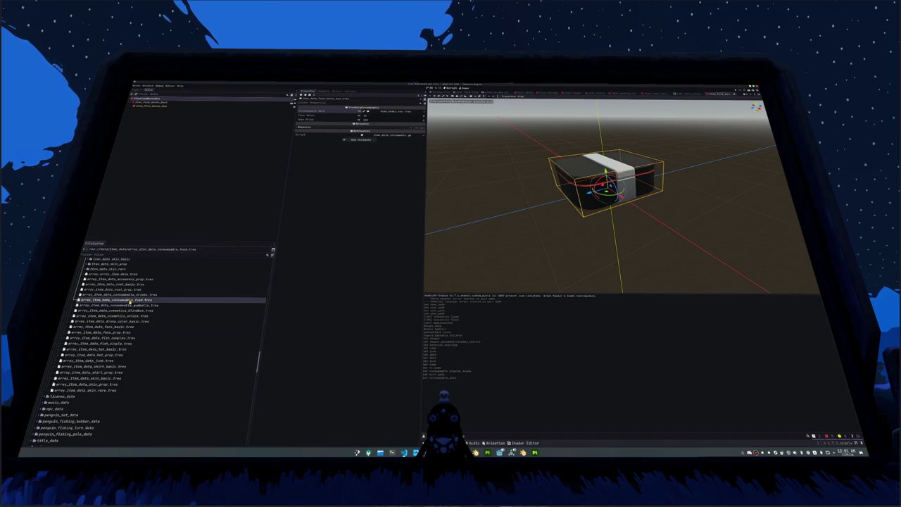
pyautogui.press('Up')
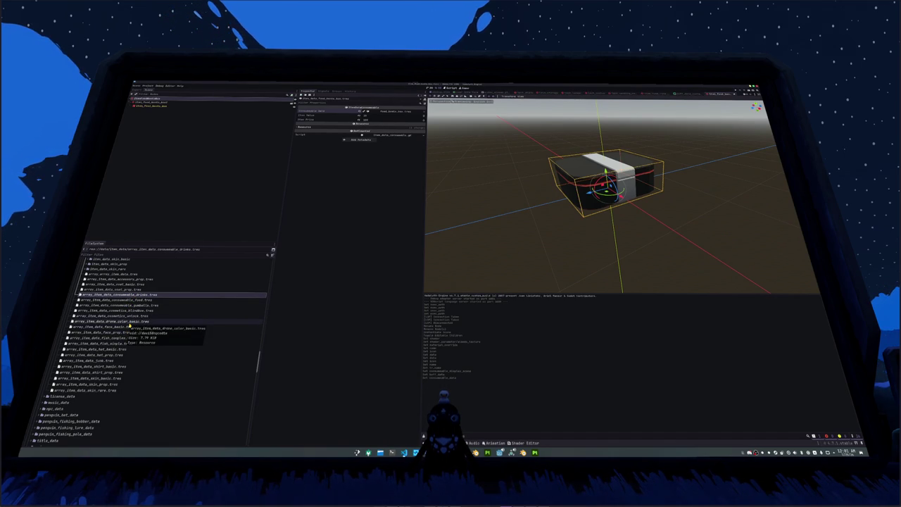
pyautogui.press('Down')
pyautogui.press('Down')
pyautogui.press('Down')
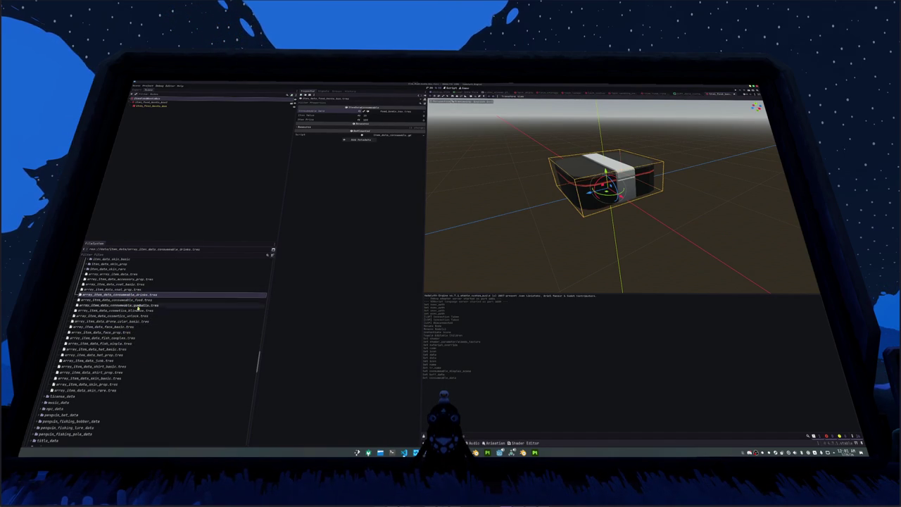
pyautogui.press('Down')
pyautogui.press('Down')
pyautogui.press('Down')
pyautogui.click(129, 343)
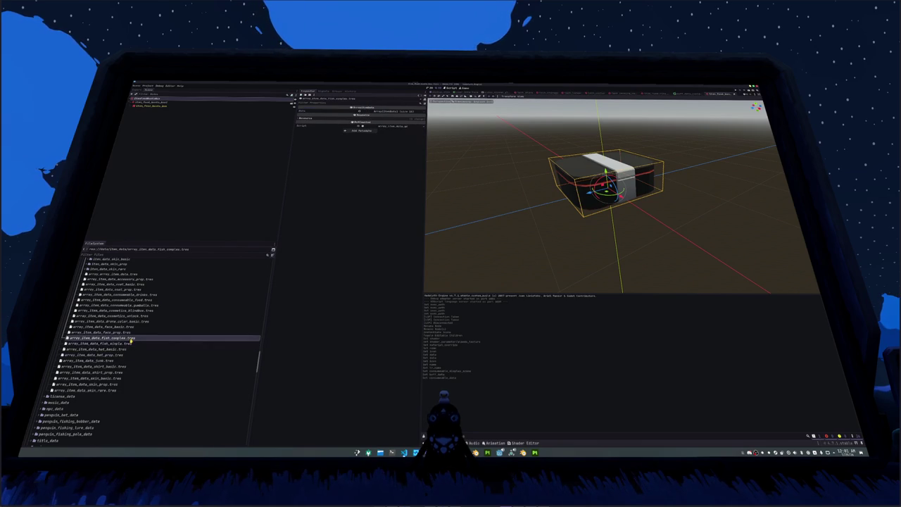
pyautogui.press('Up')
pyautogui.press('Up')
pyautogui.press('Up')
pyautogui.click(143, 300)
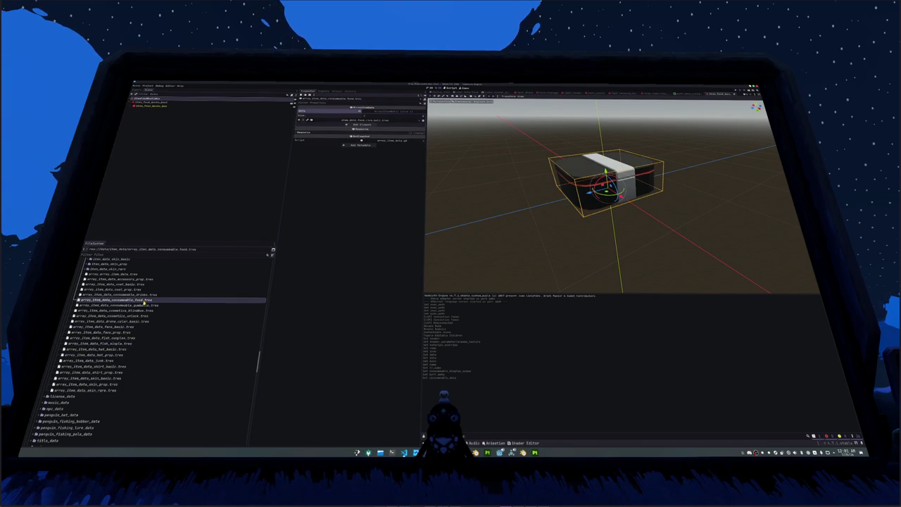
# Step: Append item_data_food_bento_box.tres to the food array and run the game with F5
pyautogui.click(360, 125)
pyautogui.click(380, 125)
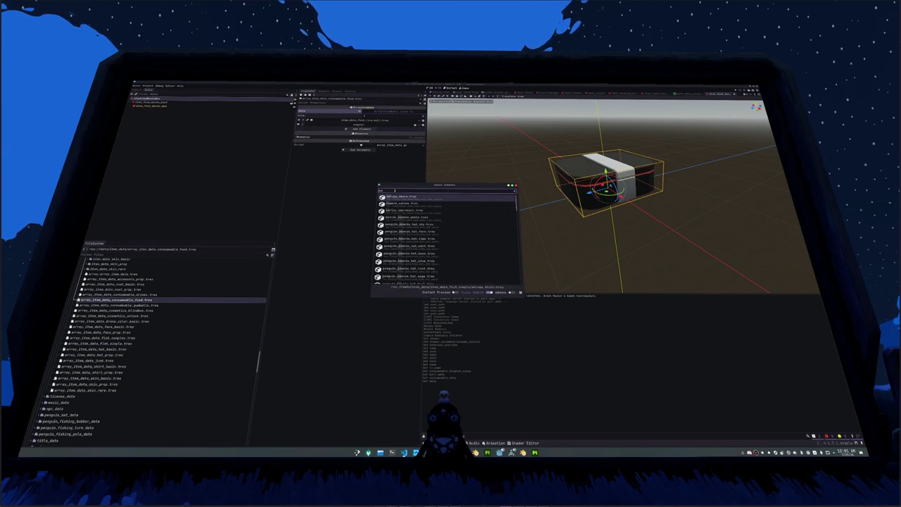
pyautogui.write('bent')
pyautogui.write('o')
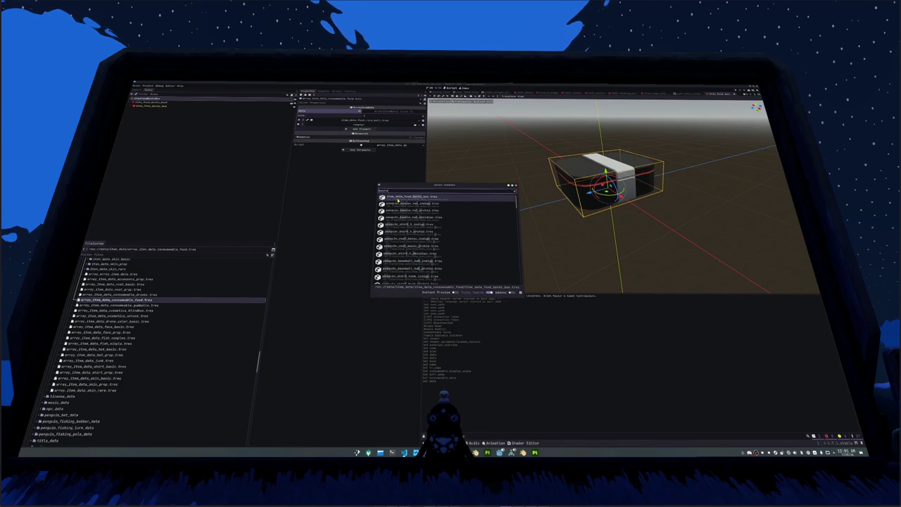
pyautogui.click(398, 200)
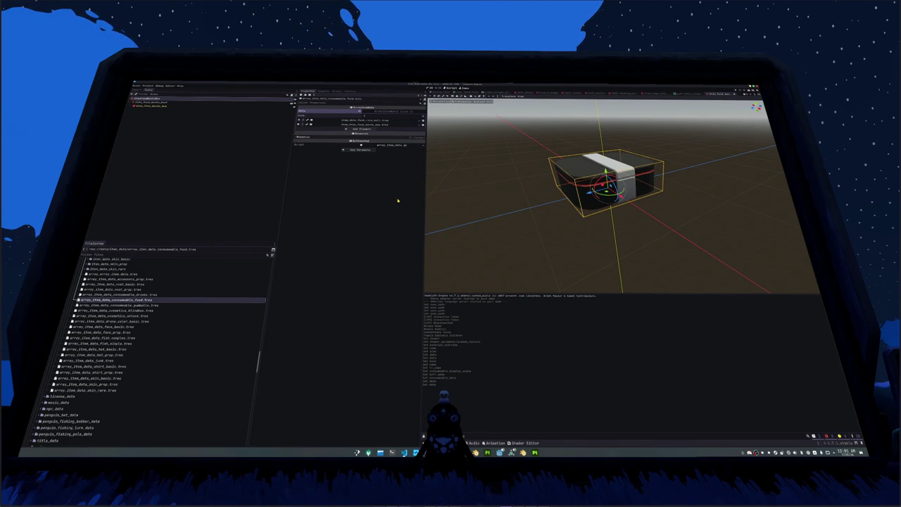
pyautogui.press('F5')
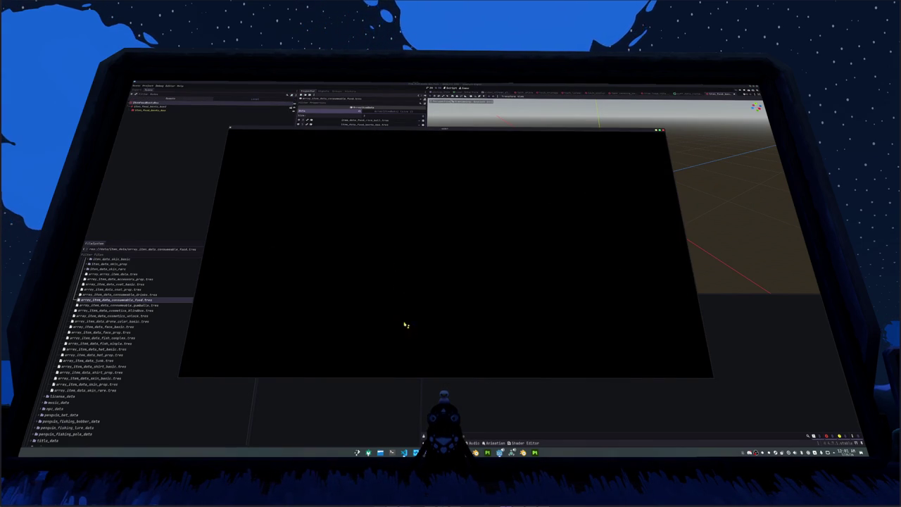
# Step: Launch LibreOffice Calc and load the consumable translations CSV from Recent Documents
pyautogui.press('super')
pyautogui.press('Return')
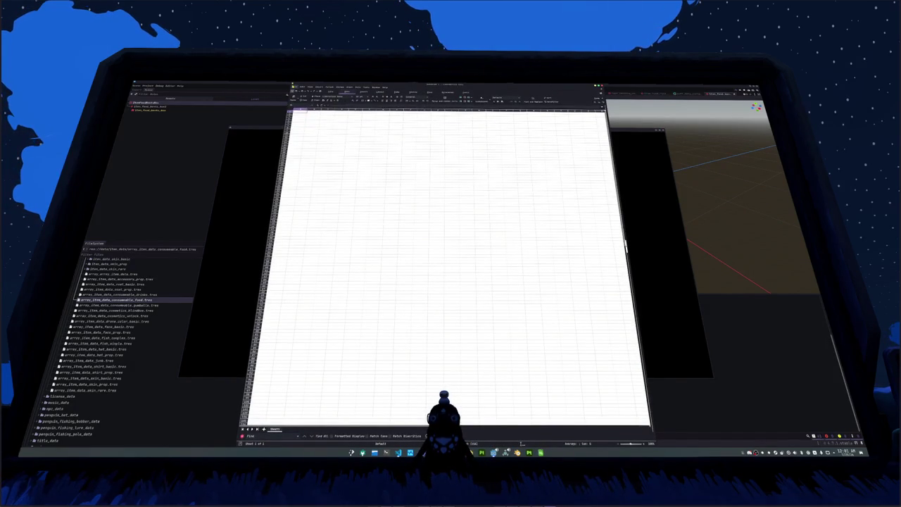
pyautogui.click(294, 87)
pyautogui.moveTo(310, 102)
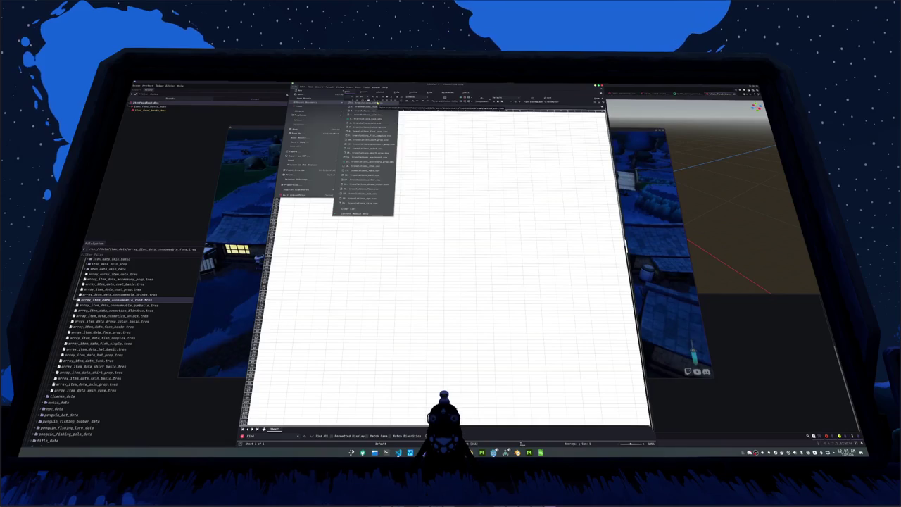
pyautogui.click(345, 142)
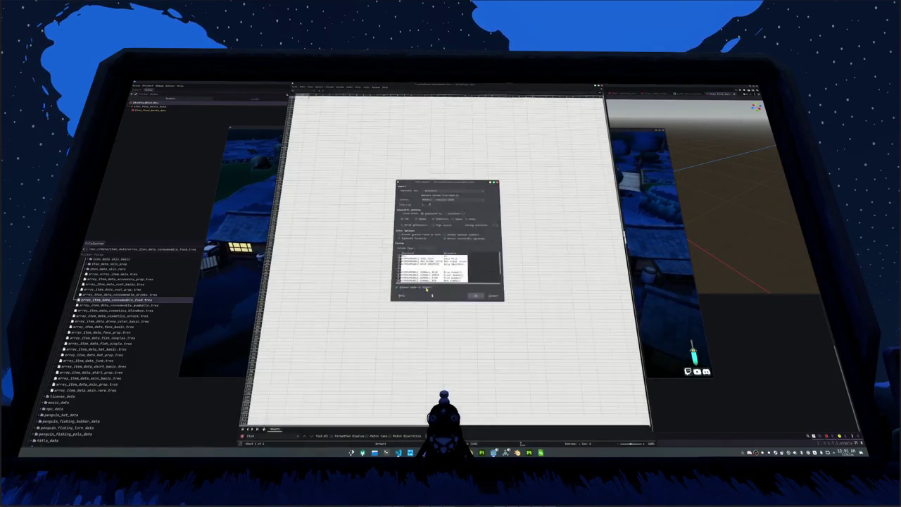
pyautogui.press('Return')
# Step: Add a row with key _food_beans and name Baked Beans, then return to the game
pyautogui.hotkey('ctrl', 'v')
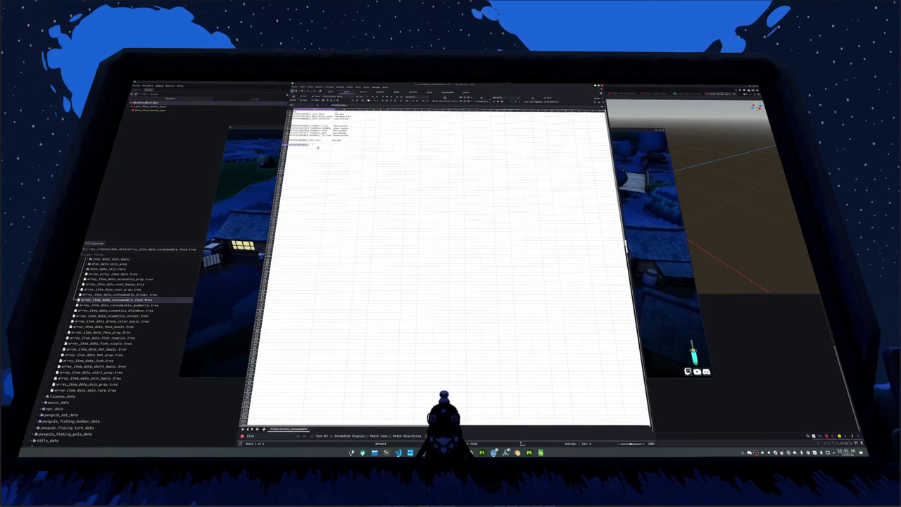
pyautogui.write('_food')
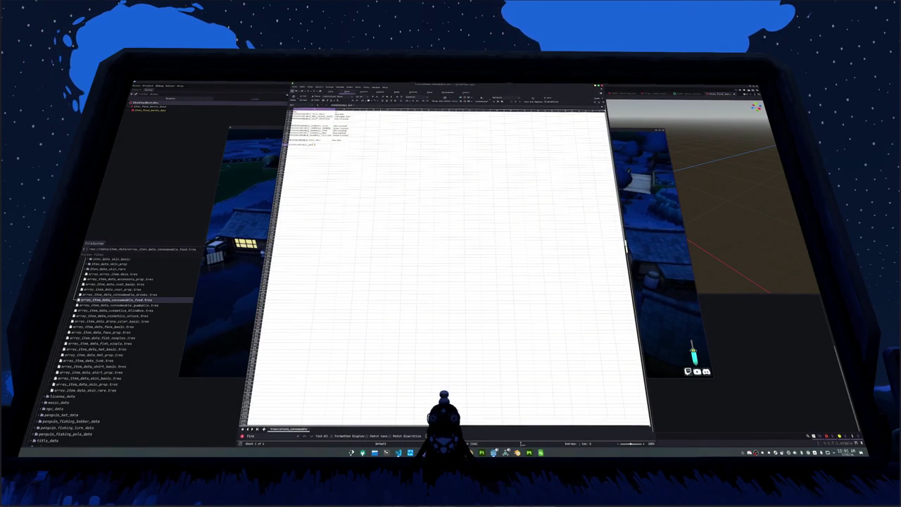
pyautogui.write('_beans')
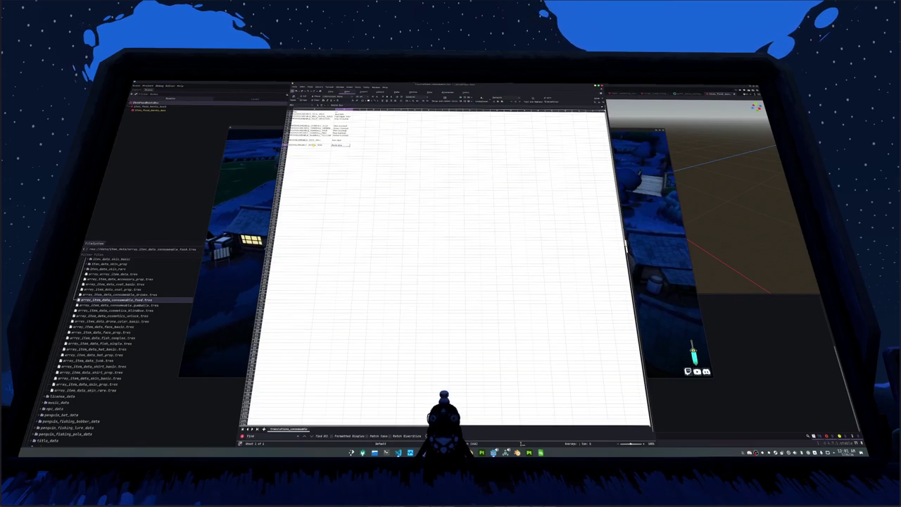
pyautogui.press('Escape')
pyautogui.write('Baked Beans')
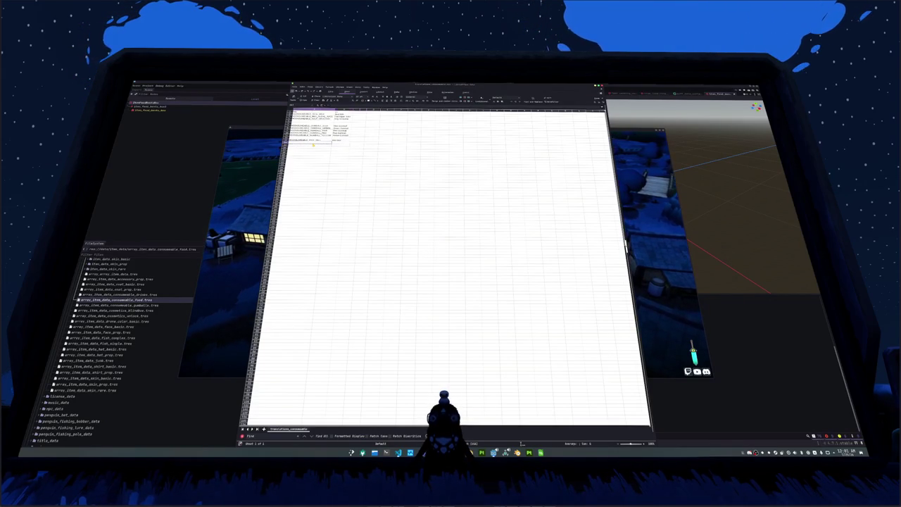
pyautogui.press('Return')
pyautogui.click(491, 276)
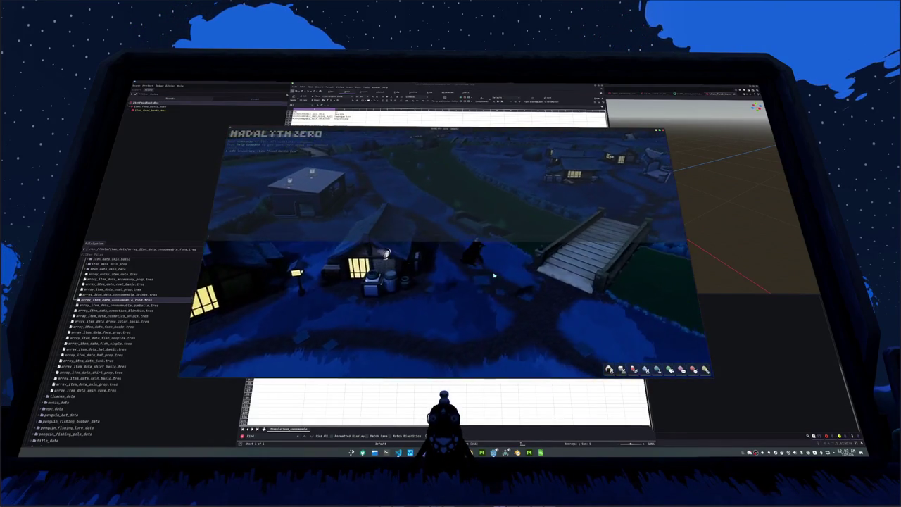
# Step: Check the new item in the inventory, then walk the penguin across the bridge through the village
pyautogui.press('i')
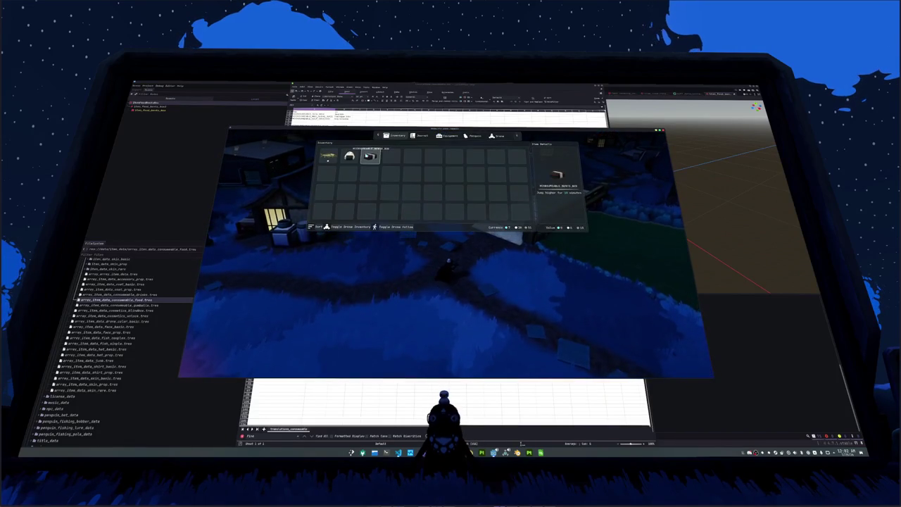
pyautogui.press('i')
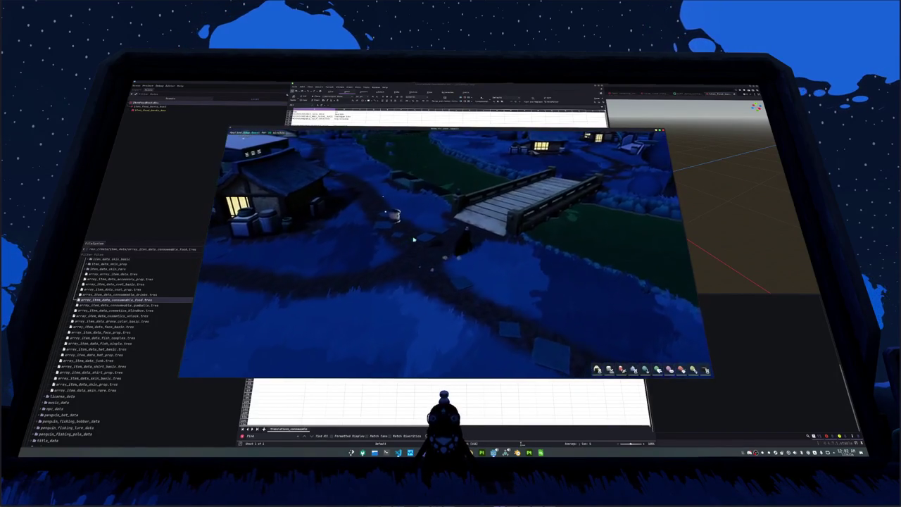
pyautogui.press('w')
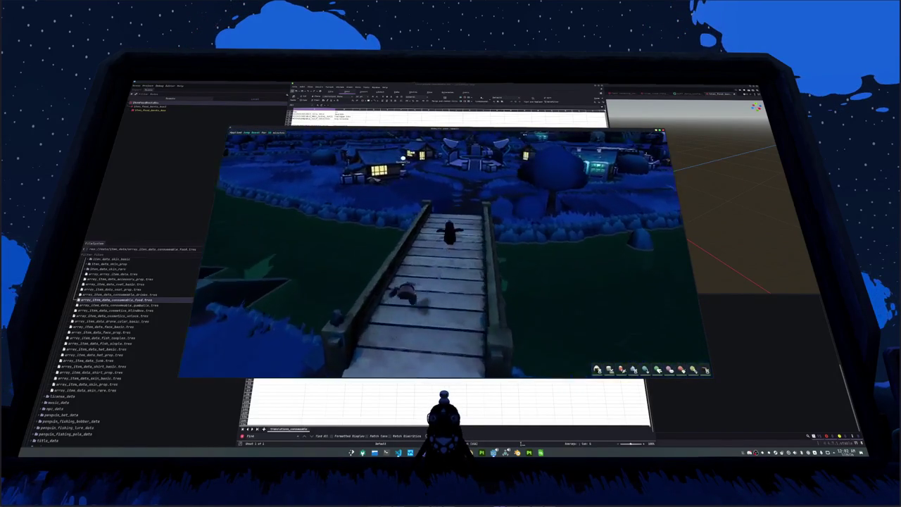
pyautogui.press('w')
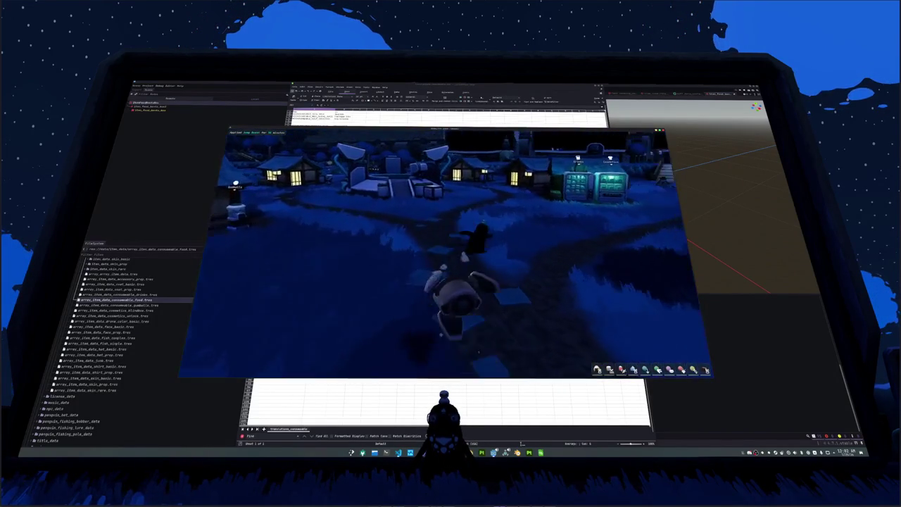
pyautogui.press('w')
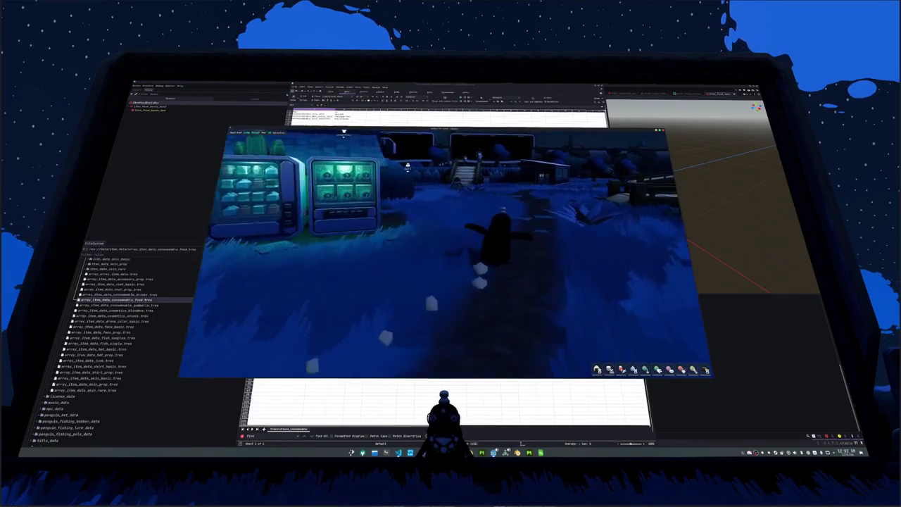
pyautogui.press('w')
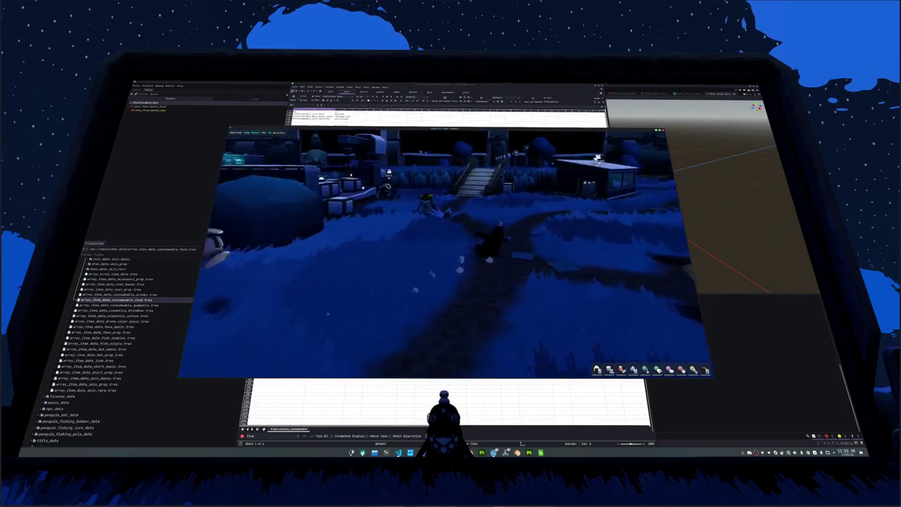
pyautogui.press('w')
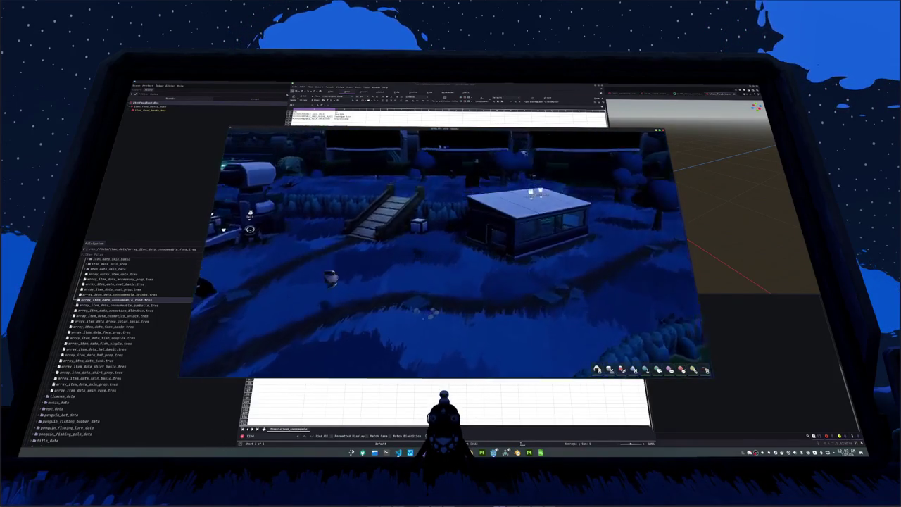
pyautogui.scroll(-3)
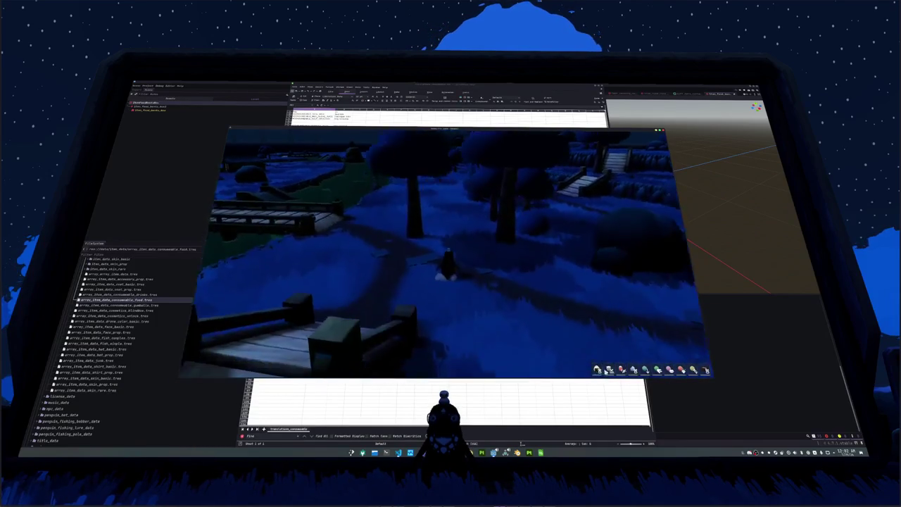
# Step: Back in Godot, give the bento box buff a new icon texture and save
pyautogui.click(657, 402)
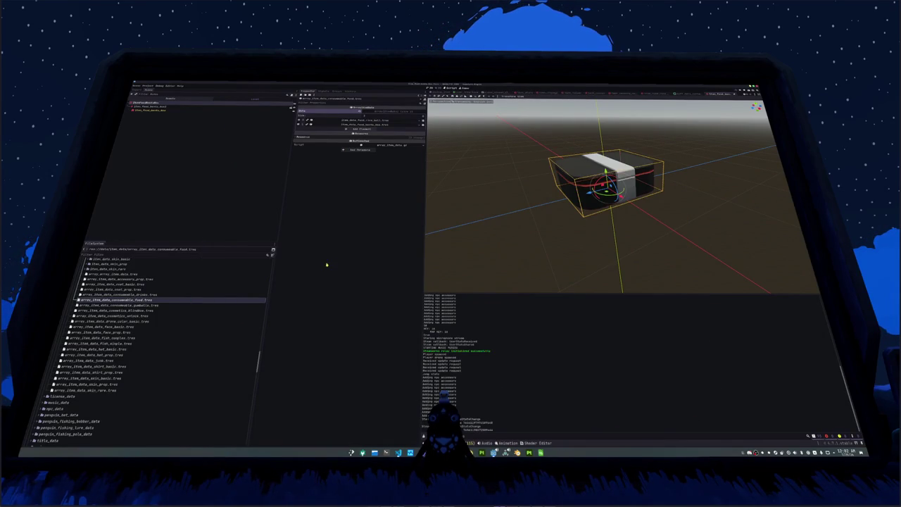
pyautogui.scroll(3)
pyautogui.scroll(3)
pyautogui.scroll(3)
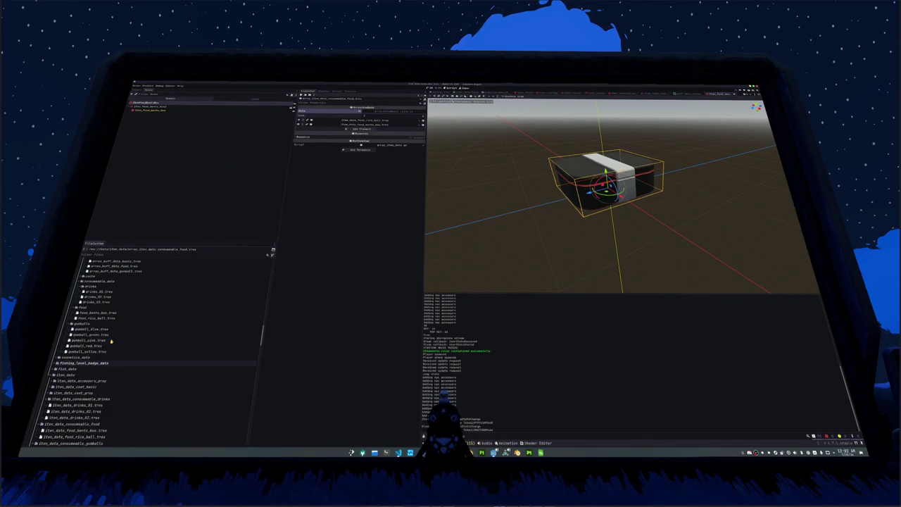
pyautogui.scroll(3)
pyautogui.click(92, 340)
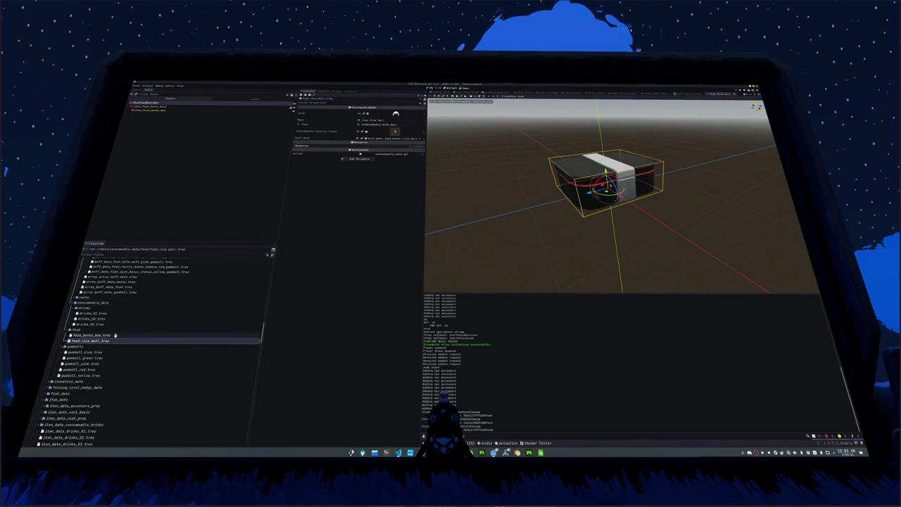
pyautogui.scroll(3)
pyautogui.scroll(3)
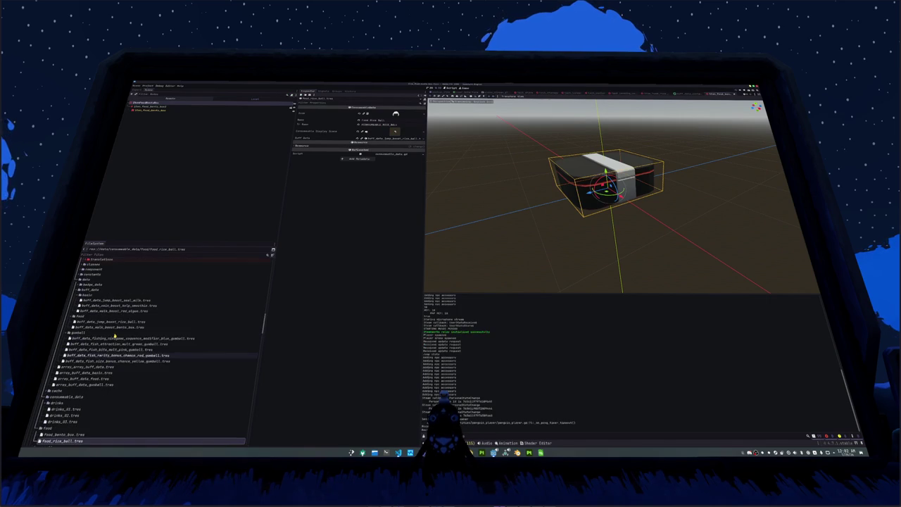
pyautogui.click(111, 327)
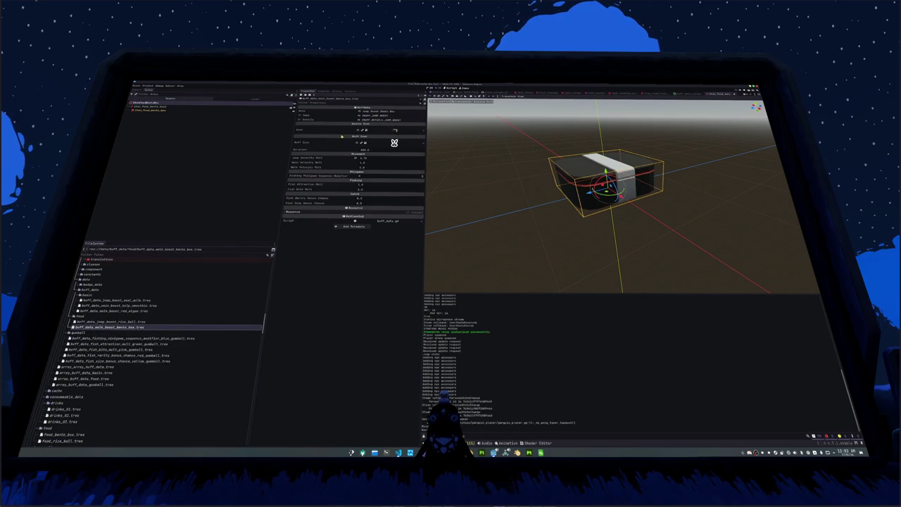
pyautogui.click(420, 147)
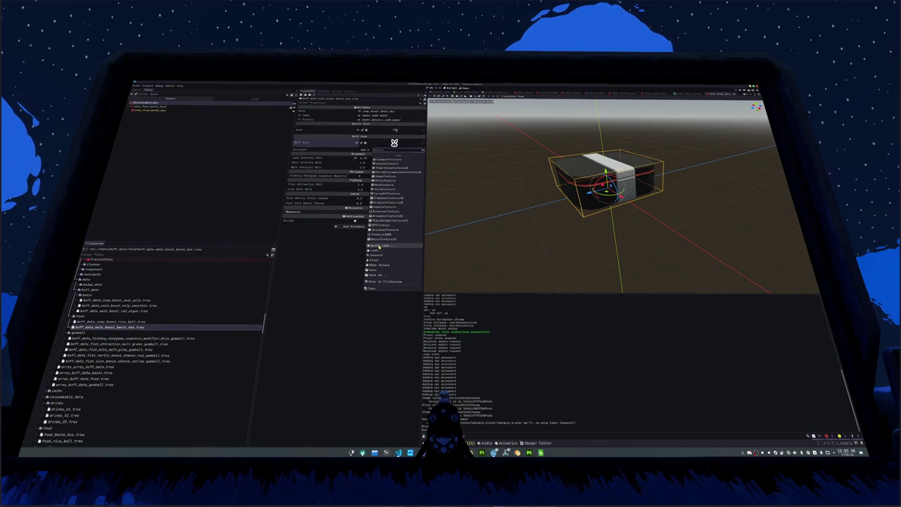
pyautogui.click(380, 246)
pyautogui.doubleClick(394, 202)
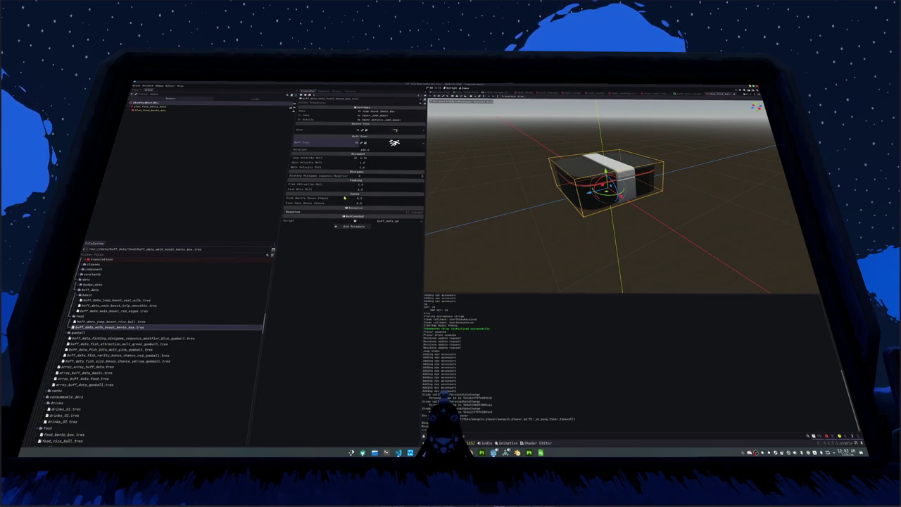
pyautogui.hotkey('ctrl', 's')
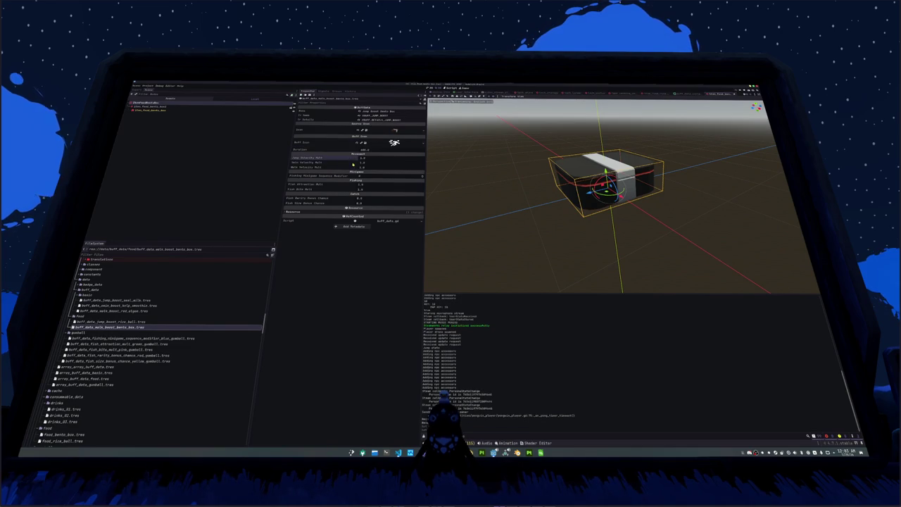
# Step: Compare the bento buff's walk multiplier and duration with the other food buffs, then run the game
pyautogui.click(370, 167)
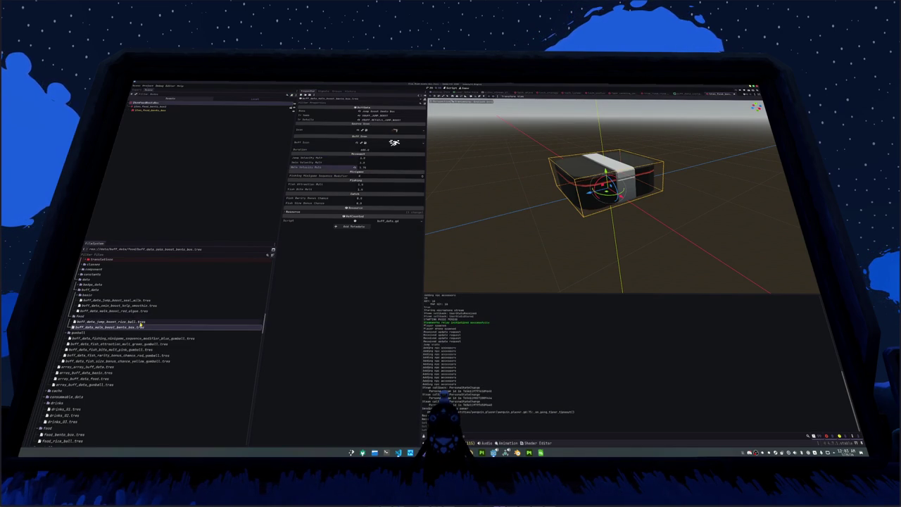
pyautogui.click(134, 321)
pyautogui.click(135, 305)
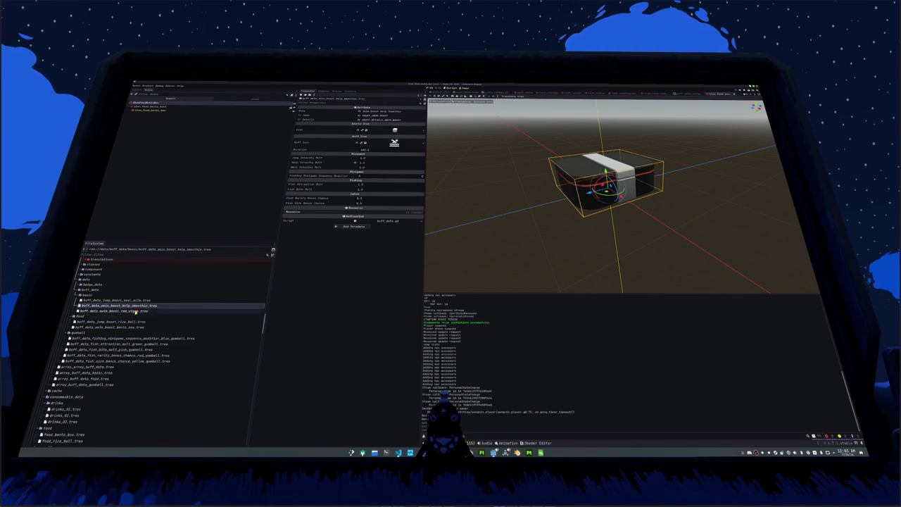
pyautogui.click(129, 327)
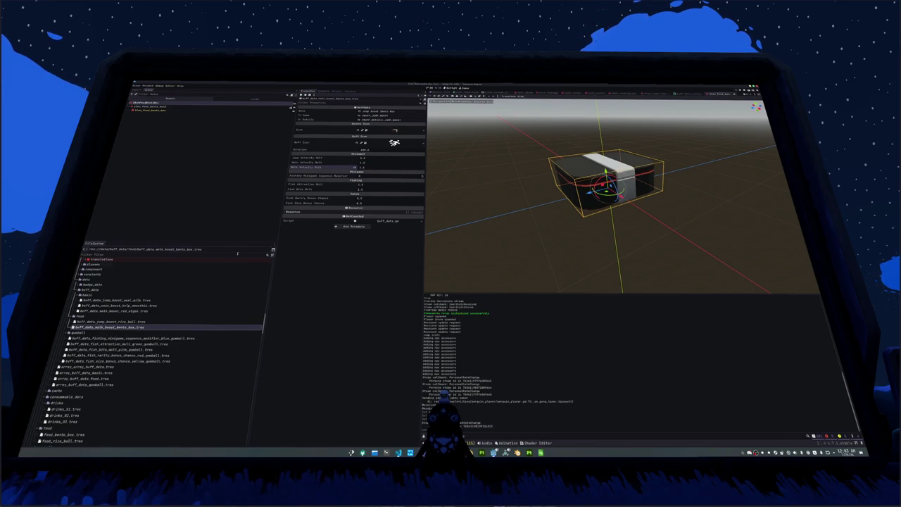
pyautogui.press('Up')
pyautogui.press('Up')
pyautogui.press('Up')
pyautogui.click(370, 151)
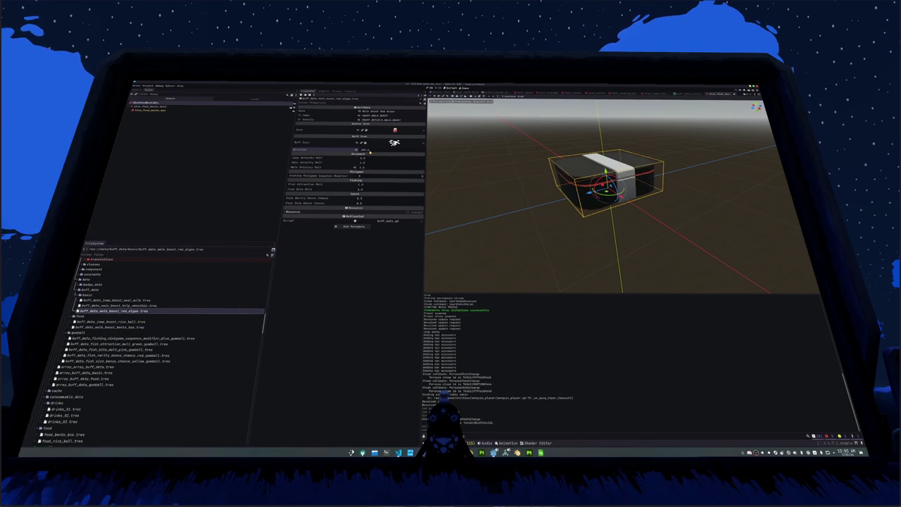
pyautogui.press('Up')
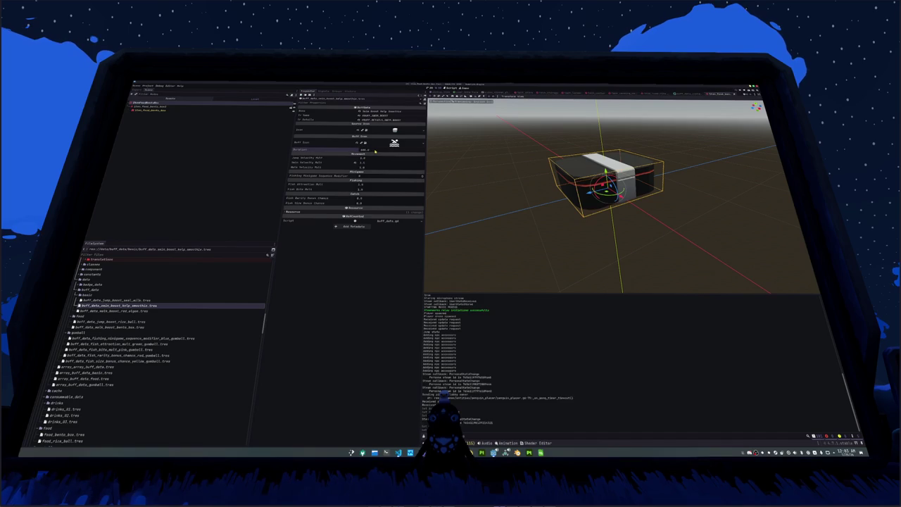
pyautogui.press('Up')
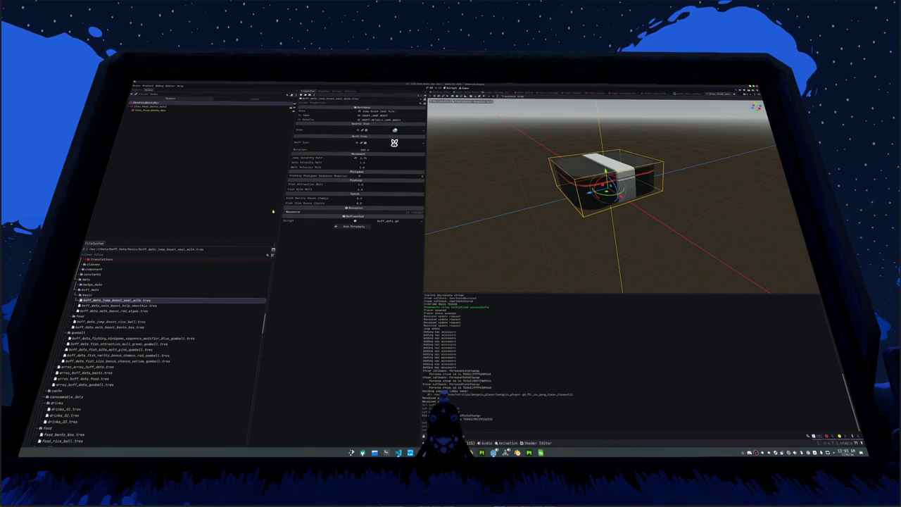
pyautogui.press('F5')
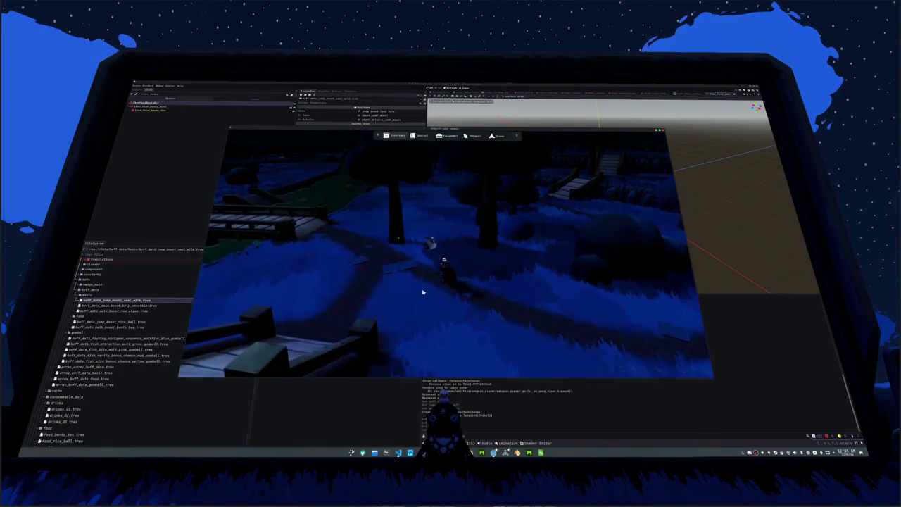
# Step: Quit the game, relaunch it with F5 and start playing from the title menu
pyautogui.press('Escape')
pyautogui.click(448, 253)
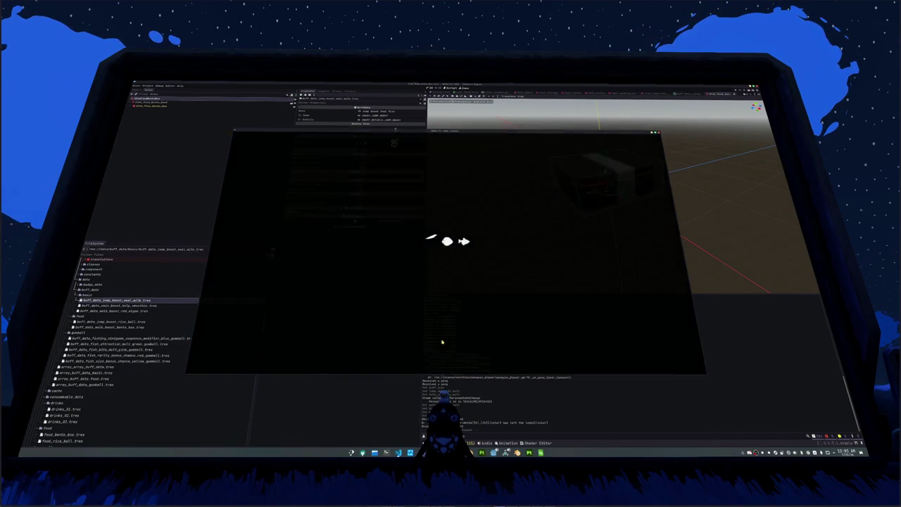
pyautogui.press('F5')
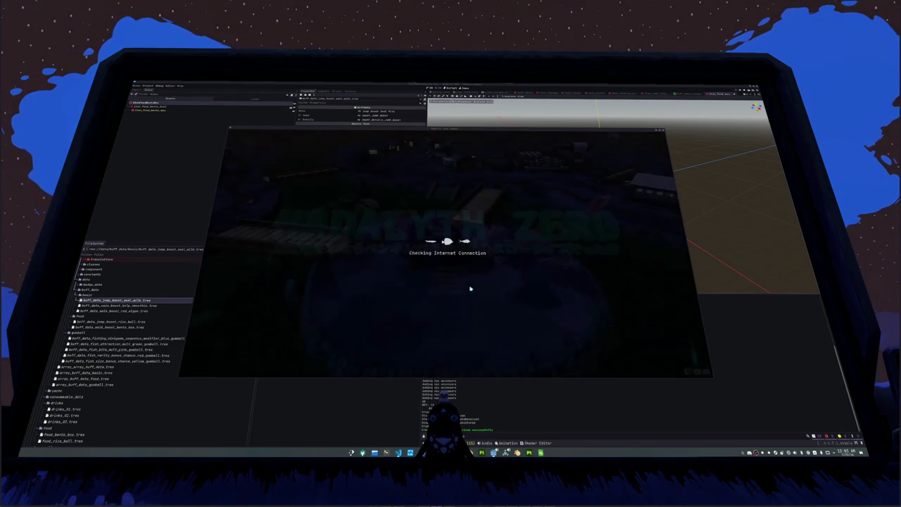
pyautogui.click(452, 271)
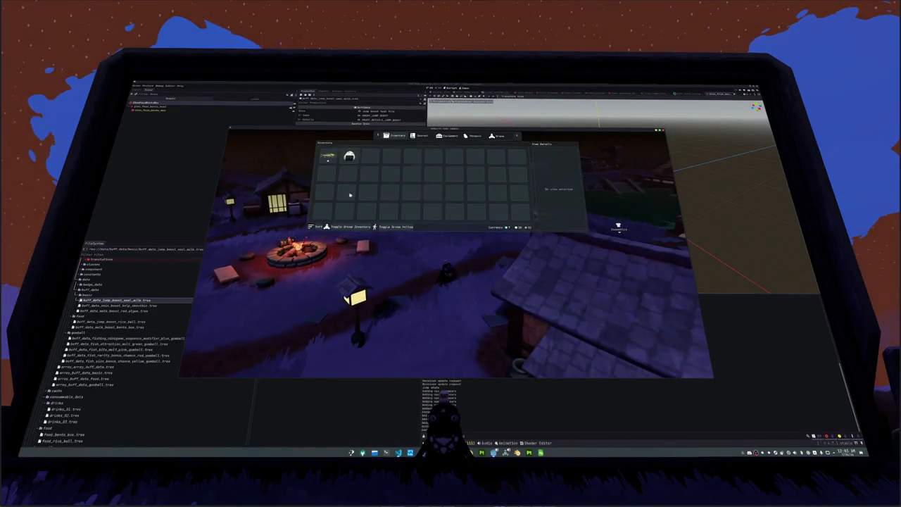
pyautogui.press('Tab')
# Step: Walk the character from the campfire past the houses and across the bridge
pyautogui.press('w')
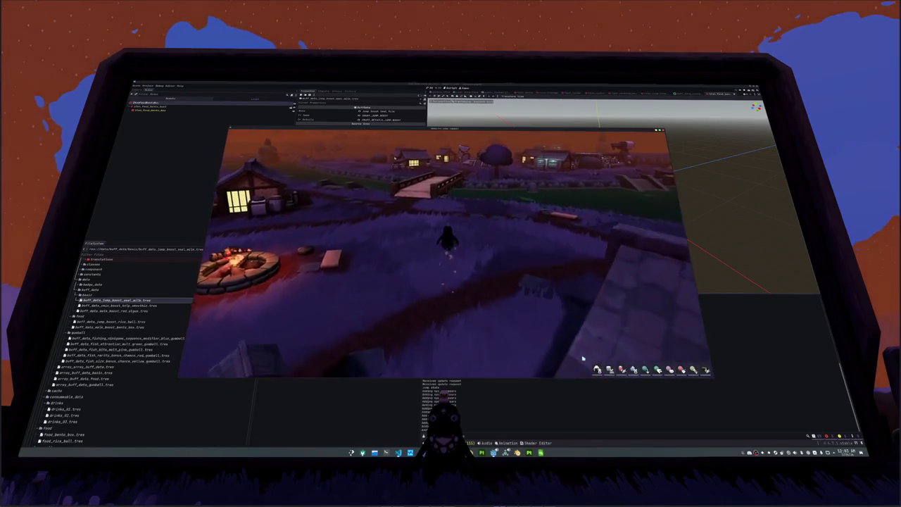
pyautogui.press('w')
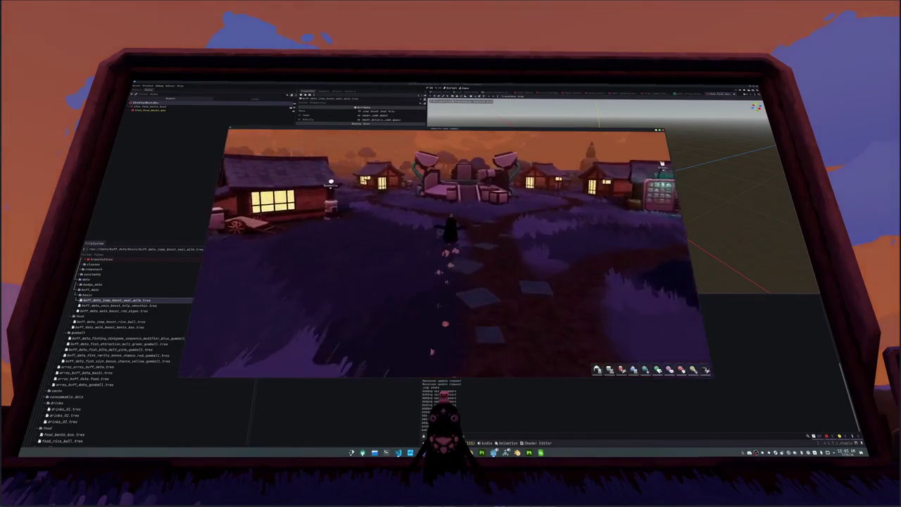
pyautogui.press('w')
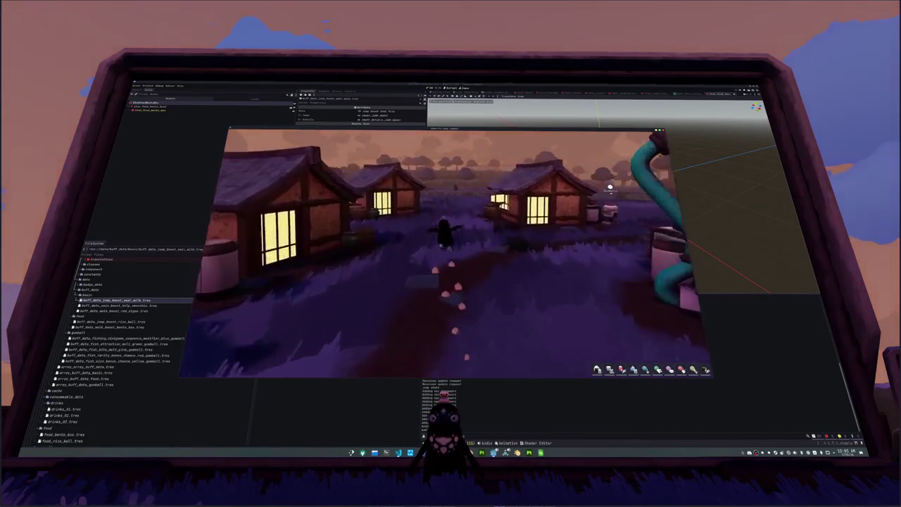
pyautogui.press('w')
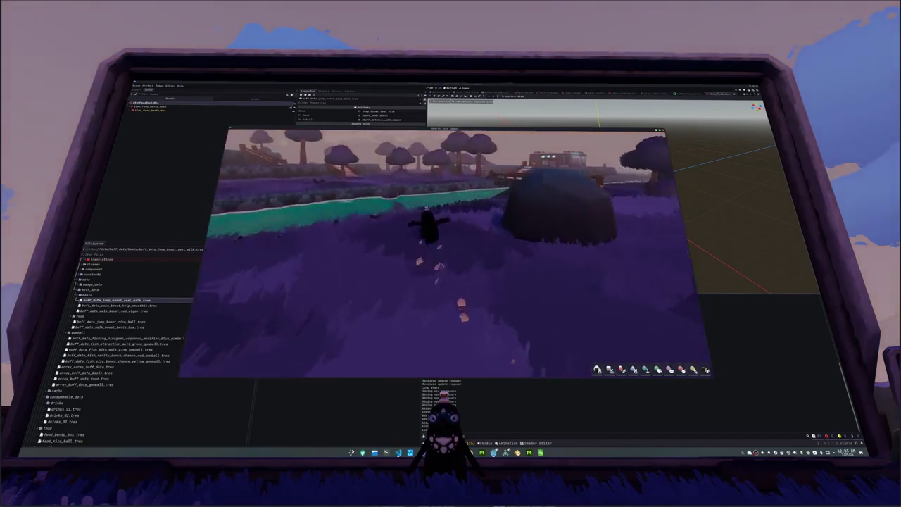
pyautogui.press('w')
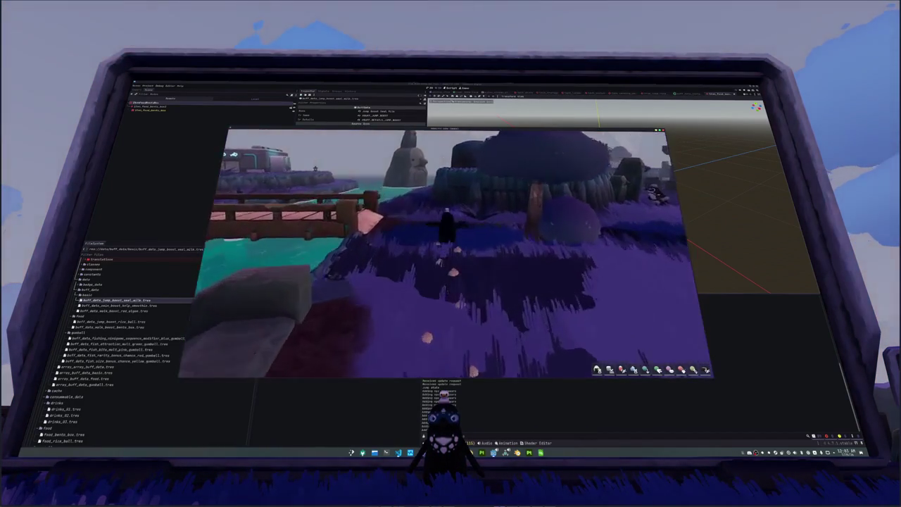
pyautogui.press('w')
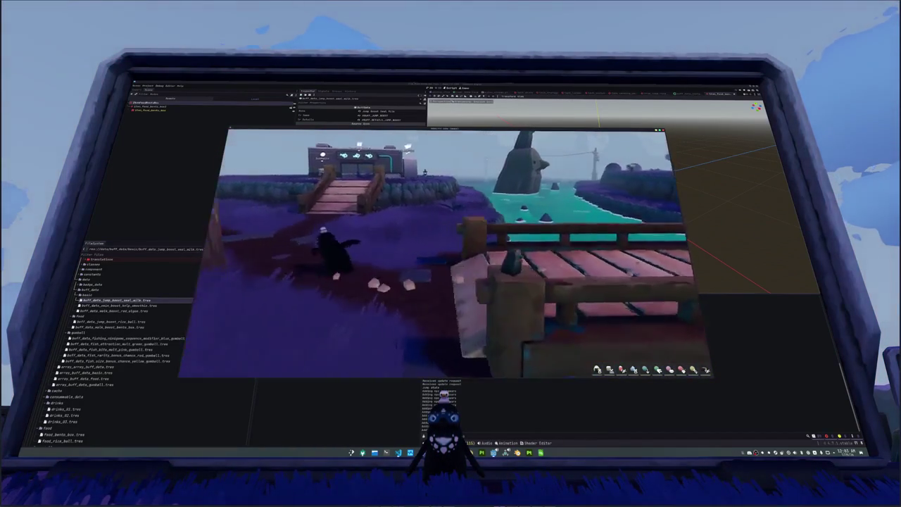
pyautogui.press('w')
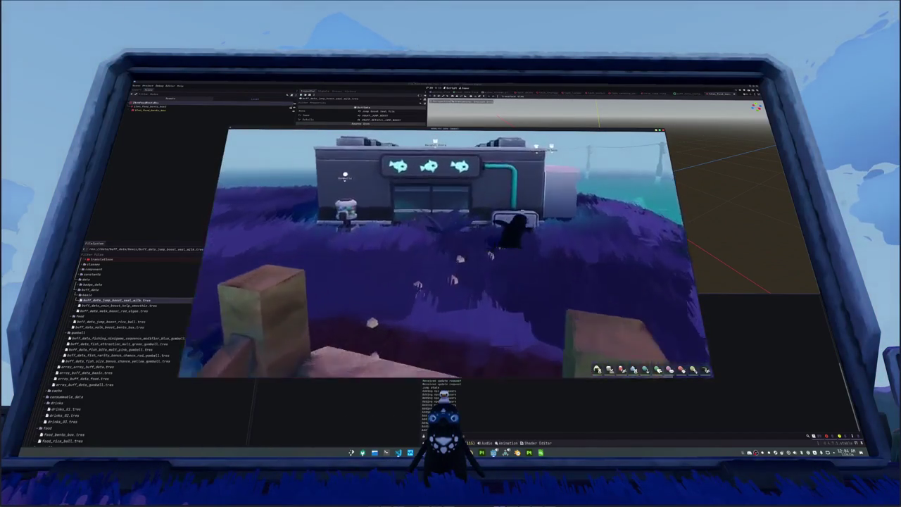
pyautogui.press('w')
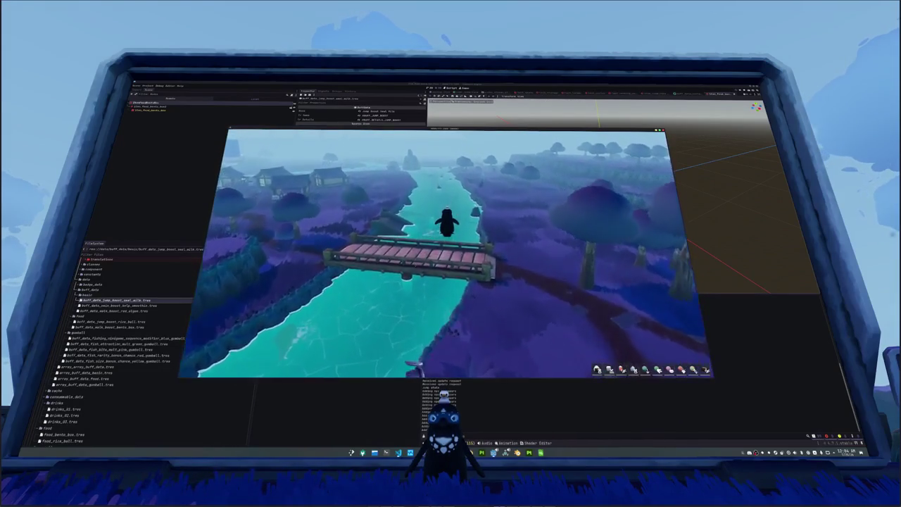
pyautogui.press('w')
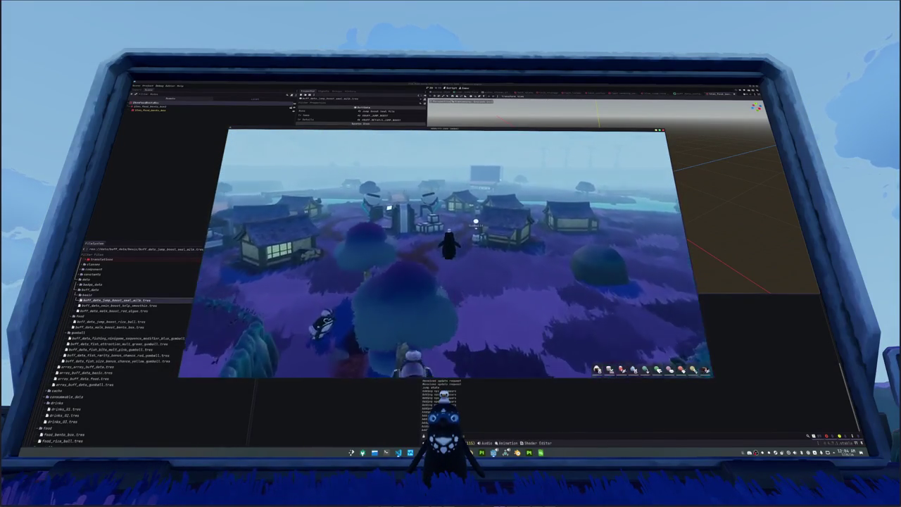
# Step: Check the inventory, then run through the village centre toward the stone well
pyautogui.press('i')
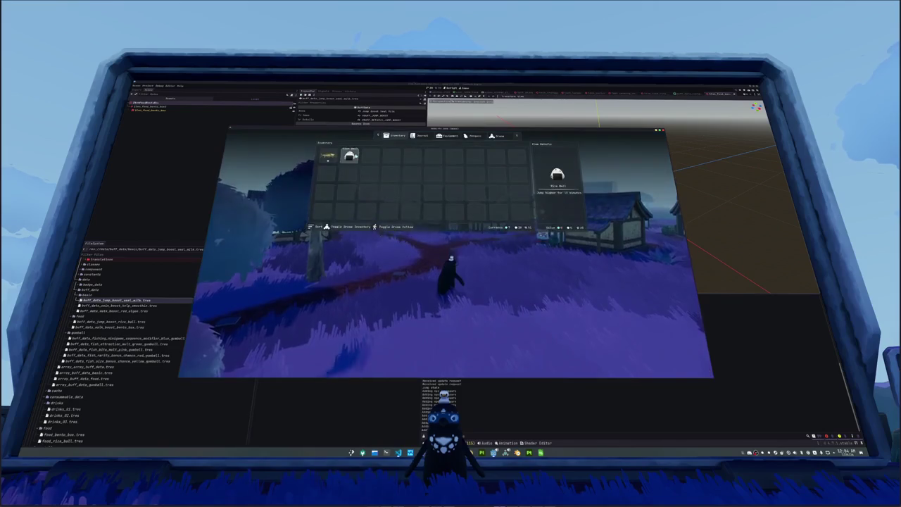
pyautogui.press('i')
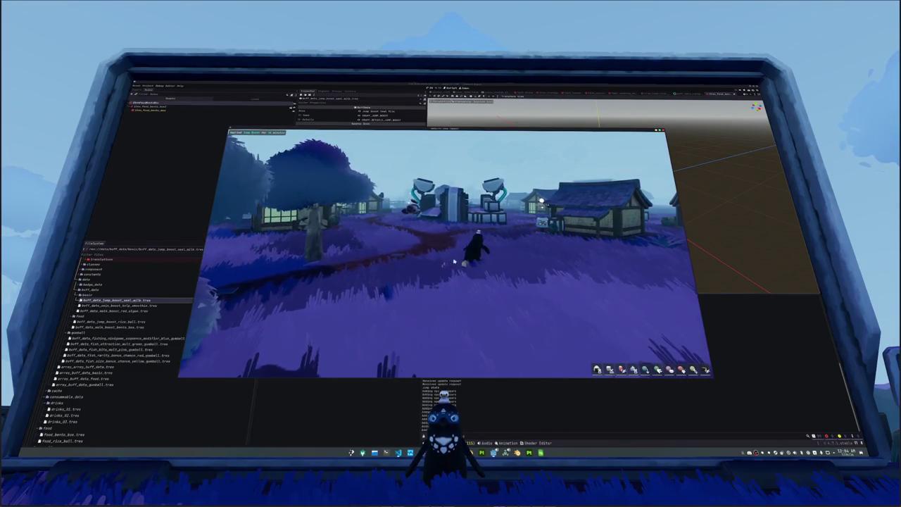
pyautogui.press('w')
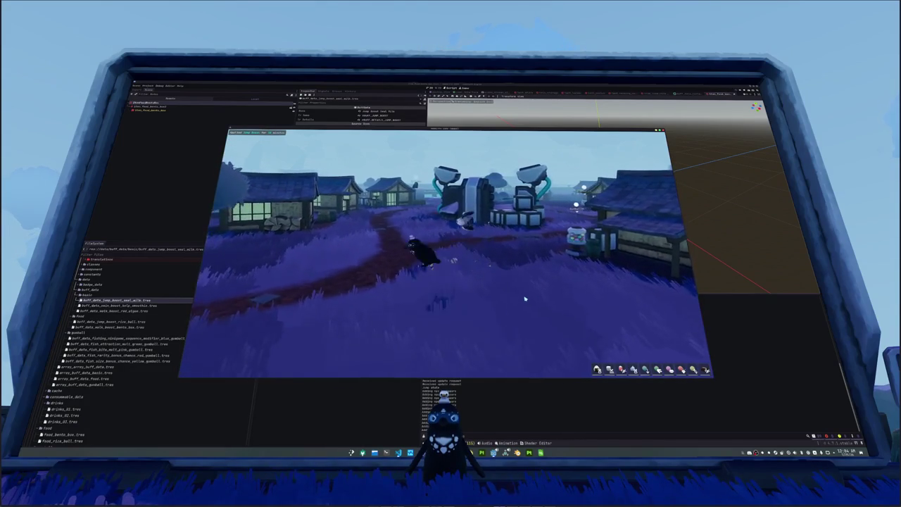
pyautogui.press('w')
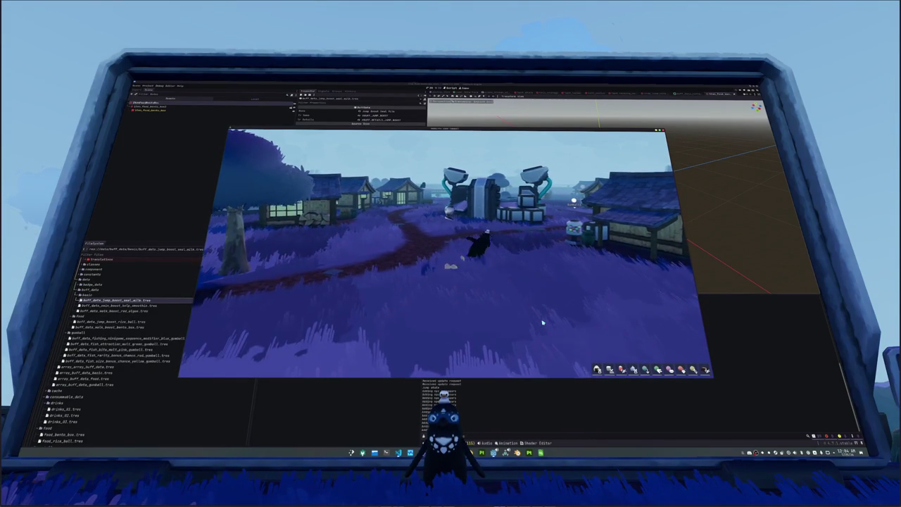
pyautogui.press('w')
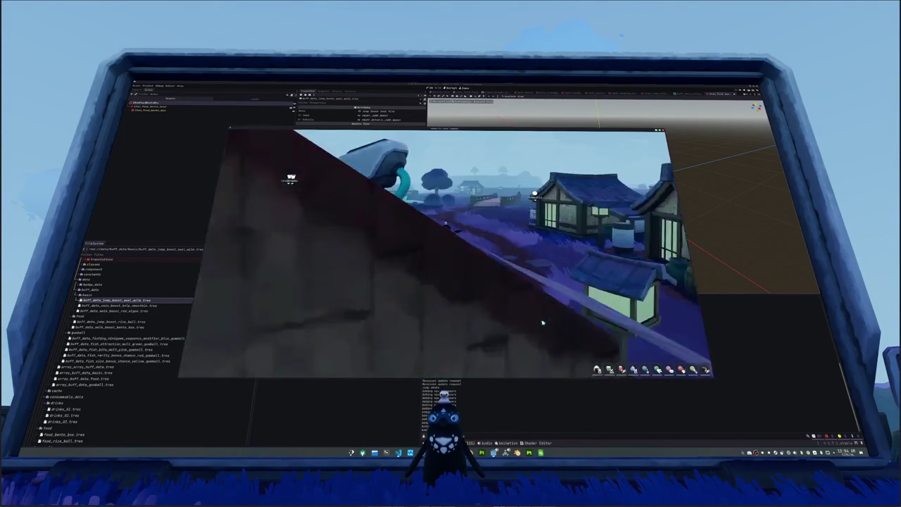
pyautogui.press('w')
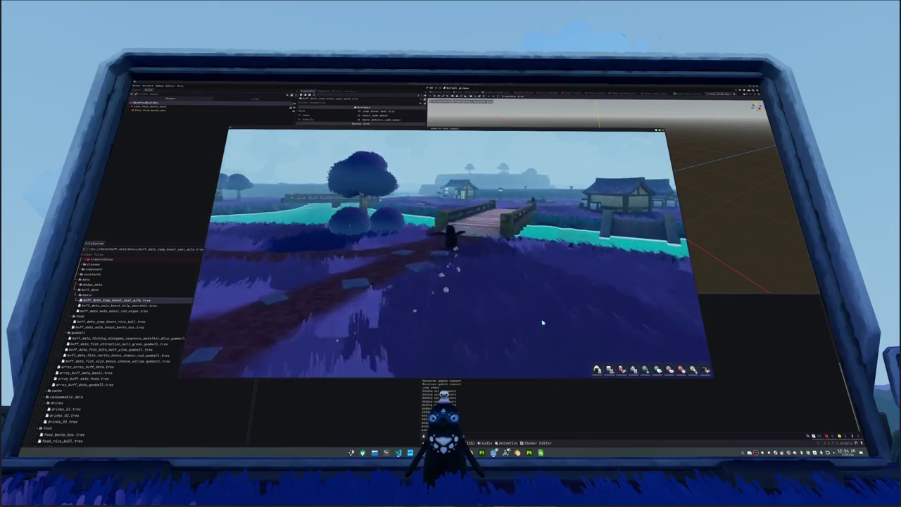
pyautogui.press('w')
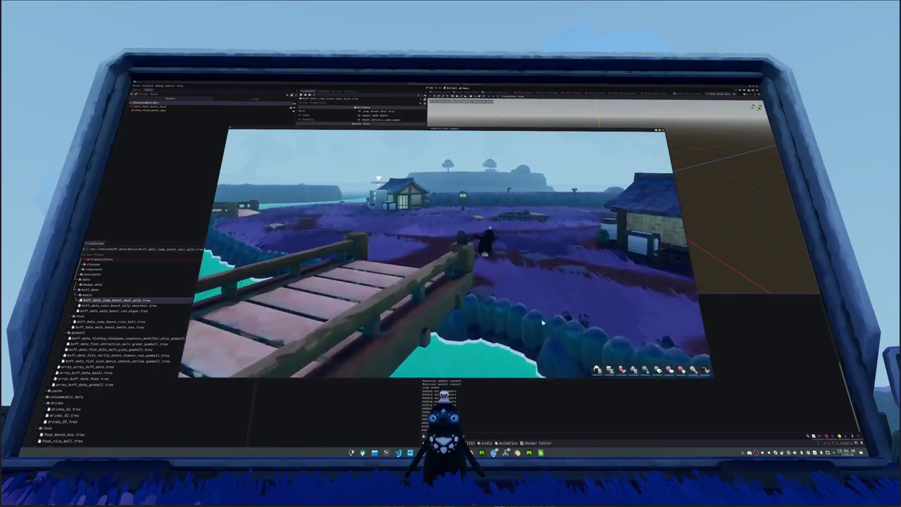
pyautogui.press('w')
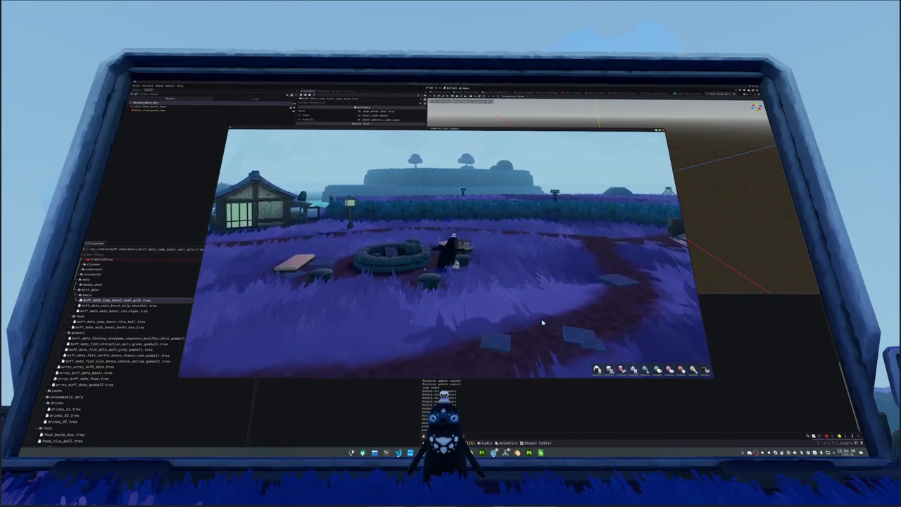
pyautogui.press('w')
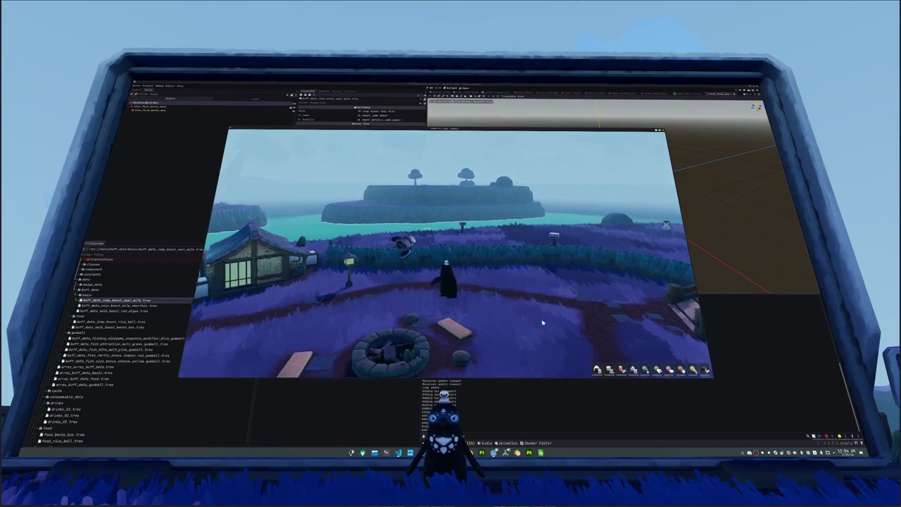
# Step: Jump, run across the field toward the water, then stop the game with F8
pyautogui.press('space')
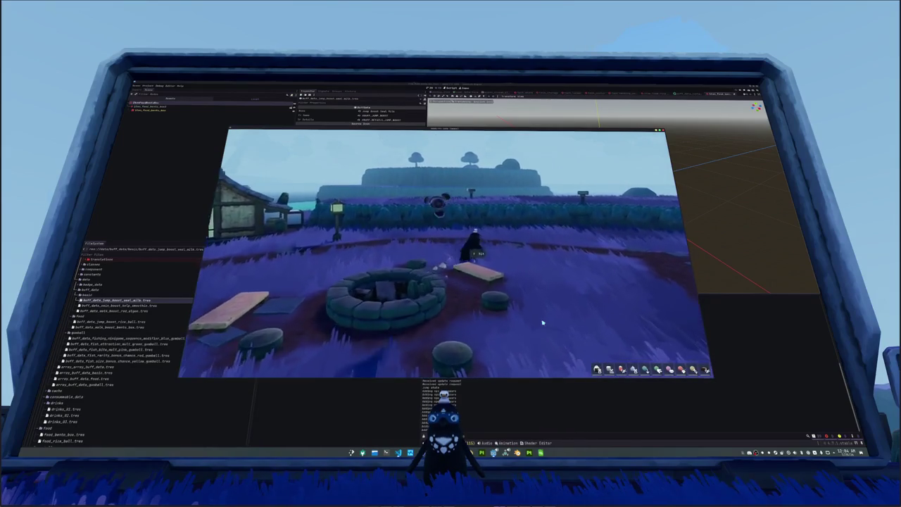
pyautogui.press('w')
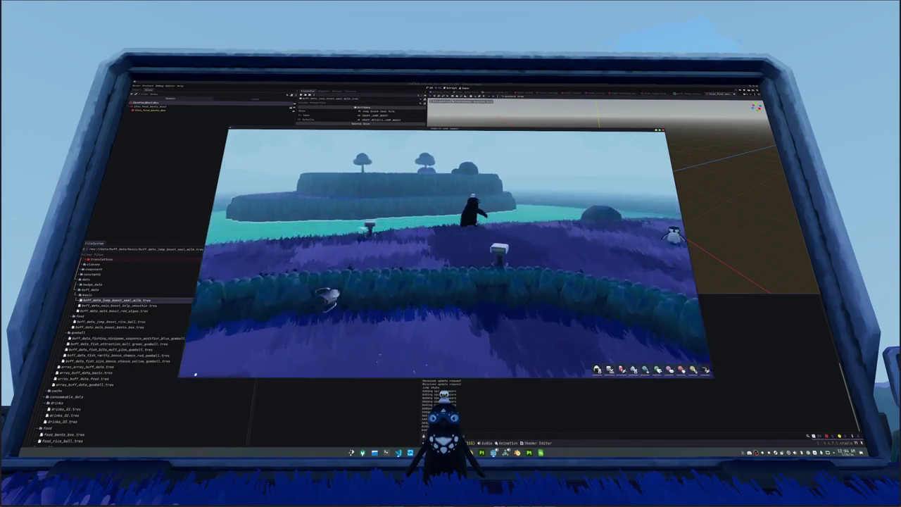
pyautogui.press('w')
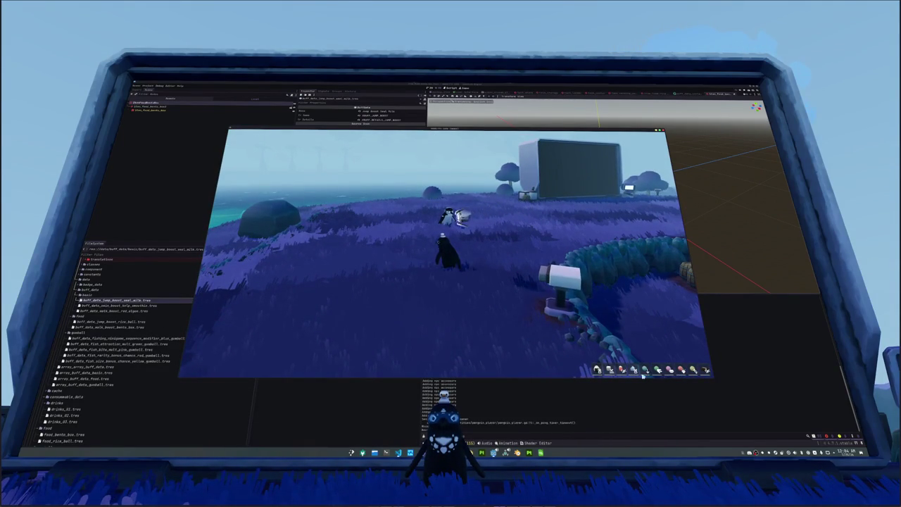
pyautogui.press('w')
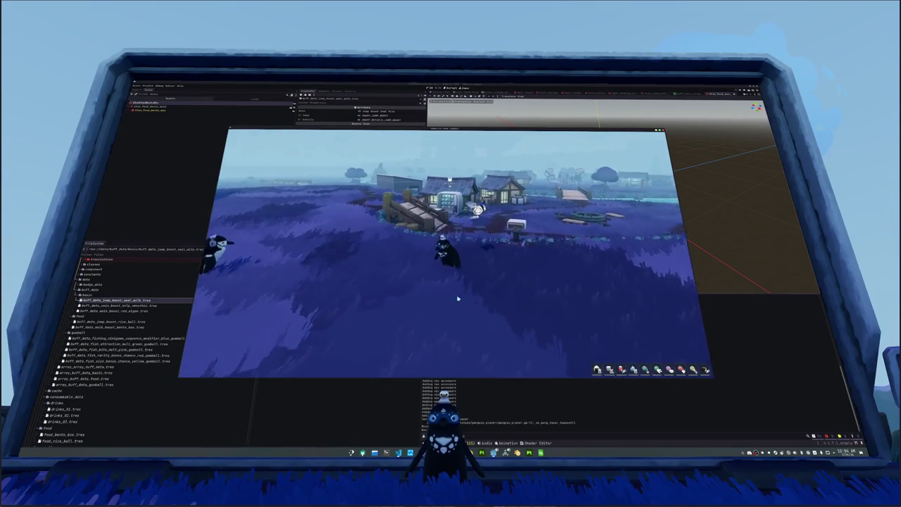
pyautogui.press('s')
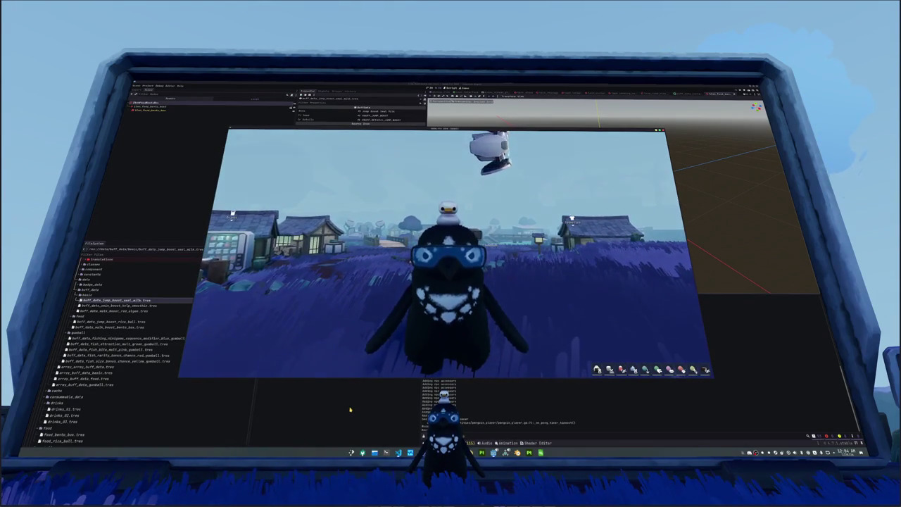
pyautogui.press('F8')
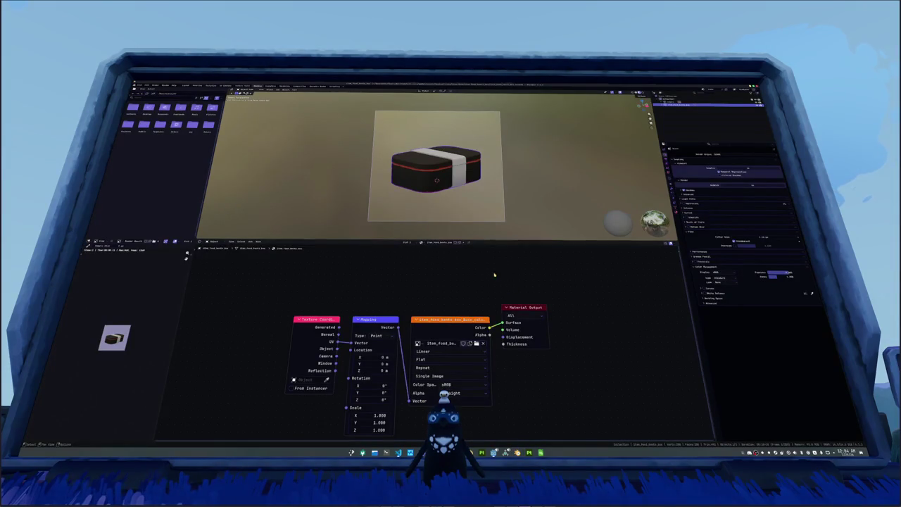
# Step: Start a new General scene from the File menu and bring up the Save Blender File browser
pyautogui.click(310, 129)
pyautogui.click(144, 86)
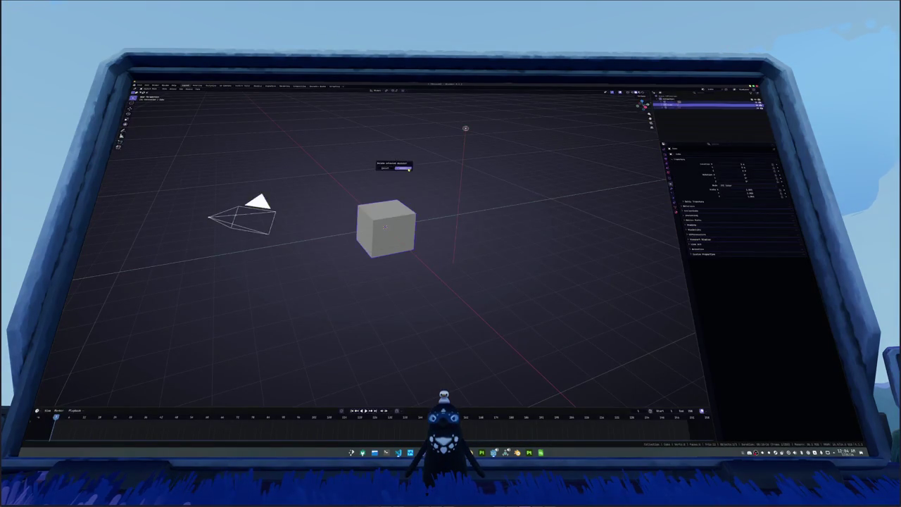
pyautogui.hotkey('ctrl', 's')
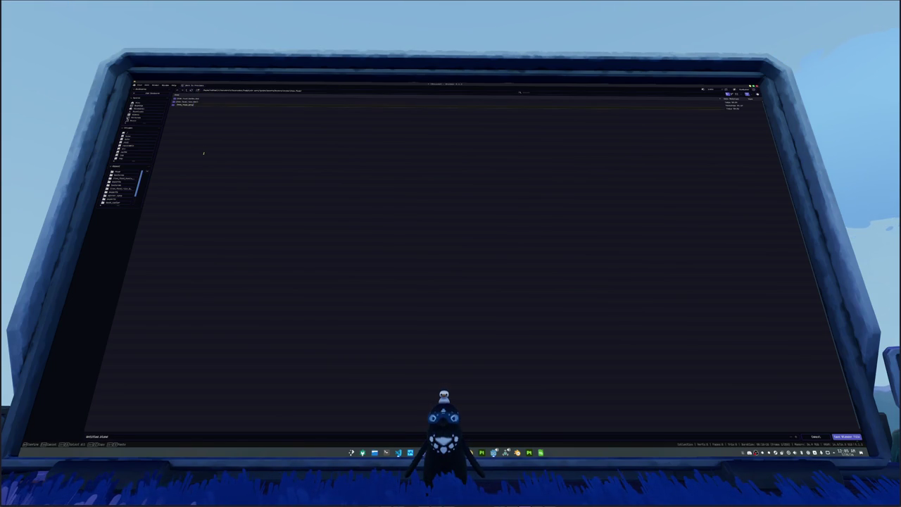
# Step: Open the target project subfolder, name the file as a food item and save it there
pyautogui.press('Down')
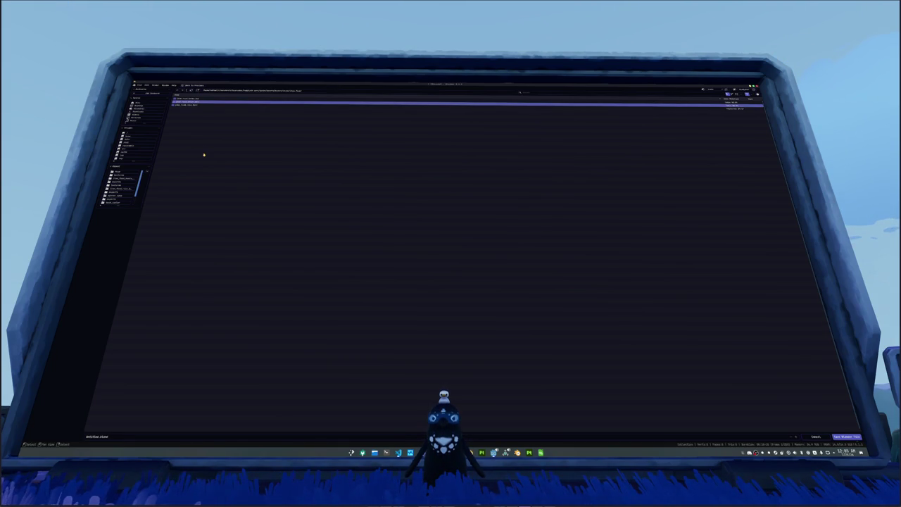
pyautogui.press('F2')
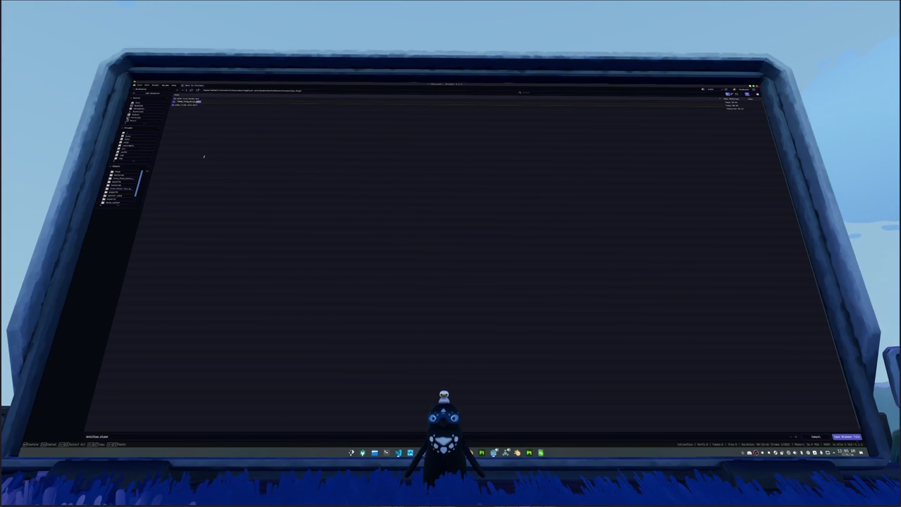
pyautogui.press('Return')
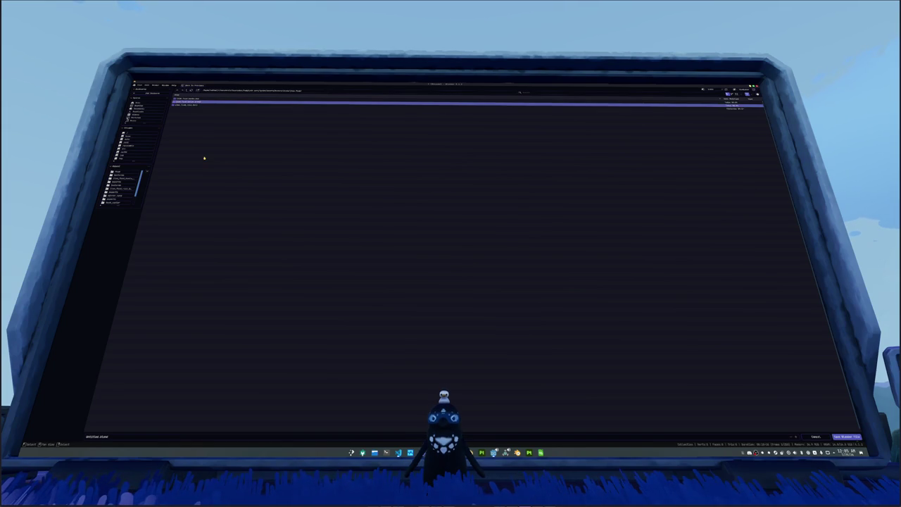
pyautogui.press('Return')
pyautogui.click(129, 439)
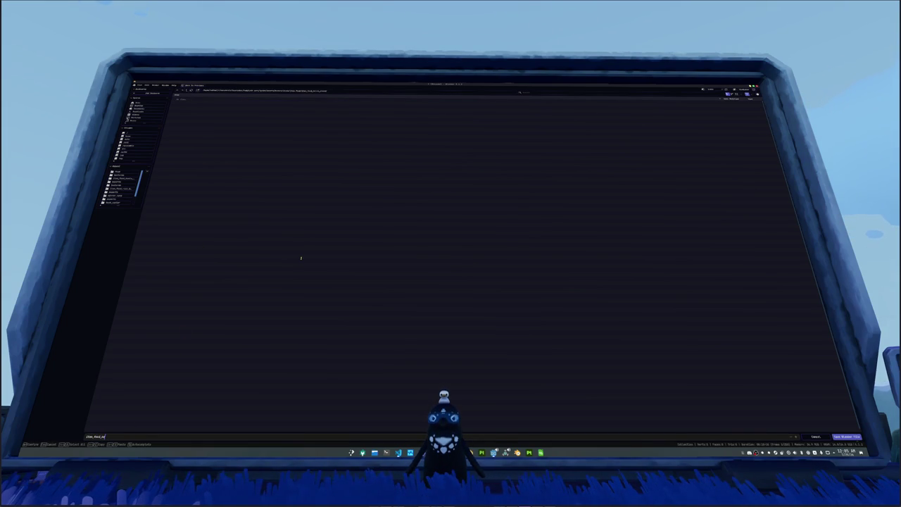
pyautogui.press('Return')
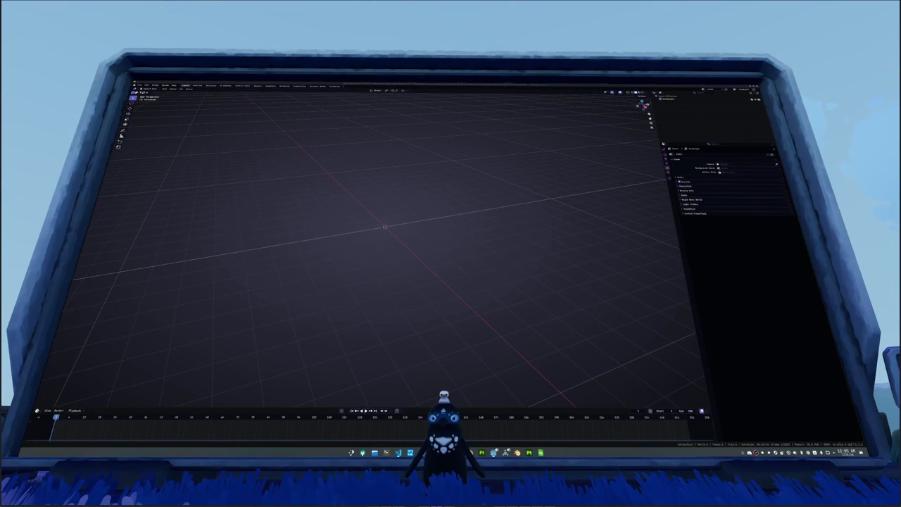
pyautogui.hotkey('alt', 'Tab')
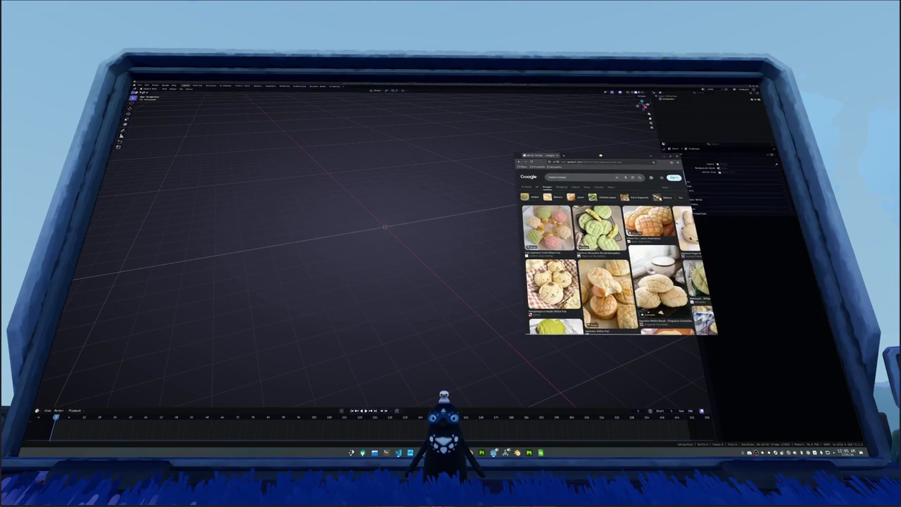
pyautogui.moveTo(609, 151); pyautogui.dragTo(548, 151)
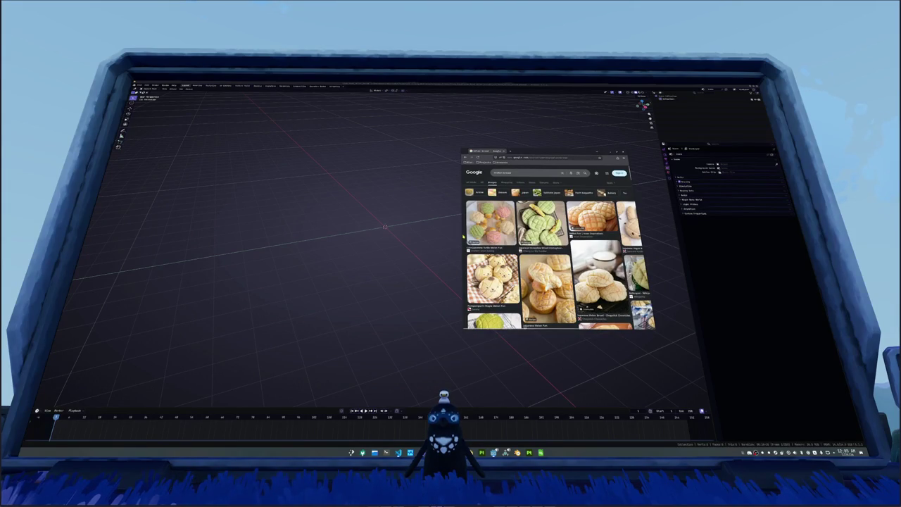
pyautogui.moveTo(461, 236); pyautogui.dragTo(353, 237)
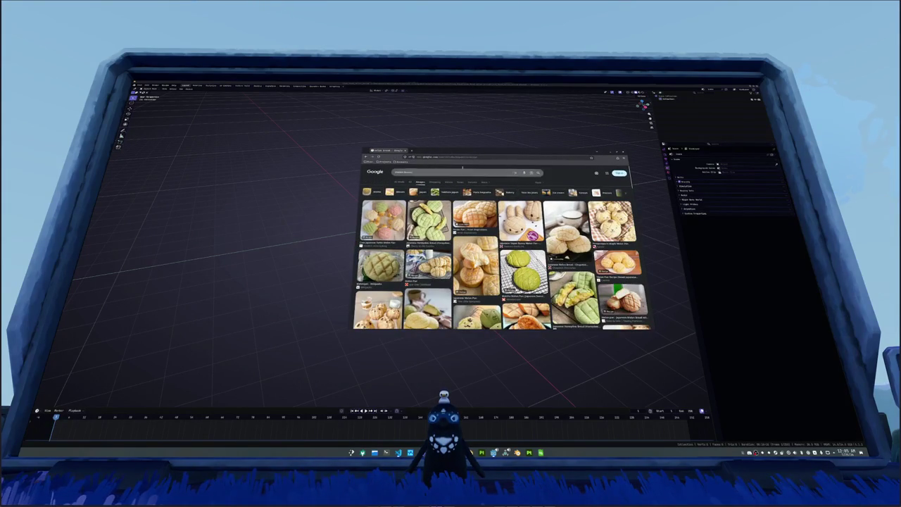
pyautogui.moveTo(477, 152); pyautogui.dragTo(578, 145)
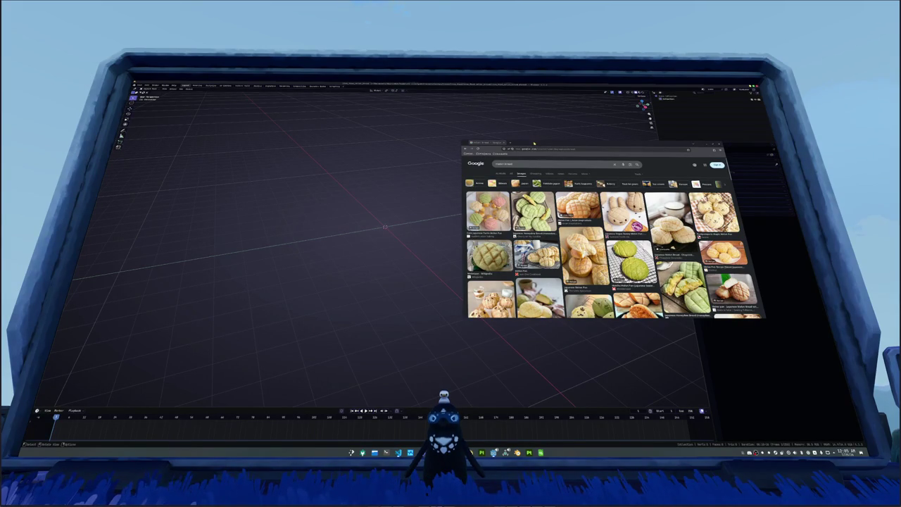
pyautogui.moveTo(533, 142); pyautogui.dragTo(545, 157)
pyautogui.click(431, 206)
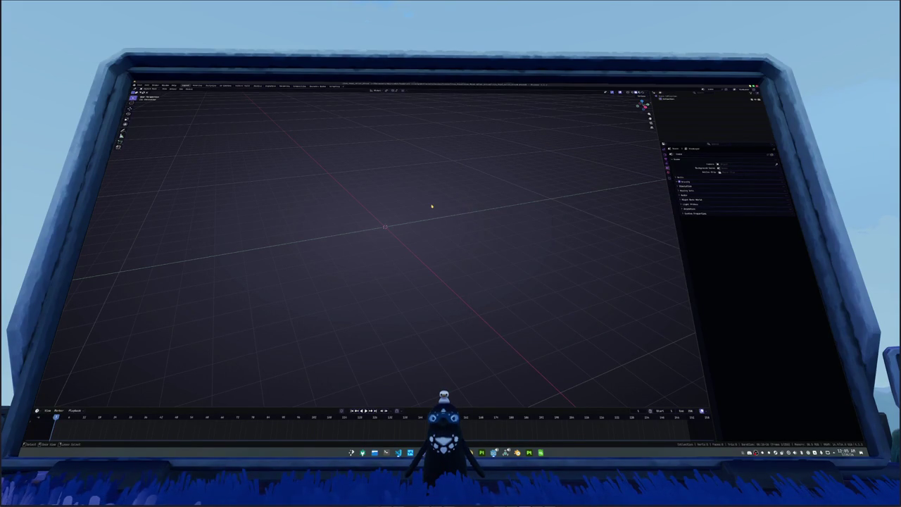
# Step: Add a cube and subdivide it into a low-poly sphere with Ctrl+3
pyautogui.hotkey('shift', 'a')
pyautogui.moveTo(415, 154)
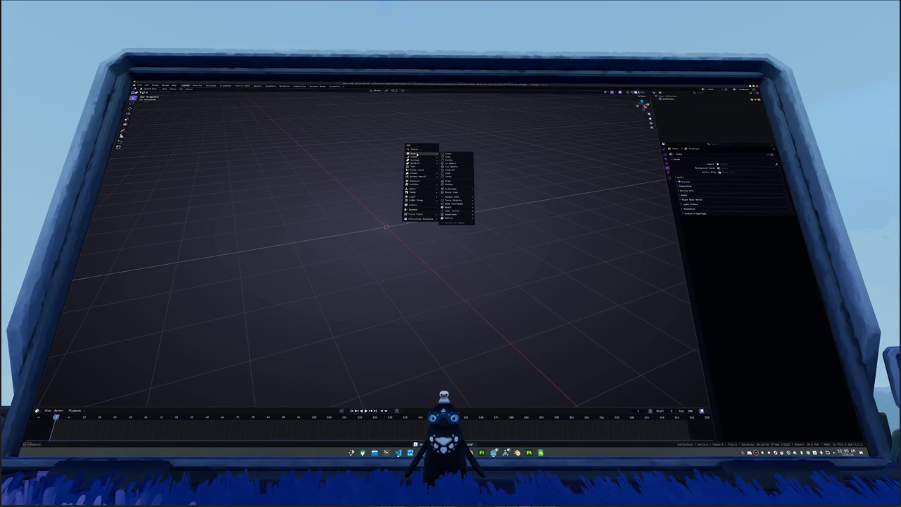
pyautogui.click(451, 157)
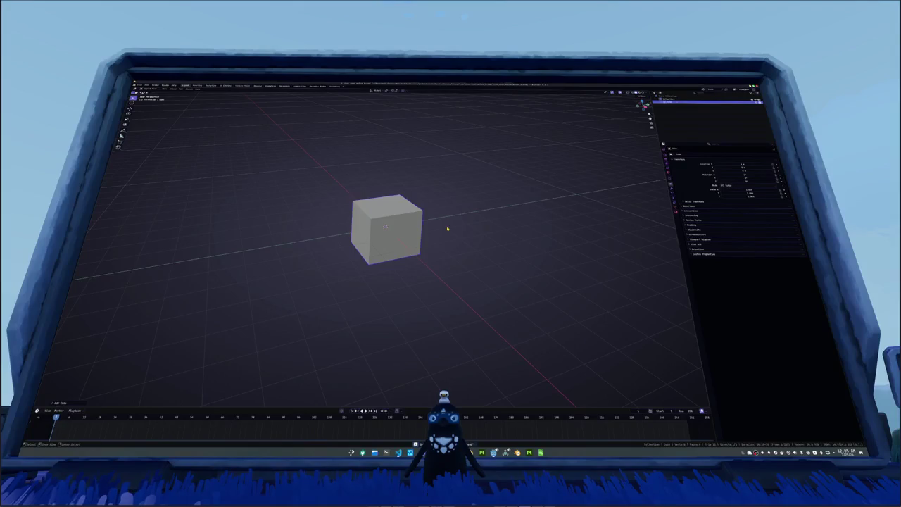
pyautogui.hotkey('ctrl', '3')
pyautogui.moveTo(447, 229); pyautogui.dragTo(477, 230)
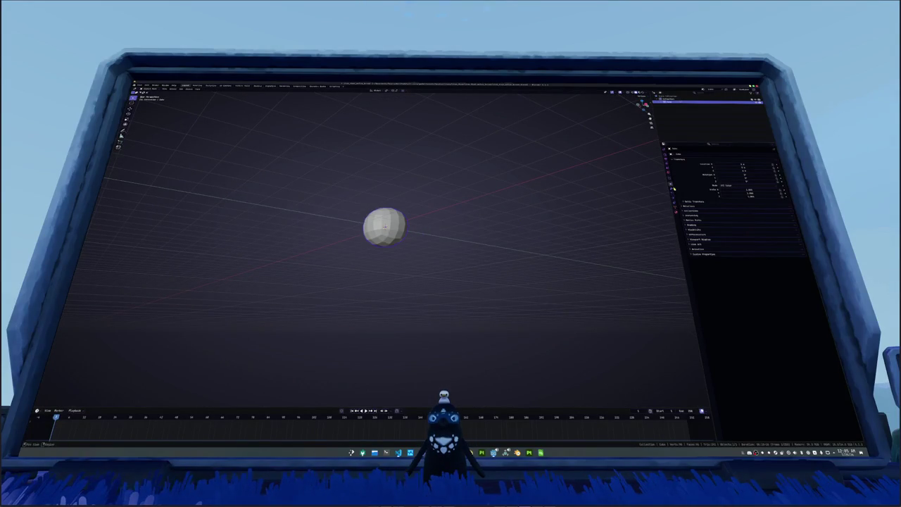
# Step: Squash the sphere along Z into a flattened bun dome, checked in front view
pyautogui.press('Tab')
pyautogui.press('Tab')
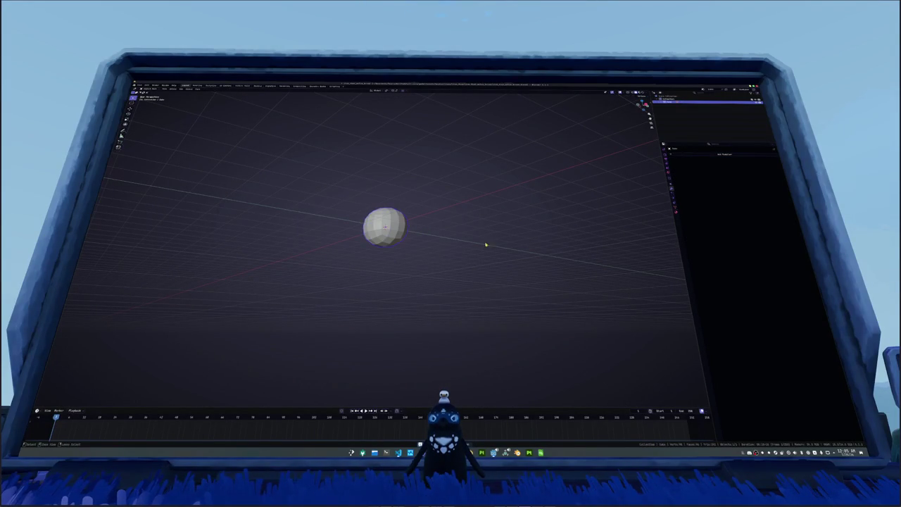
pyautogui.press('Tab')
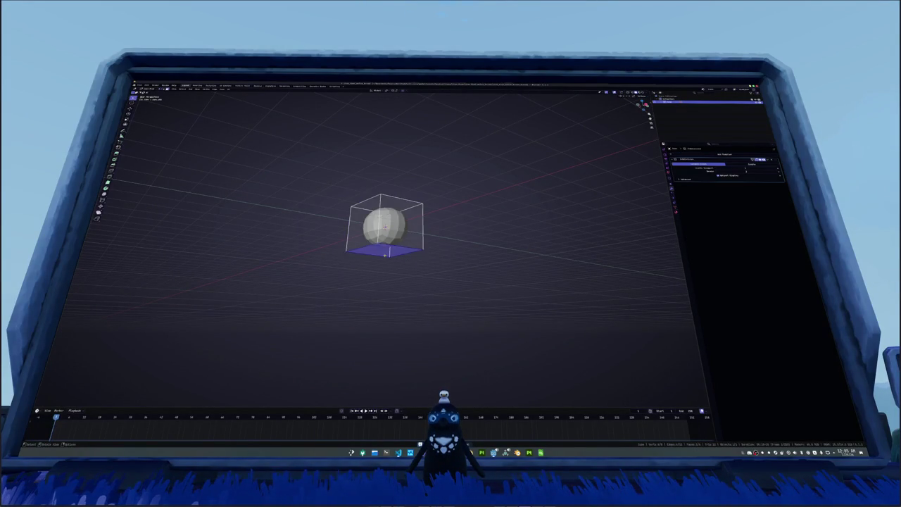
pyautogui.press('s')
pyautogui.press('z')
pyautogui.press('Return')
pyautogui.press('KP_1')
pyautogui.press('s')
pyautogui.press('z')
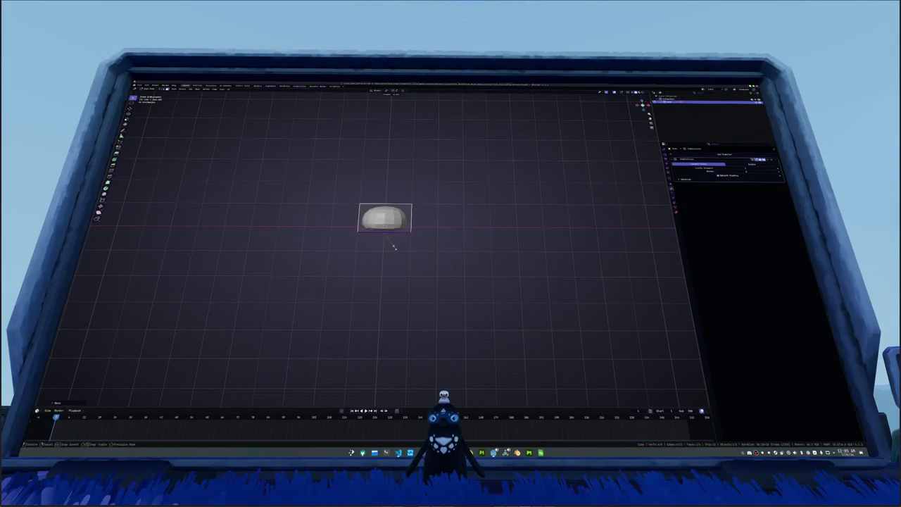
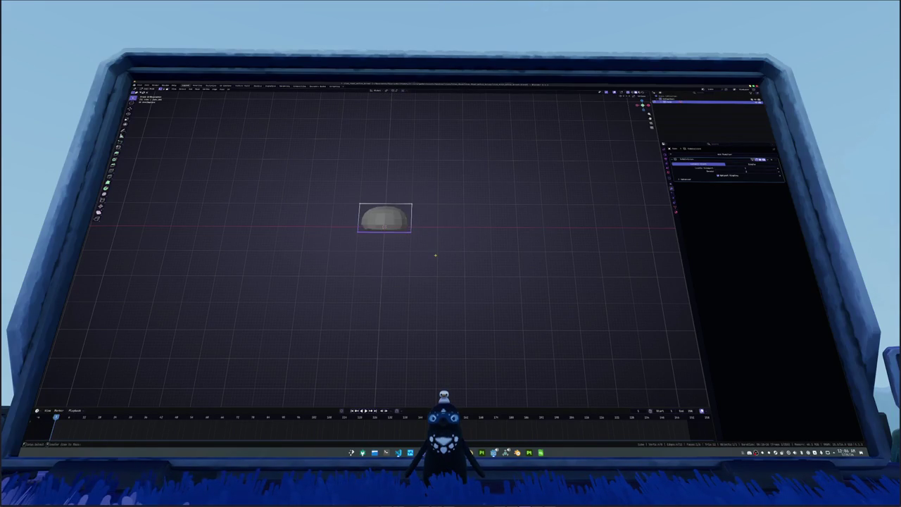
# Step: Flatten the bun dome with two vertical (Z-axis) scales and inspect it from above
pyautogui.press('s')
pyautogui.press('z')
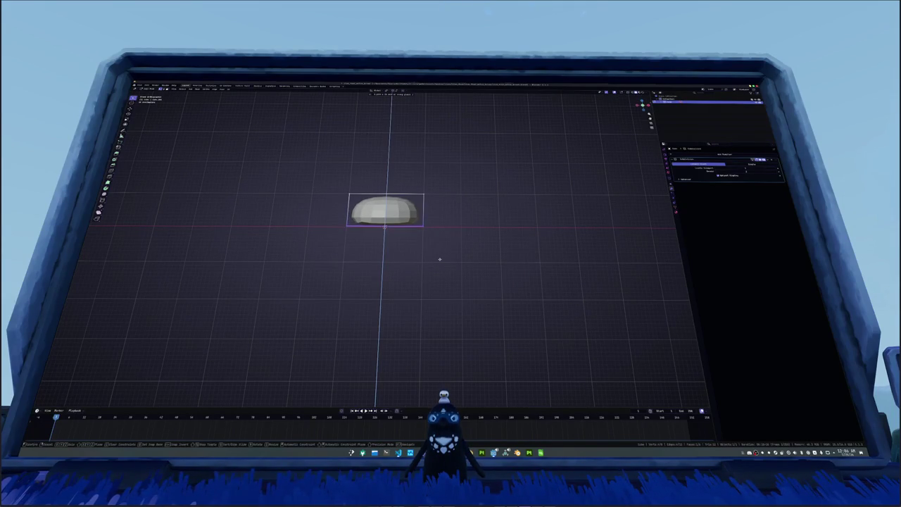
pyautogui.click(439, 261)
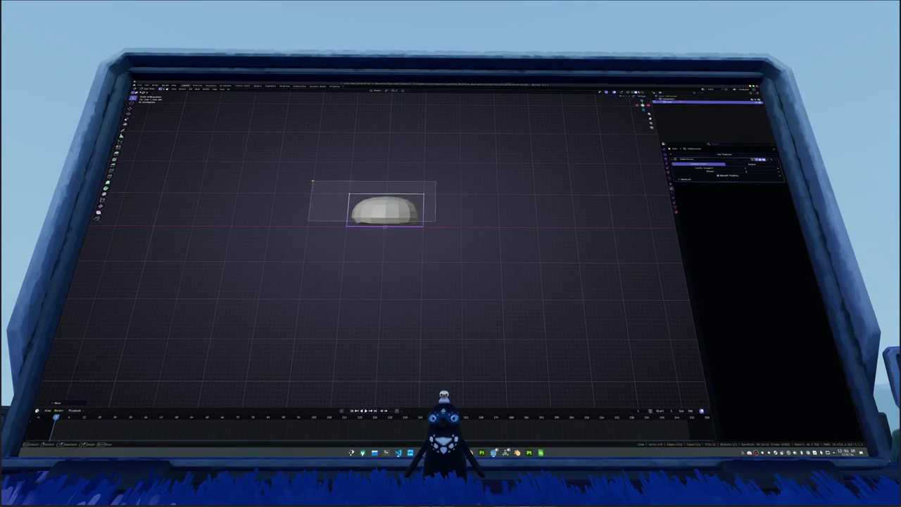
pyautogui.press('s')
pyautogui.press('z')
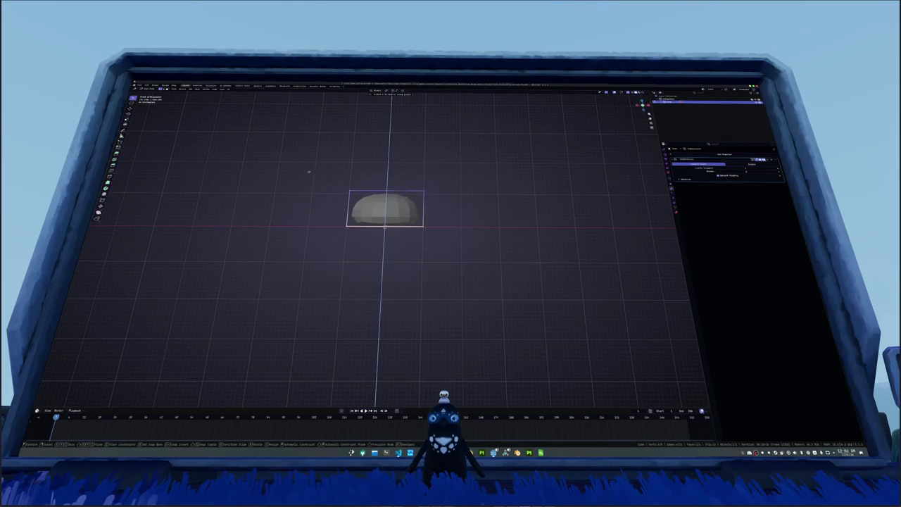
pyautogui.click(310, 171)
pyautogui.moveTo(309, 171); pyautogui.dragTo(388, 243)
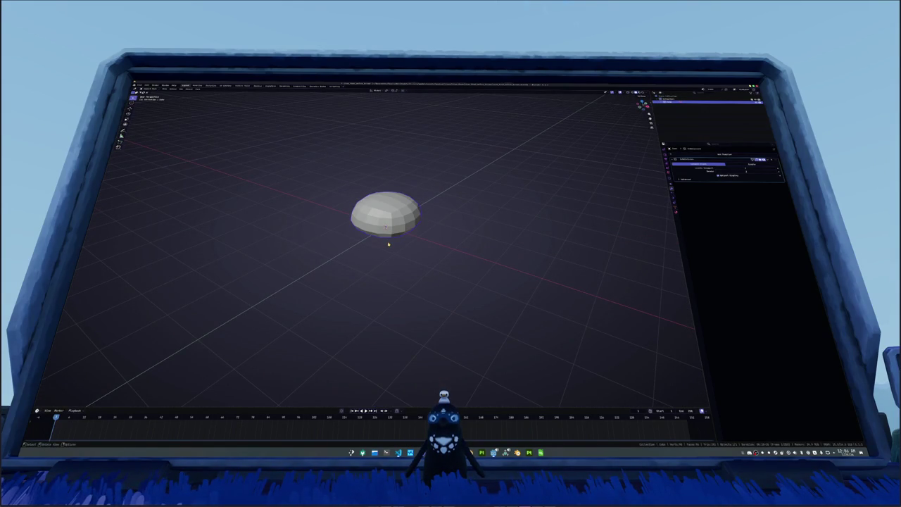
pyautogui.moveTo(388, 243); pyautogui.dragTo(416, 267)
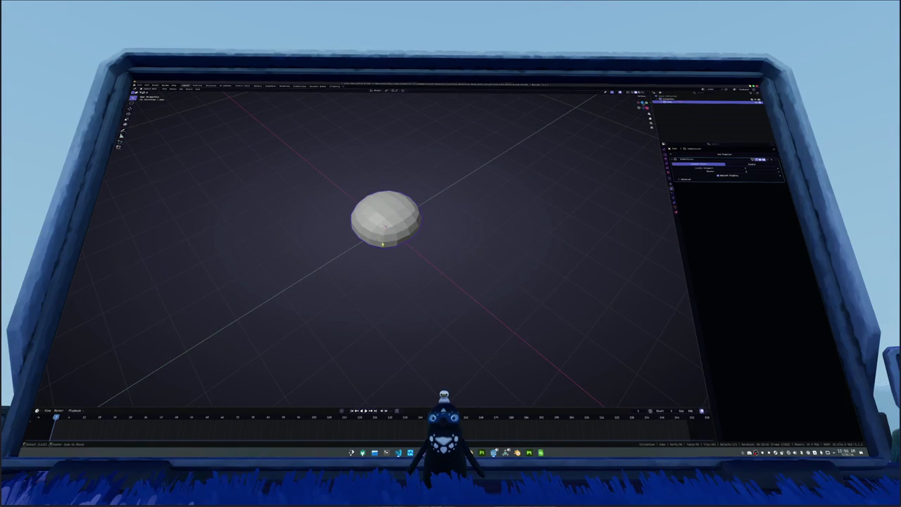
# Step: Compare against the melon bread references and set a low subdivision level for a faceted dome
pyautogui.hotkey('alt', 'Tab')
pyautogui.hotkey('alt', 'Tab')
pyautogui.hotkey('ctrl', '1')
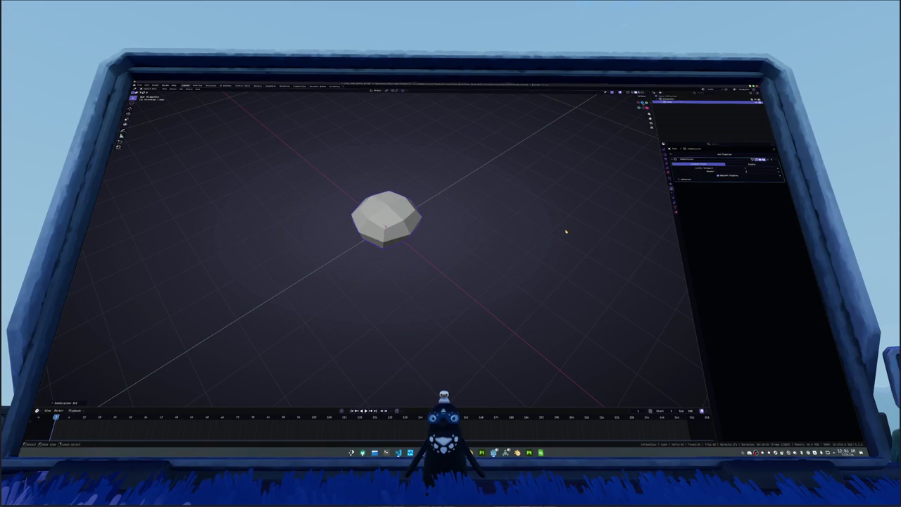
pyautogui.moveTo(506, 243); pyautogui.dragTo(504, 228)
pyautogui.hotkey('alt', 'Tab')
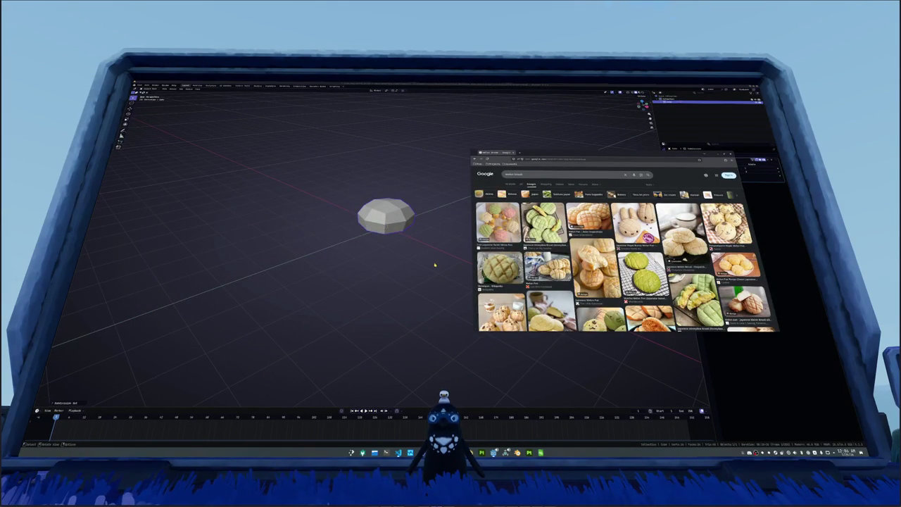
pyautogui.hotkey('alt', 'Tab')
pyautogui.moveTo(435, 265); pyautogui.dragTo(435, 266)
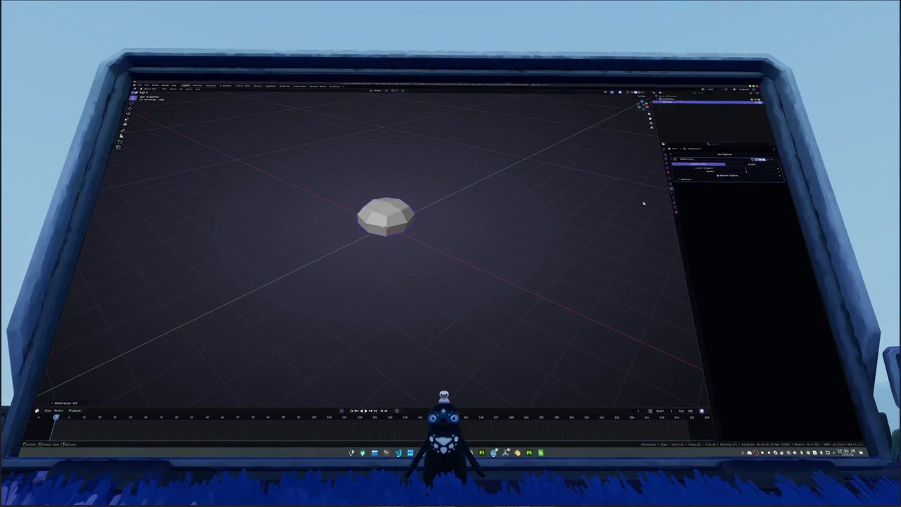
# Step: Undo an accidental bun duplicate and enter Edit Mode on the dome mesh
pyautogui.hotkey('shift', 'd')
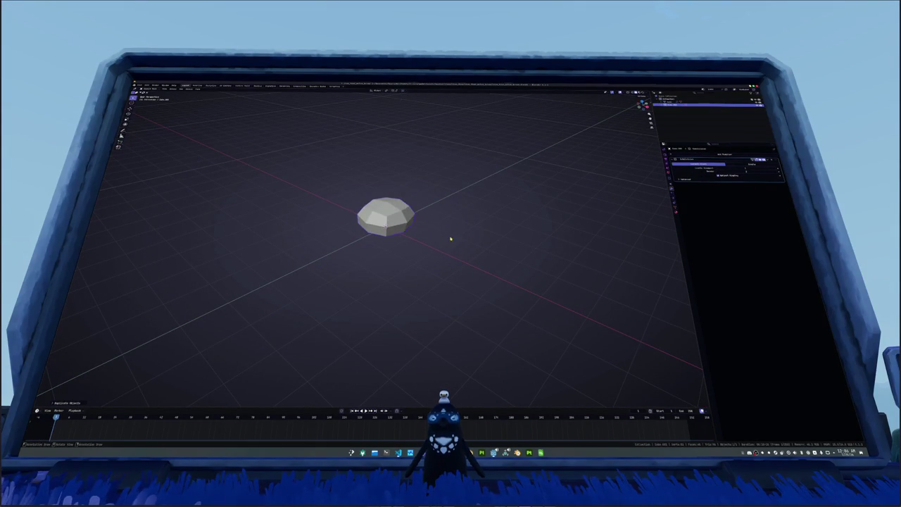
pyautogui.click(348, 213)
pyautogui.hotkey('ctrl', 'z')
pyautogui.press('Tab')
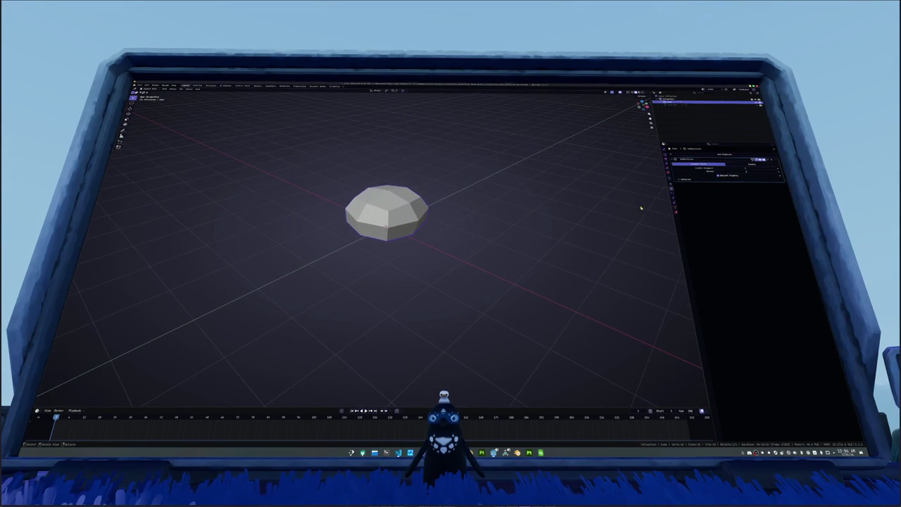
# Step: From the front view, select the whole mesh and apply a mesh operation through F3 search
pyautogui.press('KP_1')
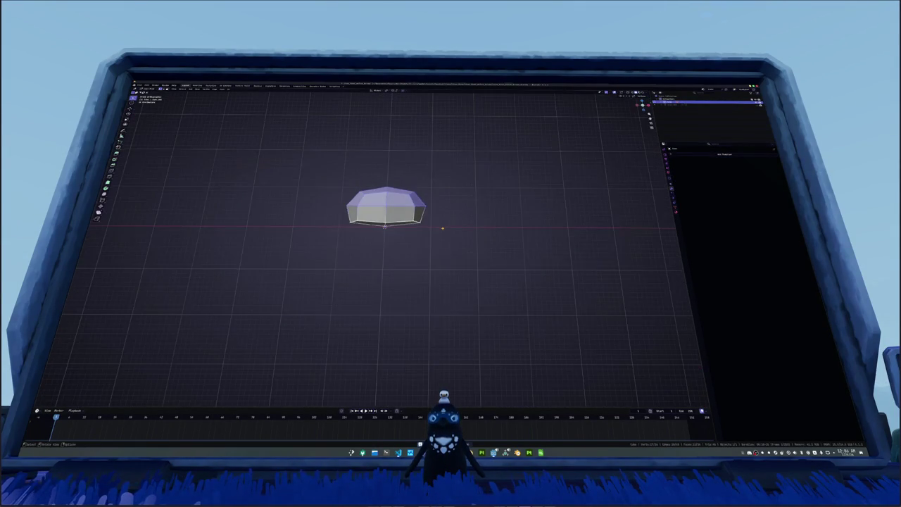
pyautogui.press('a')
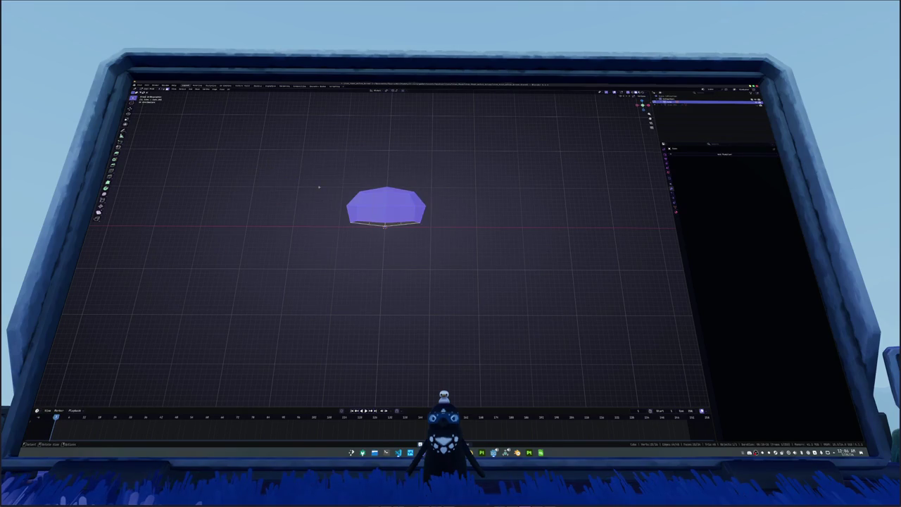
pyautogui.moveTo(436, 217); pyautogui.dragTo(508, 208)
pyautogui.press('F3')
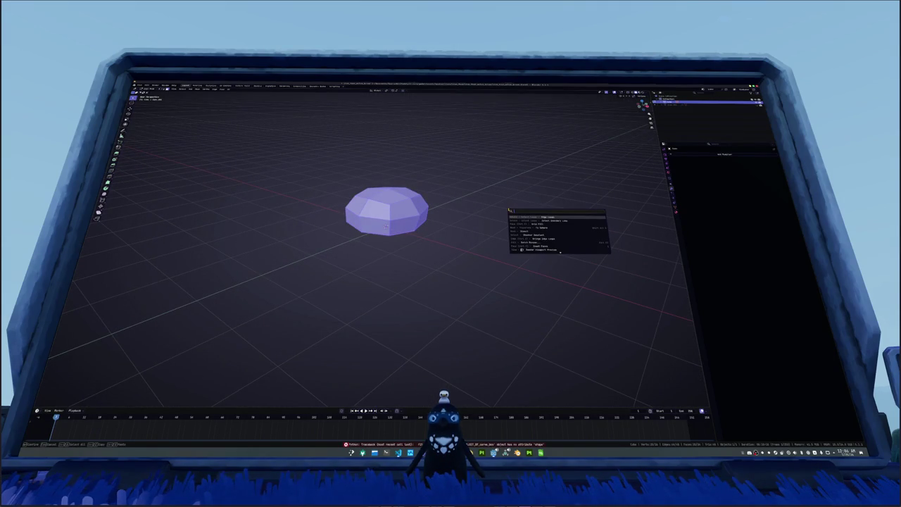
pyautogui.press('Down')
pyautogui.press('Down')
pyautogui.press('Return')
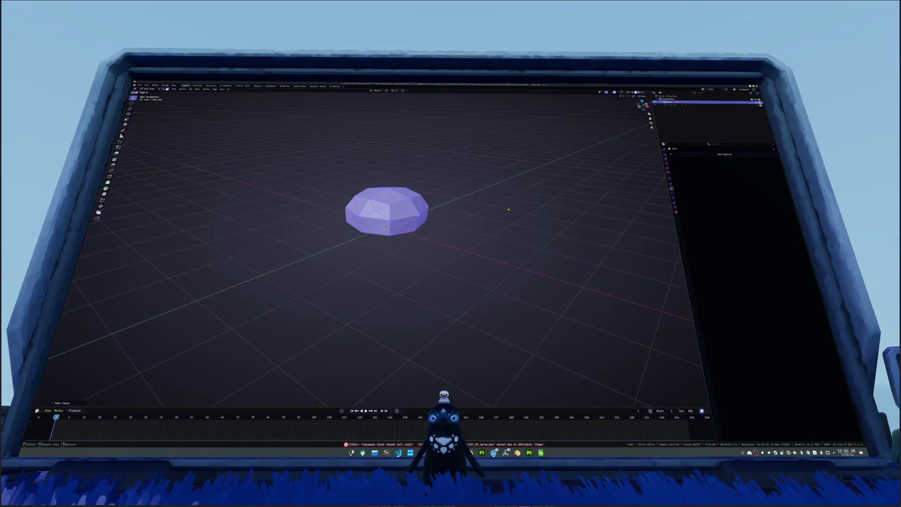
pyautogui.moveTo(437, 212); pyautogui.dragTo(447, 228)
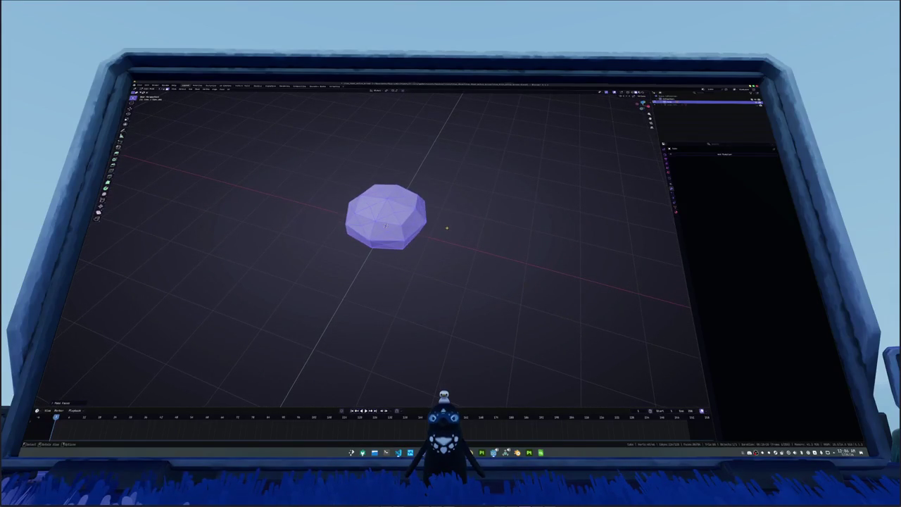
# Step: Dissolve the bun's inner edges with Dissolve Edges
pyautogui.press('Tab')
pyautogui.moveTo(385, 224); pyautogui.dragTo(448, 185)
pyautogui.moveTo(394, 225); pyautogui.dragTo(416, 221)
pyautogui.press('x')
pyautogui.click(378, 237)
pyautogui.press('x')
pyautogui.press('Escape')
pyautogui.press('x')
pyautogui.click(386, 212)
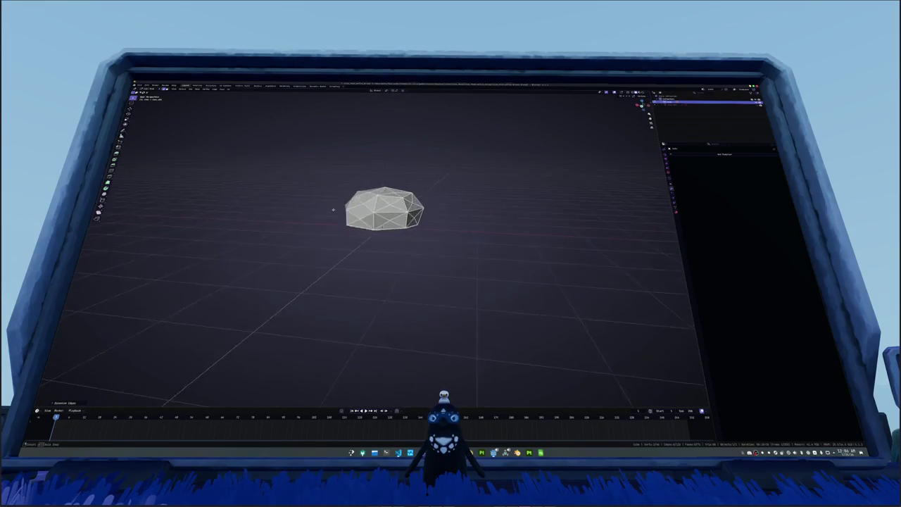
# Step: Select the whole mesh and run Limited Dissolve to merge it into large flat faces
pyautogui.click(362, 205)
pyautogui.scroll(3)
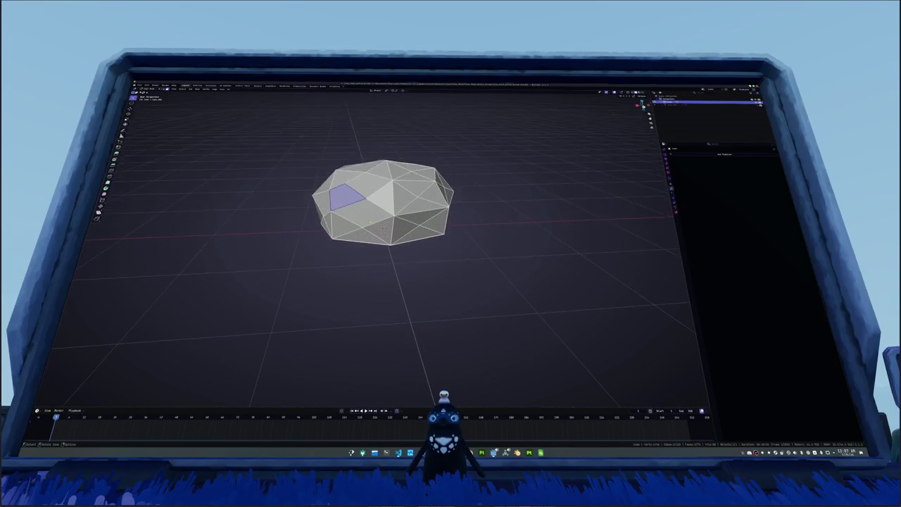
pyautogui.hotkey('alt', 'a')
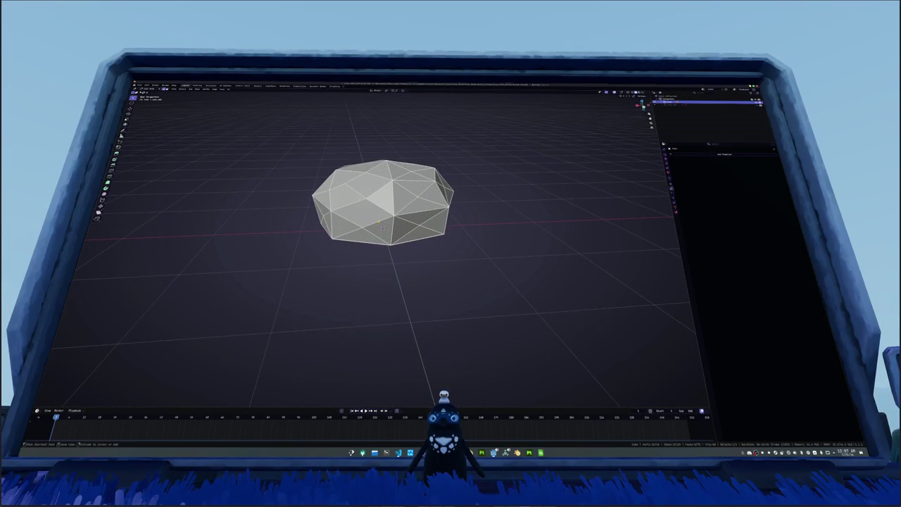
pyautogui.press('a')
pyautogui.press('x')
pyautogui.click(379, 224)
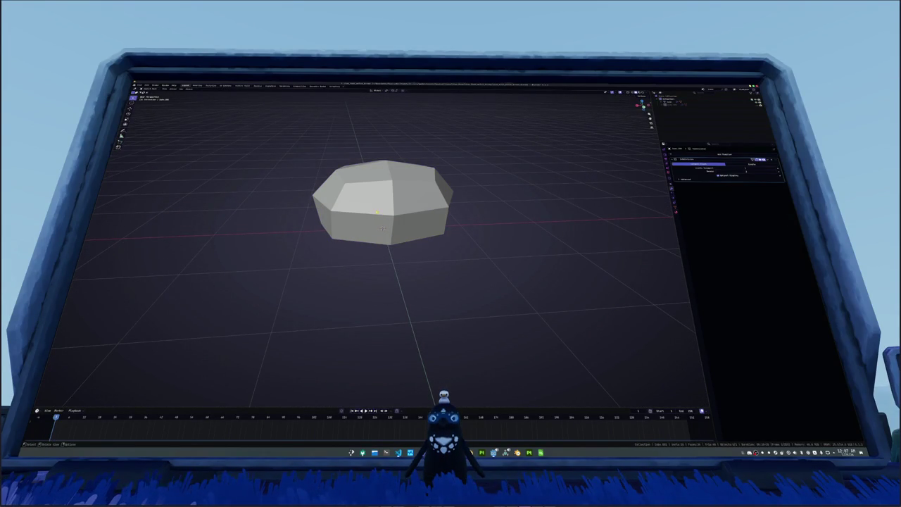
pyautogui.moveTo(383, 211); pyautogui.dragTo(394, 239)
# Step: Re-enter Edit Mode and select the loop of faces around the bun's side
pyautogui.press('Tab')
pyautogui.press('KP_1')
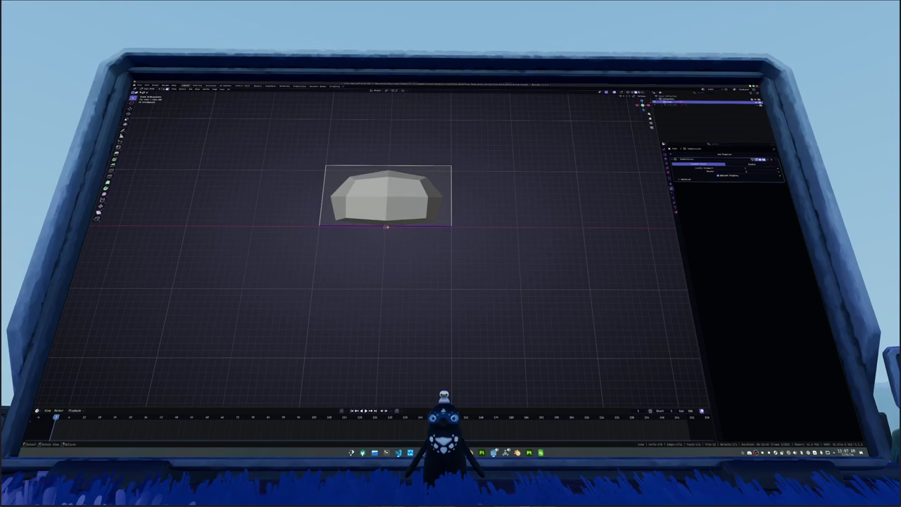
pyautogui.moveTo(385, 227); pyautogui.dragTo(401, 241)
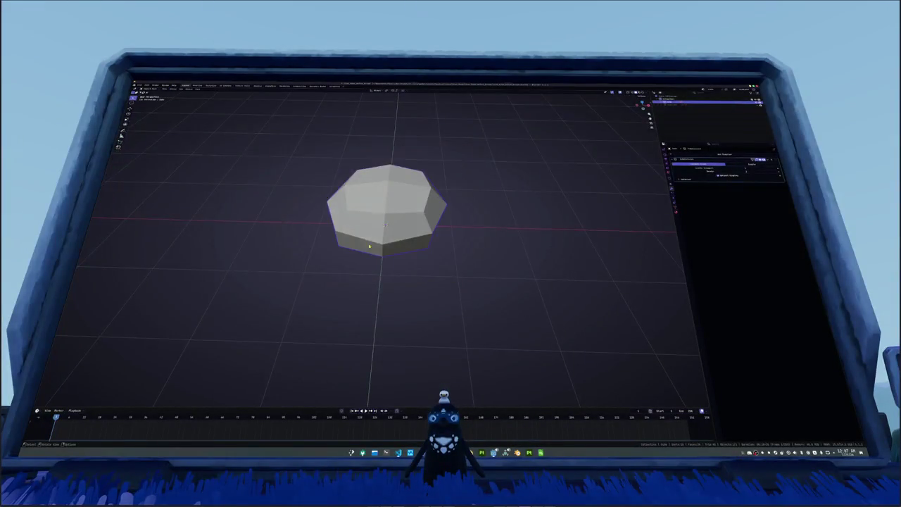
pyautogui.press('Tab')
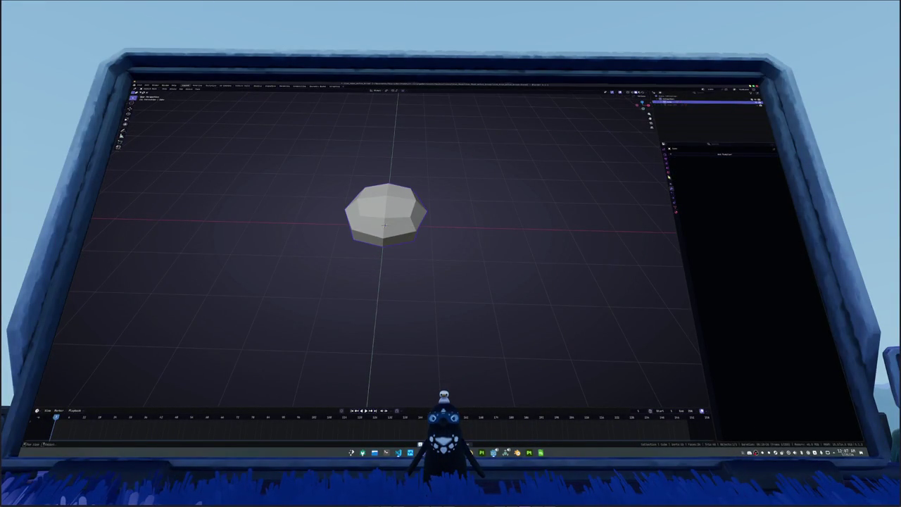
pyautogui.moveTo(486, 218); pyautogui.dragTo(404, 202)
pyautogui.click(385, 222)
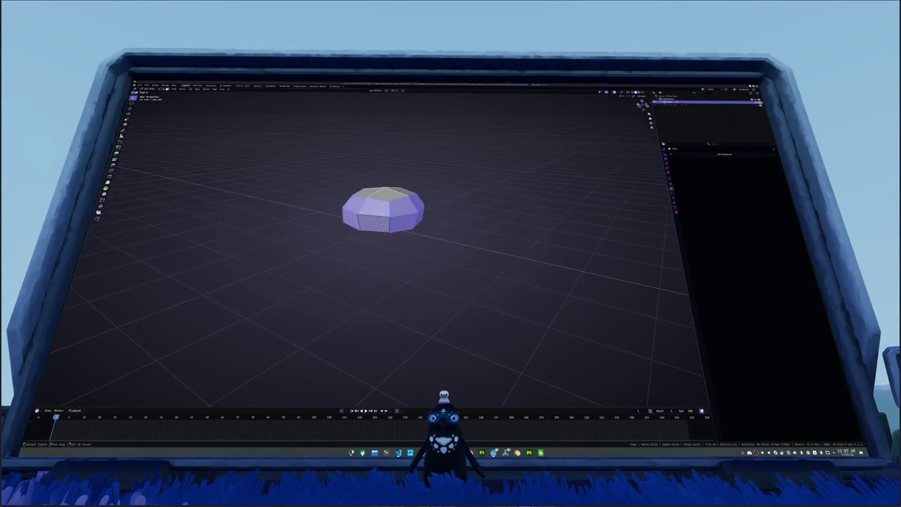
# Step: Inset the selected faces with Individual enabled to form the crust grid
pyautogui.moveTo(404, 202); pyautogui.dragTo(385, 225)
pyautogui.press('g')
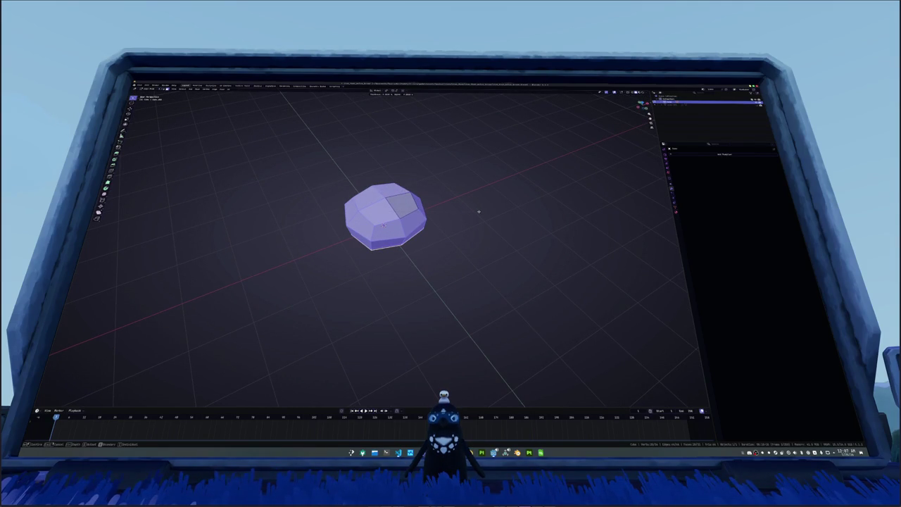
pyautogui.click(408, 242)
pyautogui.click(71, 404)
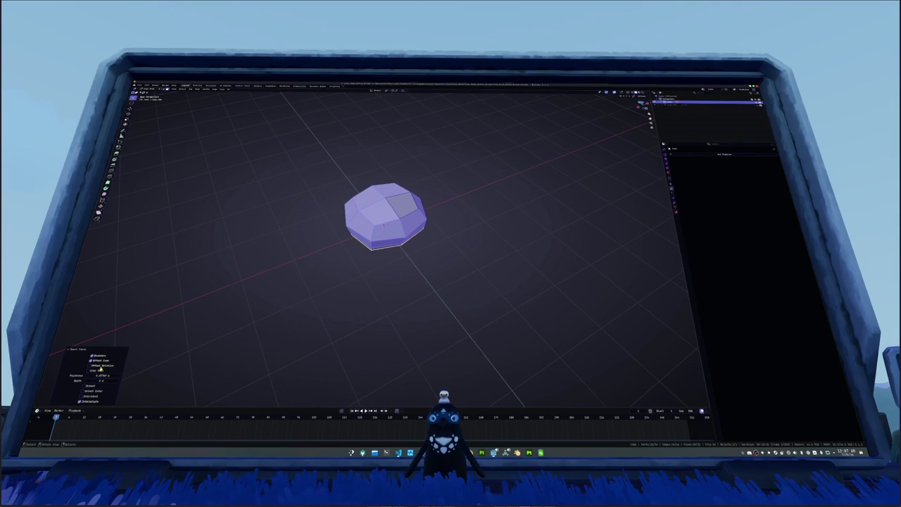
pyautogui.click(88, 396)
pyautogui.moveTo(232, 331); pyautogui.dragTo(326, 286)
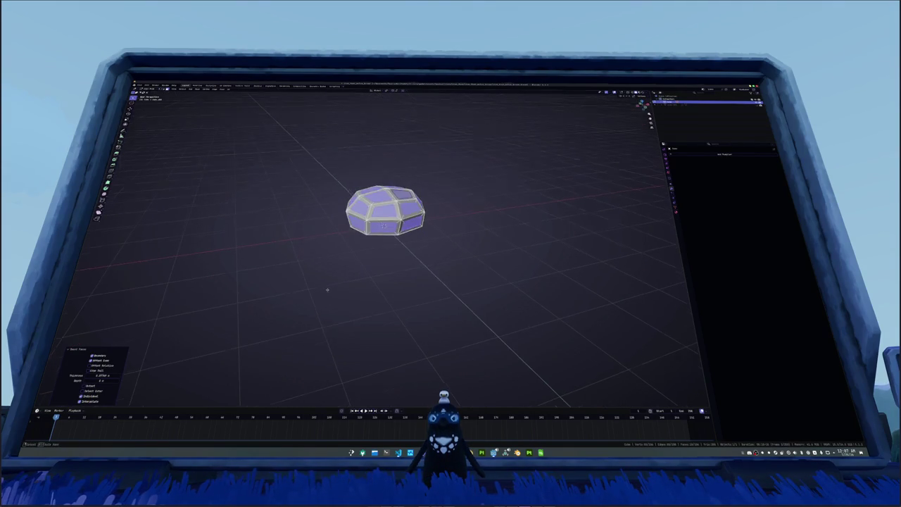
pyautogui.press('i')
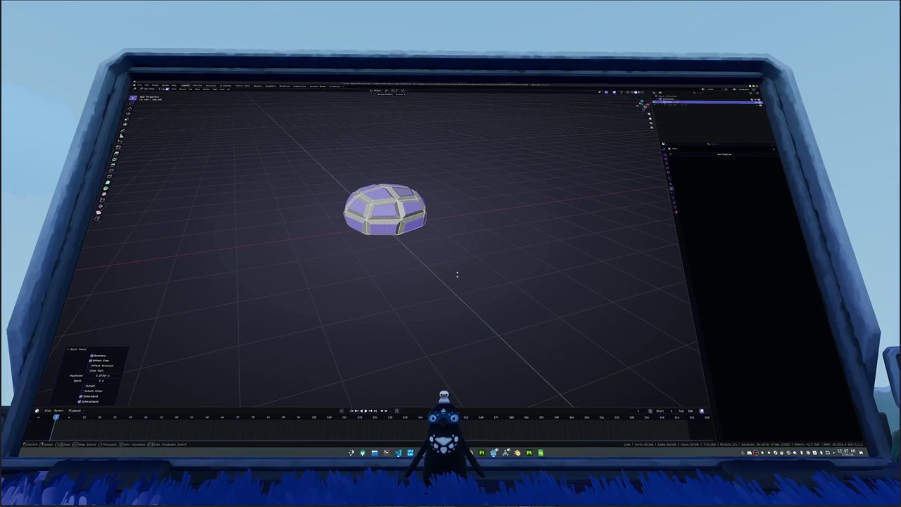
# Step: Apply Shade Smooth to the bun object
pyautogui.press('Tab')
pyautogui.rightClick(412, 261)
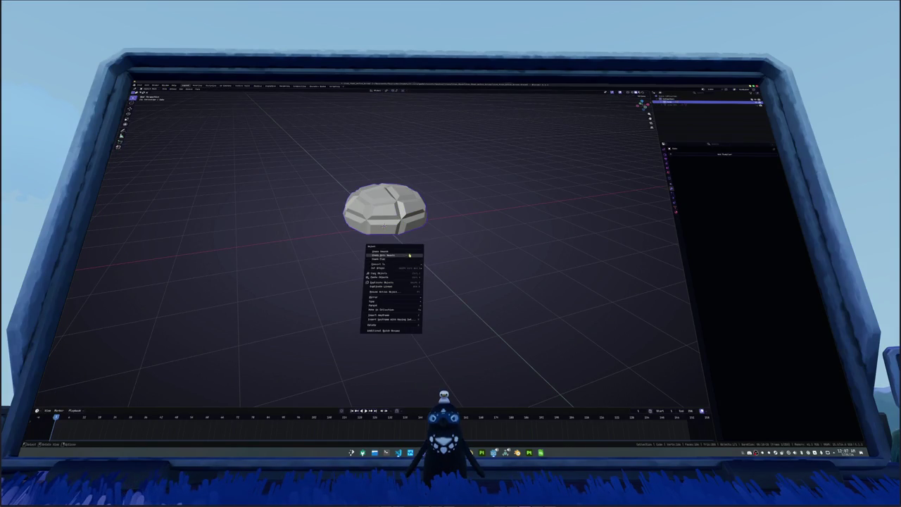
pyautogui.click(384, 272)
pyautogui.moveTo(384, 272); pyautogui.dragTo(372, 291)
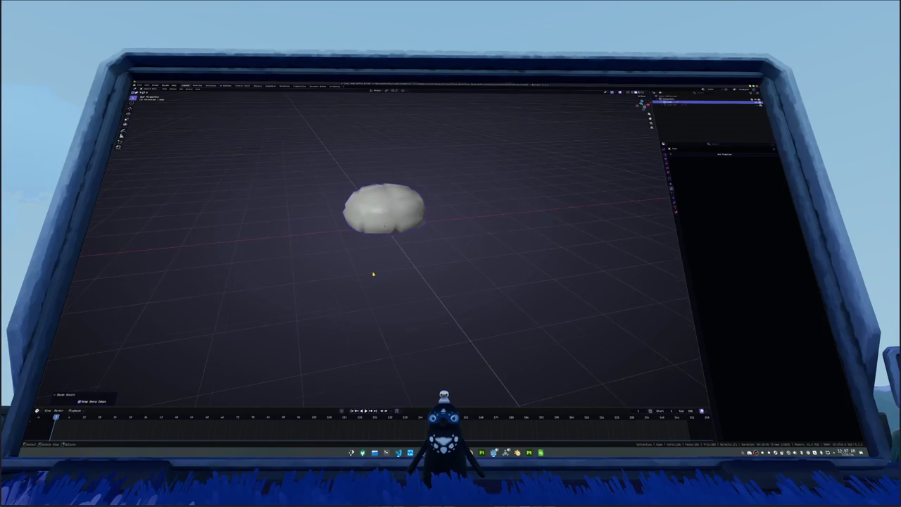
pyautogui.press('Tab')
pyautogui.moveTo(385, 225); pyautogui.dragTo(401, 252)
pyautogui.press('Tab')
pyautogui.press('Tab')
# Step: Move the mesh along Z, switch to X-ray, and box-select the bottom vertices
pyautogui.press('g')
pyautogui.press('z')
pyautogui.press('Return')
pyautogui.hotkey('alt', 'z')
pyautogui.moveTo(451, 242); pyautogui.dragTo(346, 219)
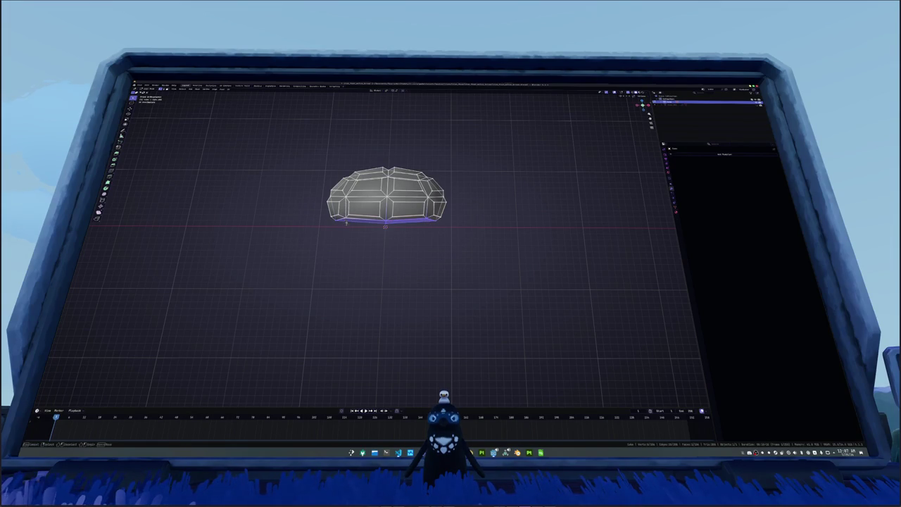
# Step: Flatten the bun's bottom vertices along Z and widen the base along X
pyautogui.scroll(3)
pyautogui.press('s')
pyautogui.press('z')
pyautogui.click(493, 224)
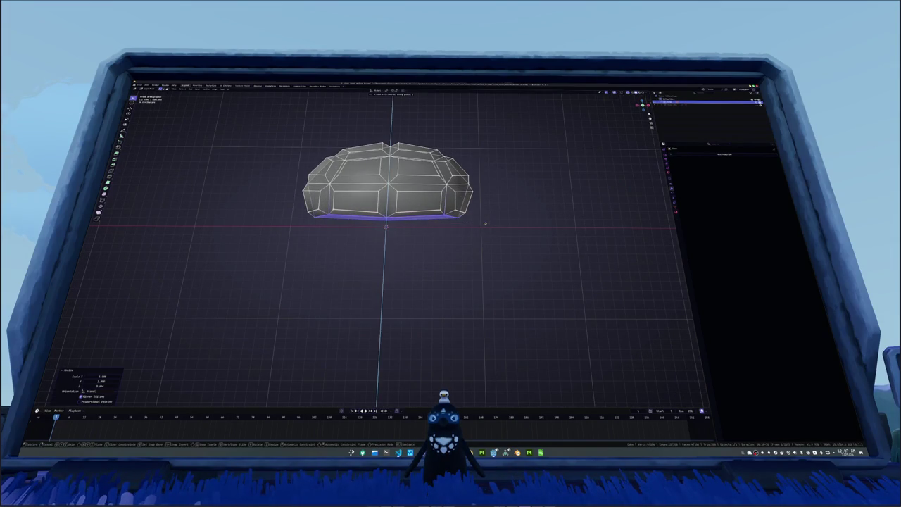
pyautogui.press('g')
pyautogui.press('z')
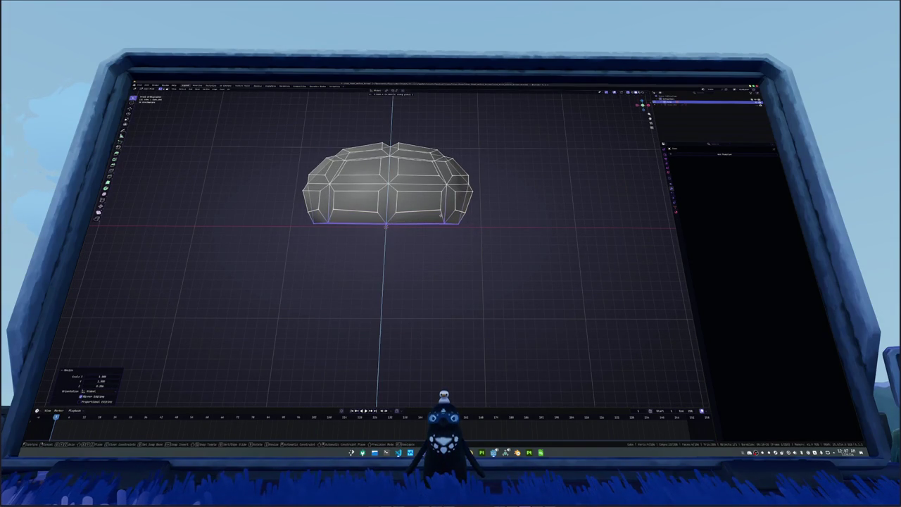
pyautogui.press('Escape')
pyautogui.scroll(-3)
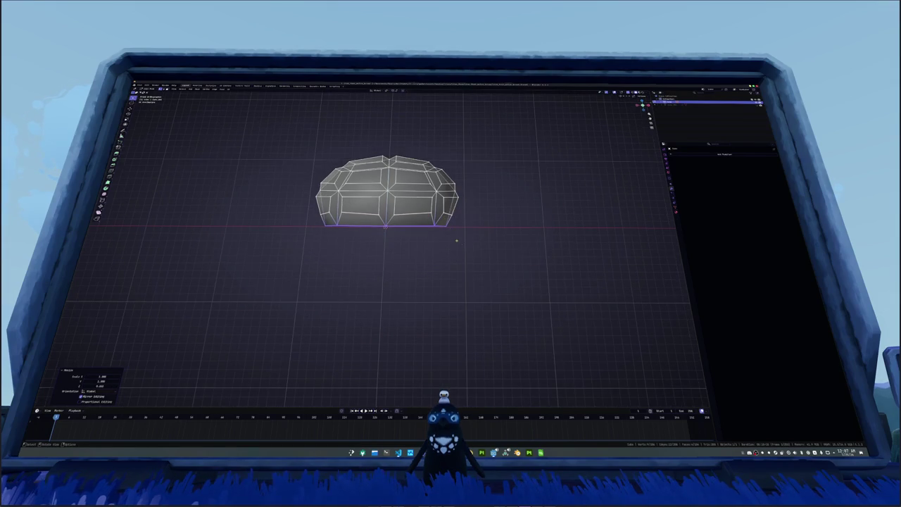
pyautogui.moveTo(468, 255); pyautogui.dragTo(266, 204)
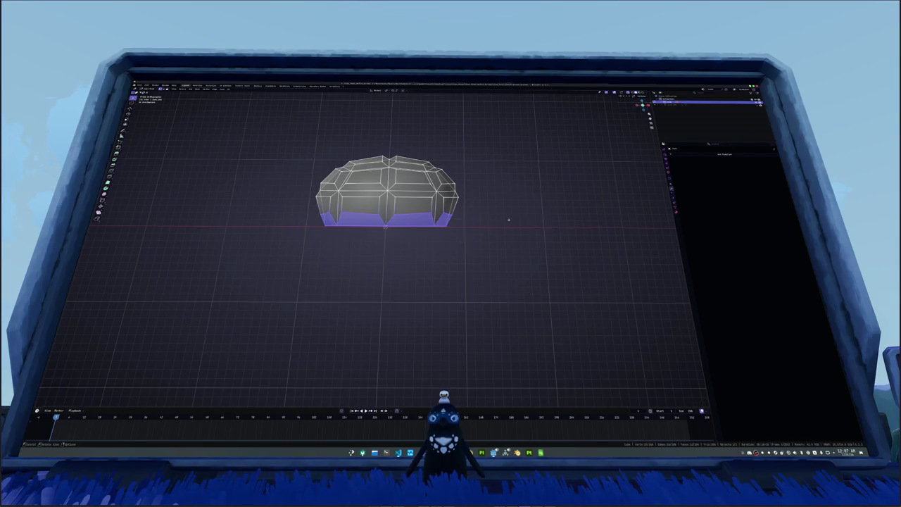
pyautogui.press('s')
pyautogui.press('x')
pyautogui.click(535, 216)
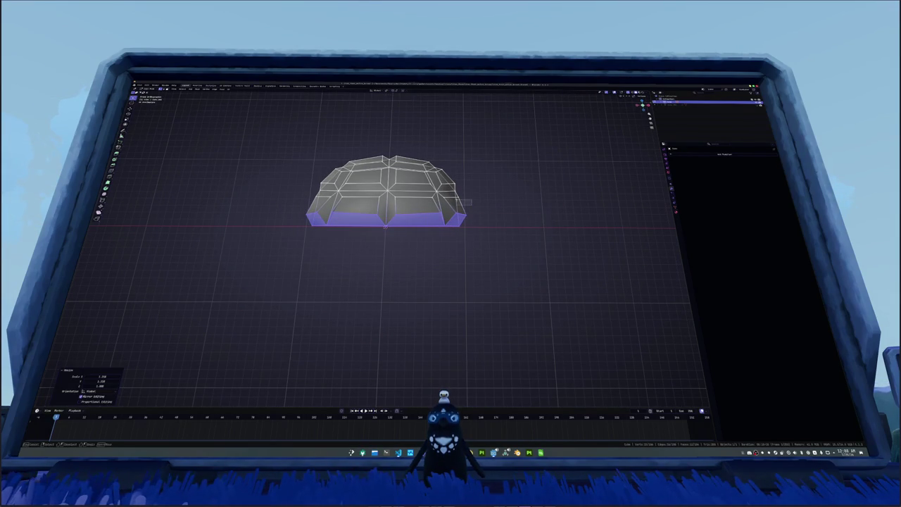
# Step: Add a middle edge loop with Ctrl+R and scale it outward on X so the sides bulge
pyautogui.hotkey('ctrl', 'r')
pyautogui.click(468, 198)
pyautogui.press('s')
pyautogui.press('x')
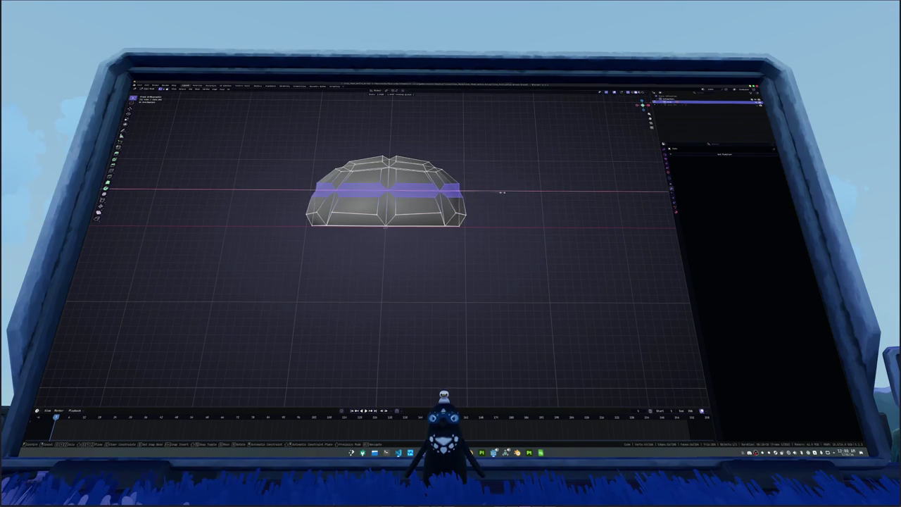
pyautogui.click(503, 193)
pyautogui.hotkey('alt', 'z')
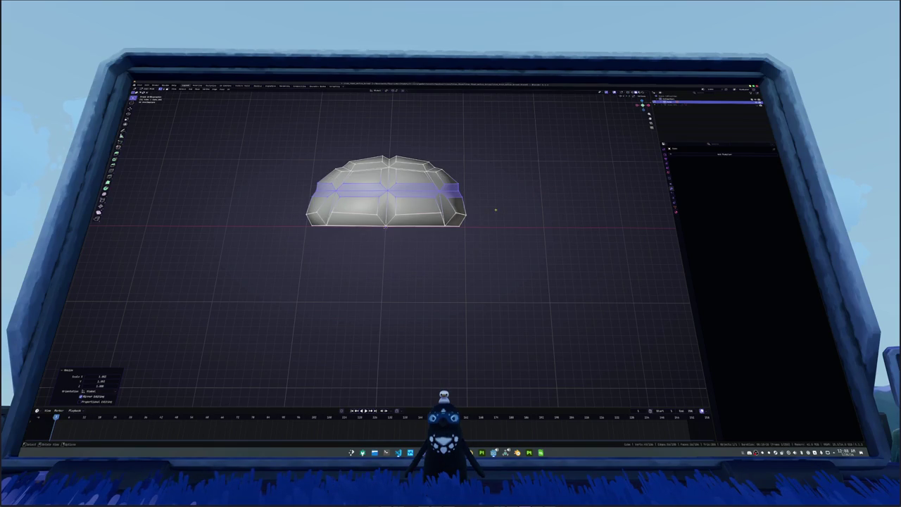
pyautogui.press('s')
pyautogui.press('x')
pyautogui.click(498, 209)
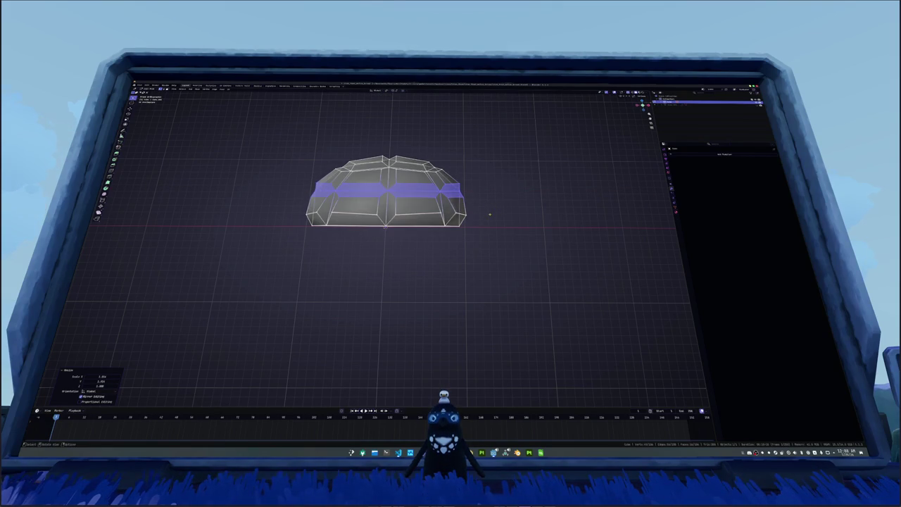
# Step: Inspect the smooth-shaded bulging bun from above, toggling in and out of Edit Mode
pyautogui.press('Tab')
pyautogui.moveTo(501, 210); pyautogui.dragTo(424, 243)
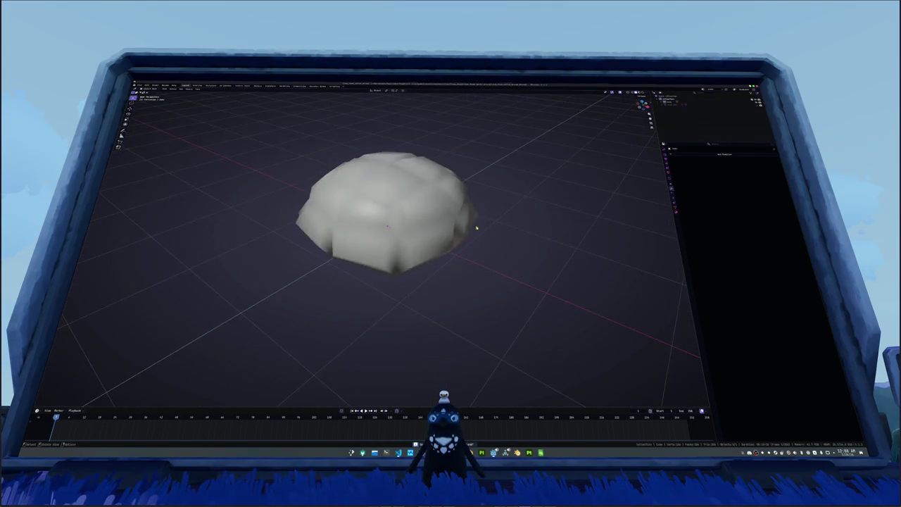
pyautogui.press('Tab')
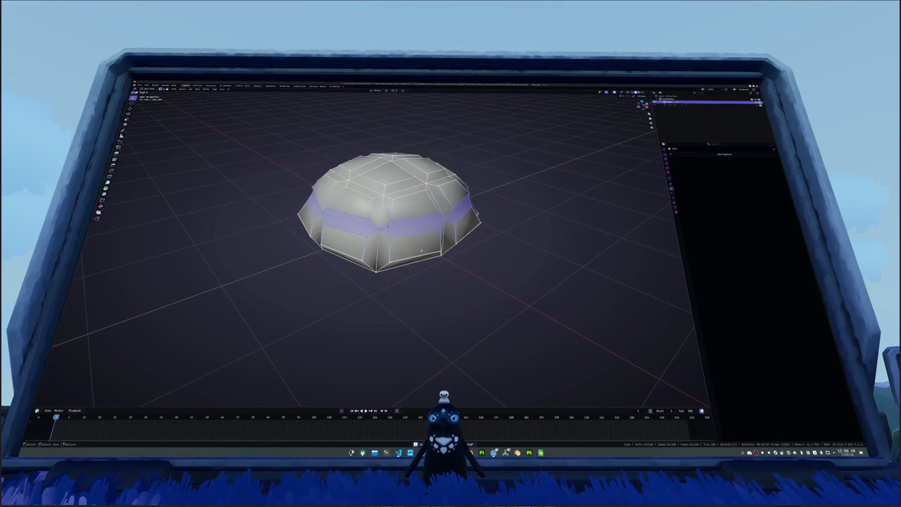
pyautogui.press('Tab')
pyautogui.moveTo(413, 248); pyautogui.dragTo(410, 249)
pyautogui.press('Tab')
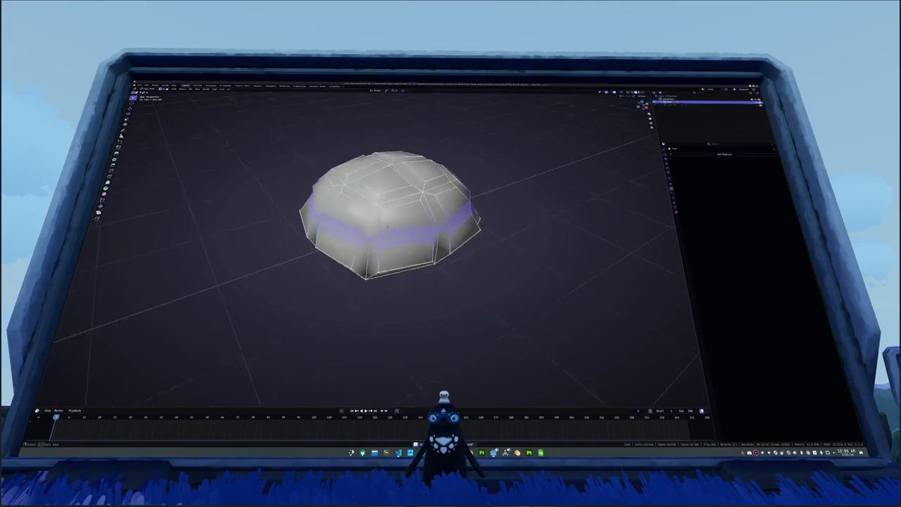
pyautogui.click(407, 248)
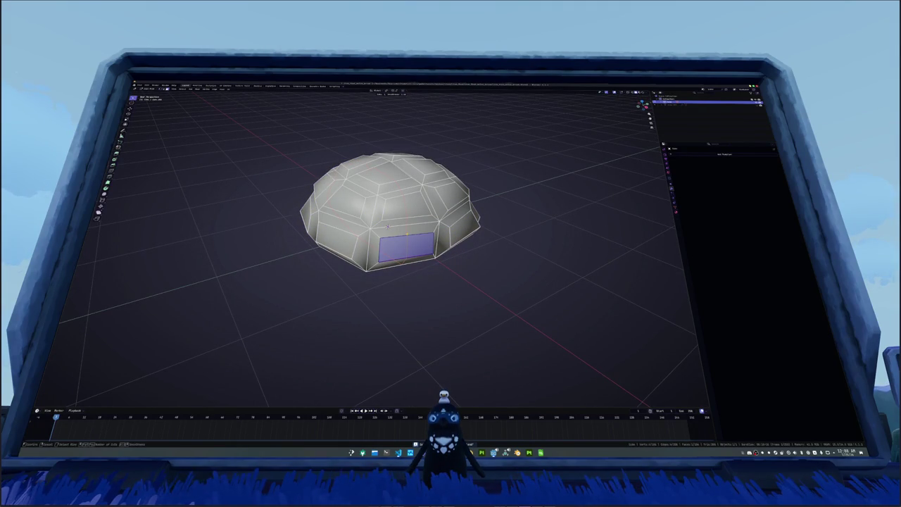
pyautogui.moveTo(405, 236); pyautogui.dragTo(388, 228)
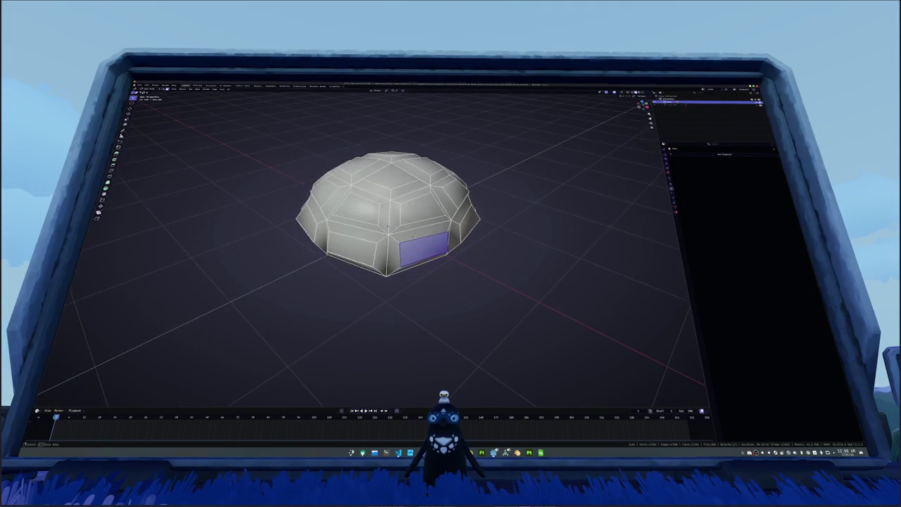
pyautogui.press('Tab')
pyautogui.scroll(-3)
pyautogui.moveTo(483, 220); pyautogui.dragTo(484, 241)
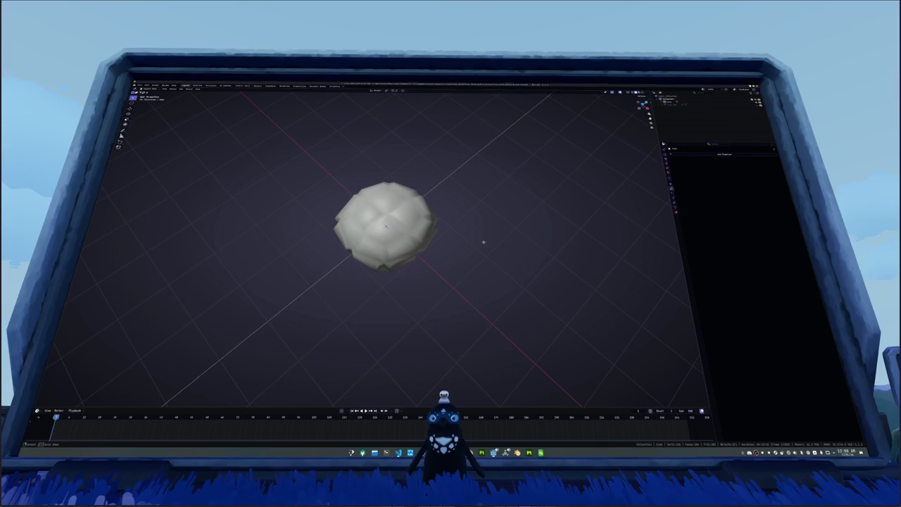
# Step: Browse the Google Images melon bread results, preview a handmade melon pan photo, then return to Blender
pyautogui.hotkey('alt', 'Tab')
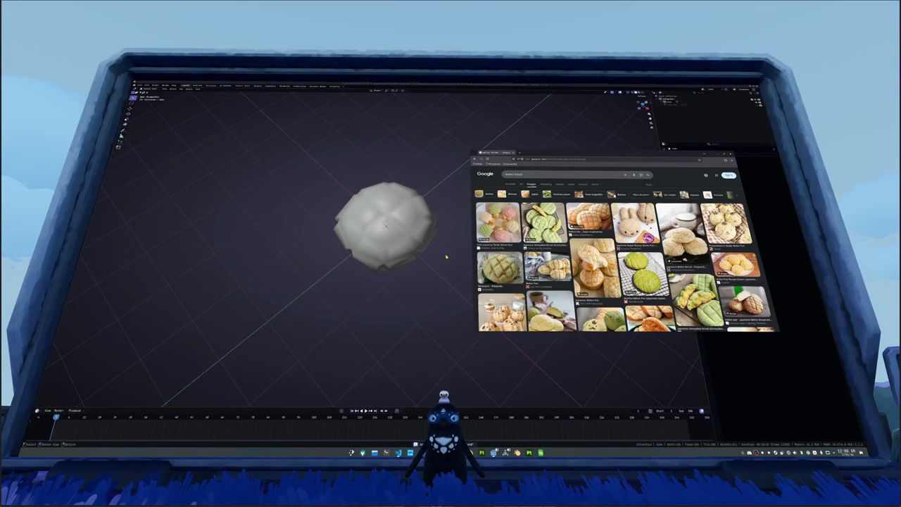
pyautogui.scroll(-3)
pyautogui.scroll(-3)
pyautogui.scroll(-3)
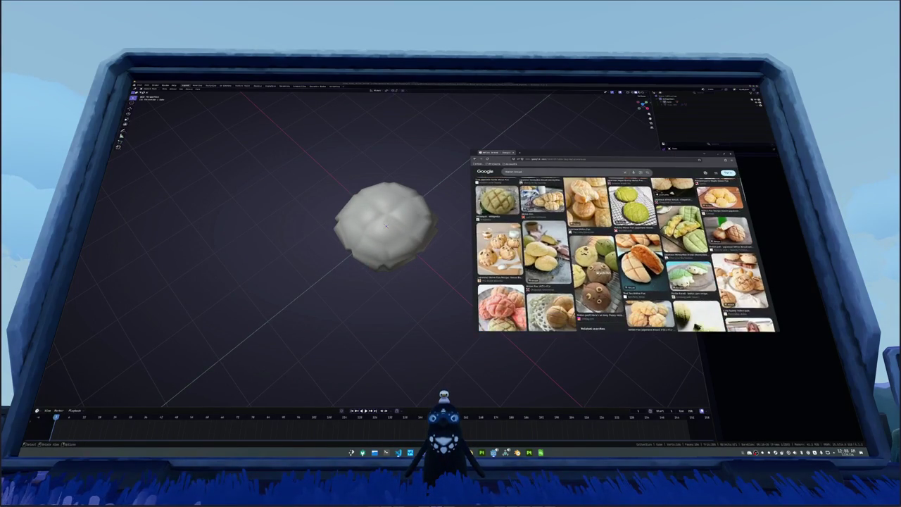
pyautogui.scroll(-3)
pyautogui.scroll(-3)
pyautogui.scroll(-3)
pyautogui.scroll(-3)
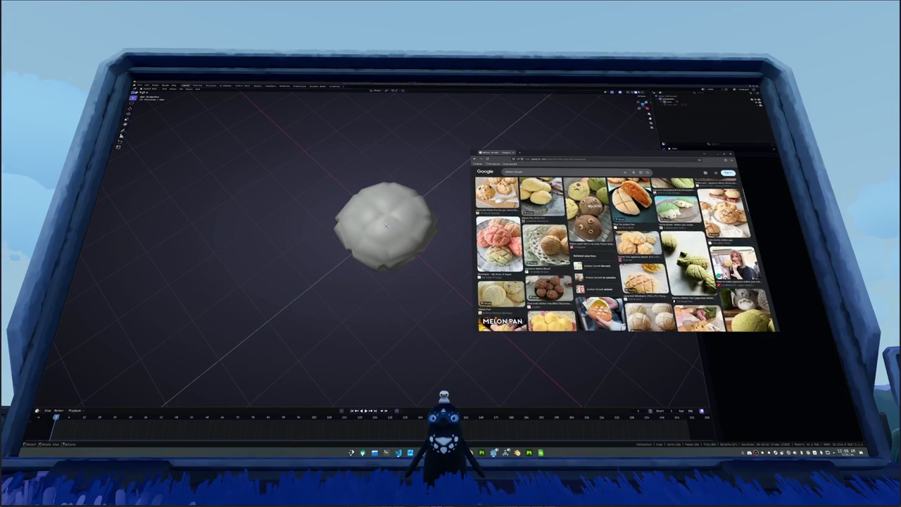
pyautogui.scroll(-3)
pyautogui.scroll(-3)
pyautogui.scroll(-3)
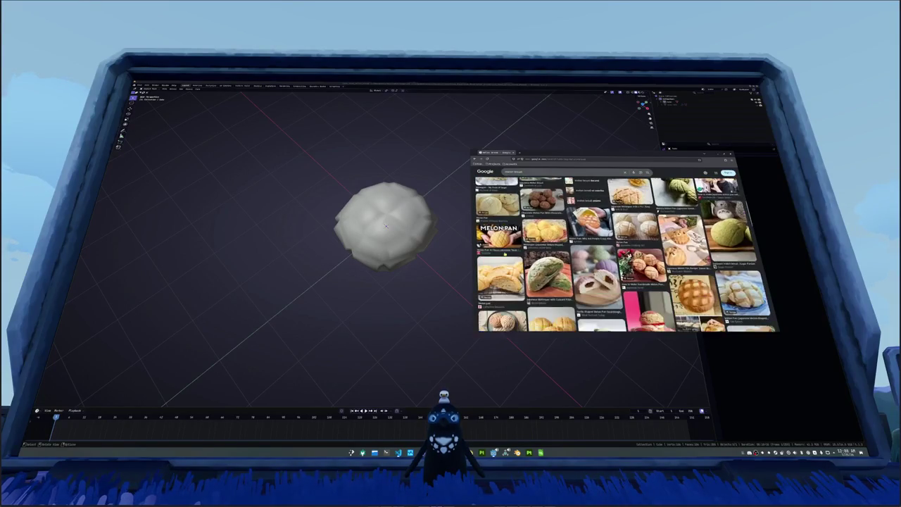
pyautogui.scroll(-3)
pyautogui.scroll(-3)
pyautogui.scroll(-3)
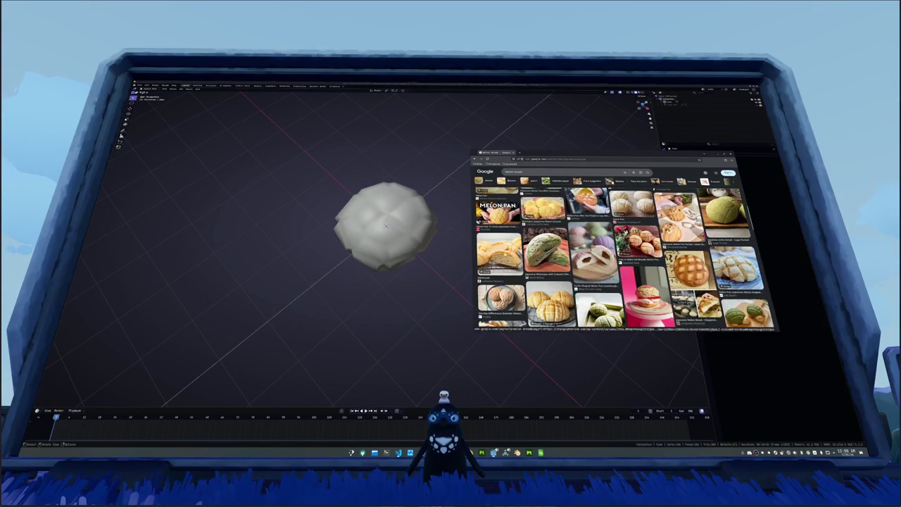
pyautogui.scroll(-3)
pyautogui.scroll(3)
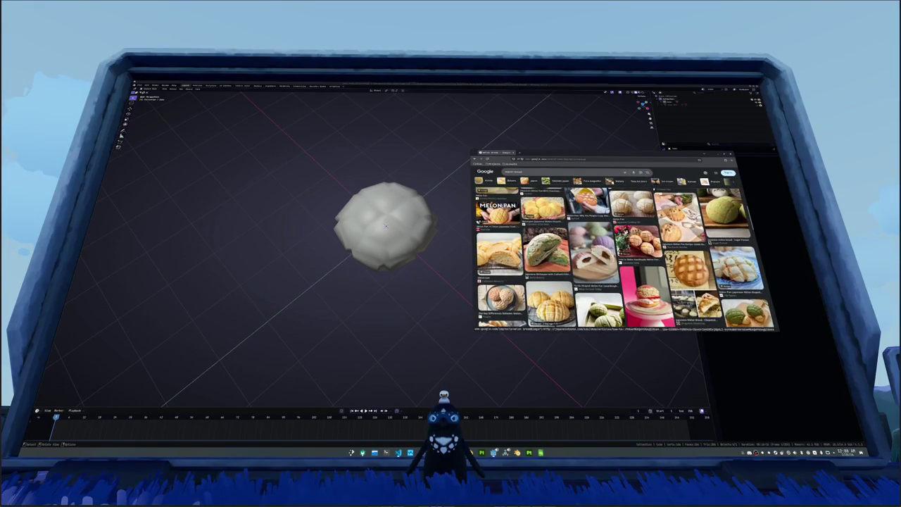
pyautogui.click(625, 254)
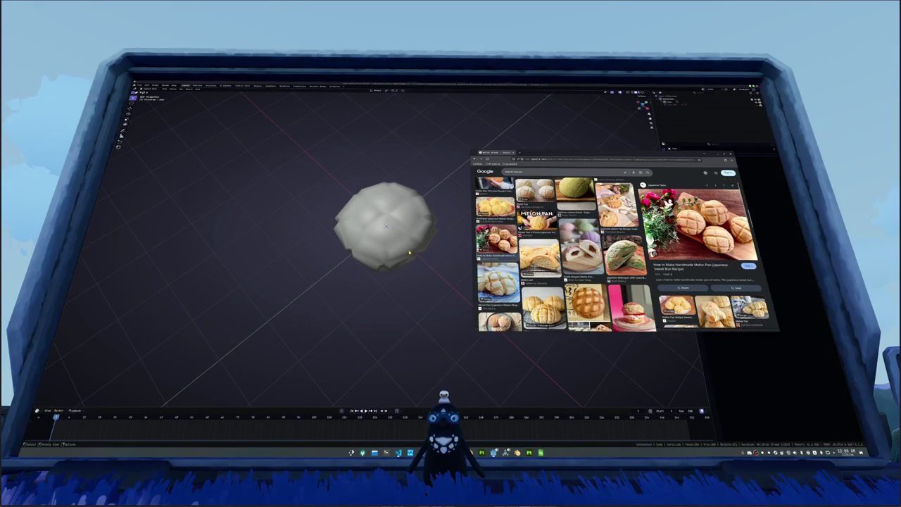
pyautogui.click(408, 252)
# Step: Delete the lower half of the dome mesh, selected in front view
pyautogui.moveTo(409, 252); pyautogui.dragTo(432, 234)
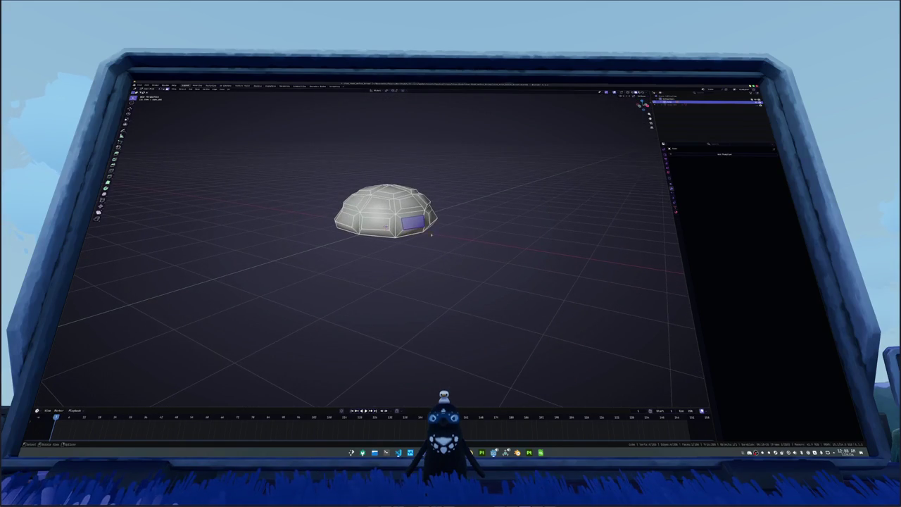
pyautogui.press('KP_1')
pyautogui.moveTo(327, 209); pyautogui.dragTo(443, 233)
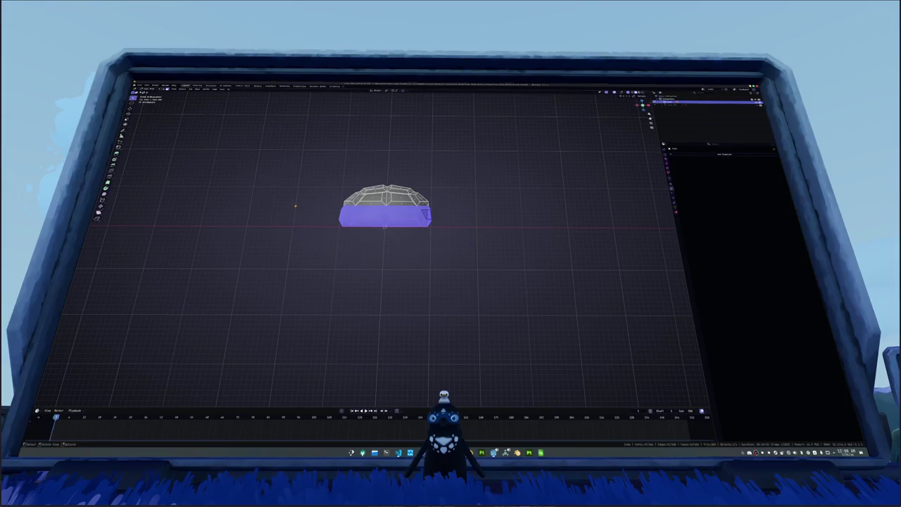
pyautogui.press('x')
pyautogui.click(285, 191)
# Step: Close the dome's open bottom edge loop with a face, using the 'ex' command search
pyautogui.click(386, 205)
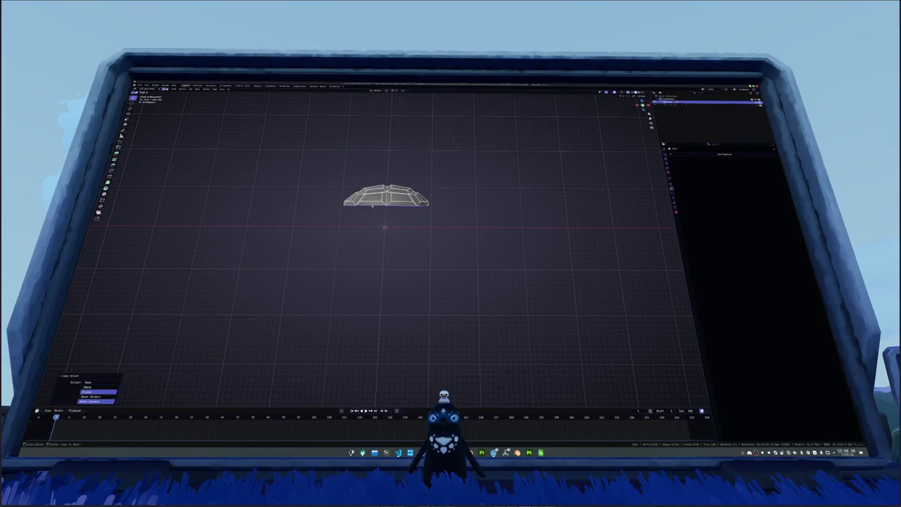
pyautogui.moveTo(386, 205); pyautogui.dragTo(388, 228)
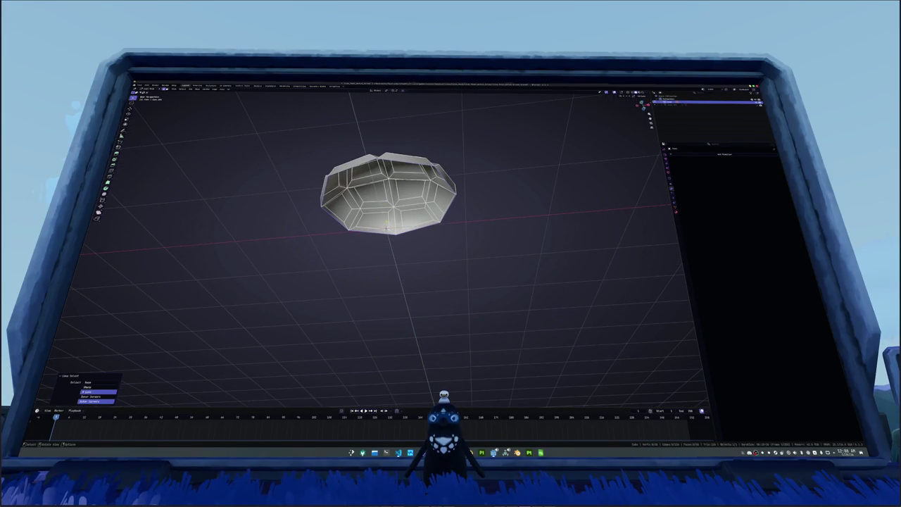
pyautogui.press('F3')
pyautogui.write('ex')
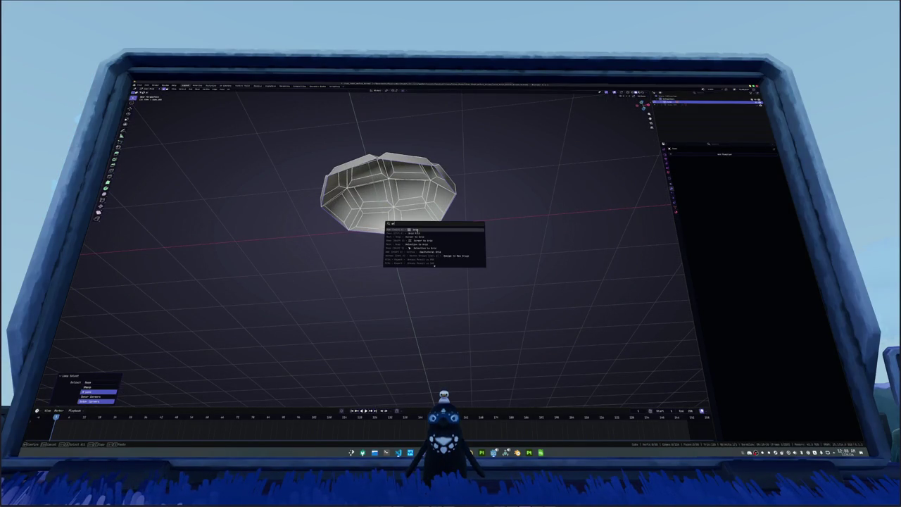
pyautogui.press('Return')
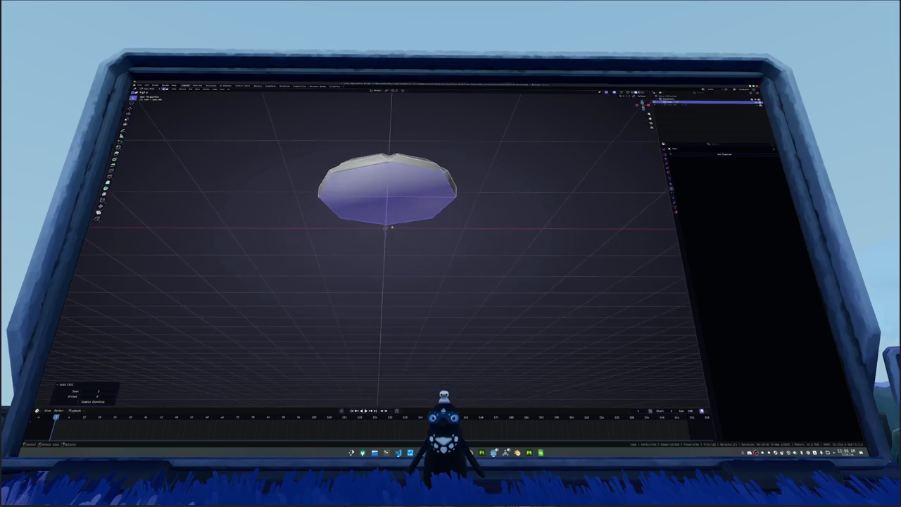
pyautogui.hotkey('alt', 'a')
# Step: Extrude the dome's bottom face downward
pyautogui.press('KP_1')
pyautogui.click(379, 199)
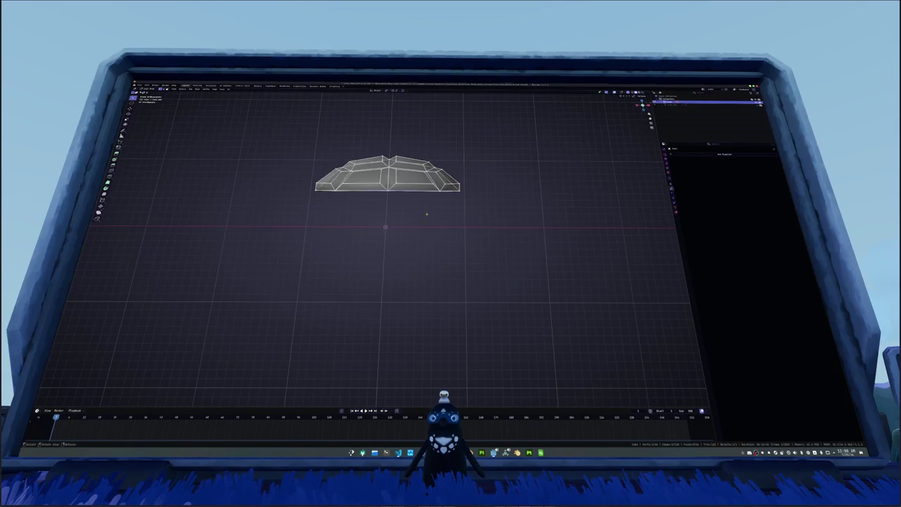
pyautogui.press('e')
pyautogui.click(285, 197)
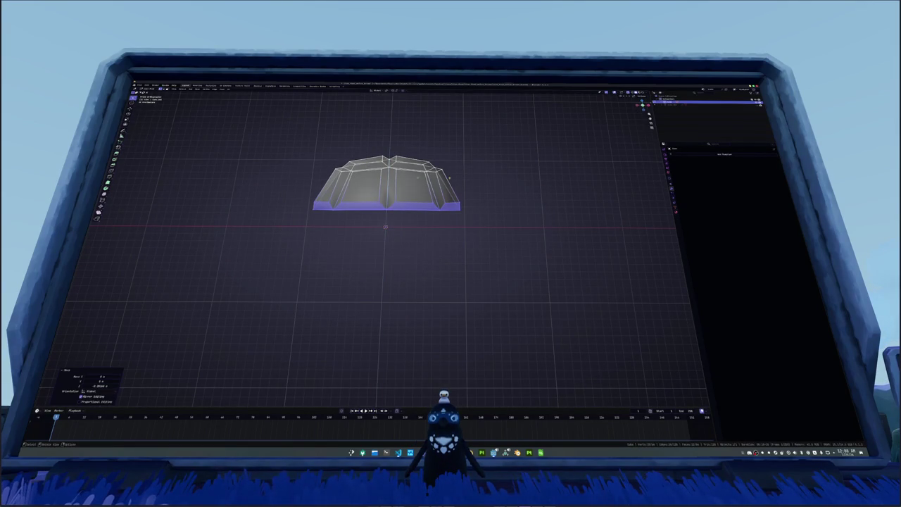
# Step: Scale the top vertices, then widen the bottom band along the X axis
pyautogui.moveTo(459, 180); pyautogui.dragTo(308, 161)
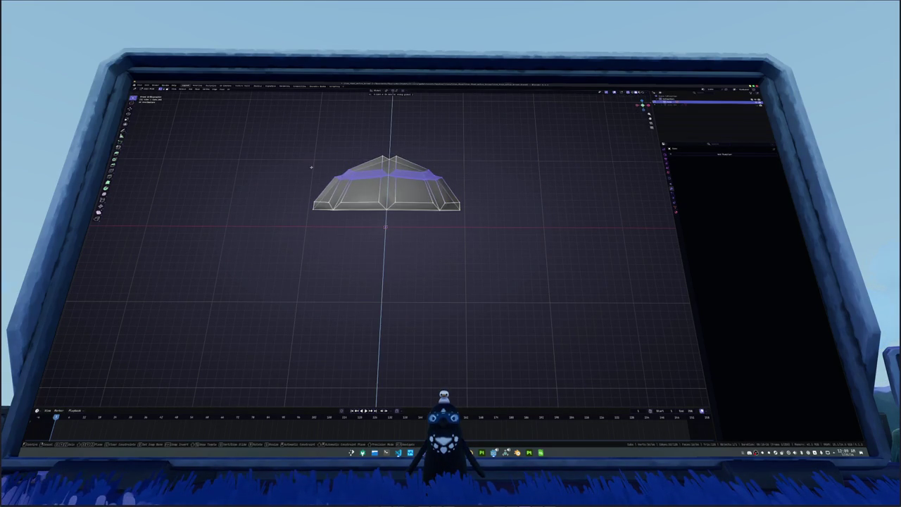
pyautogui.press('s')
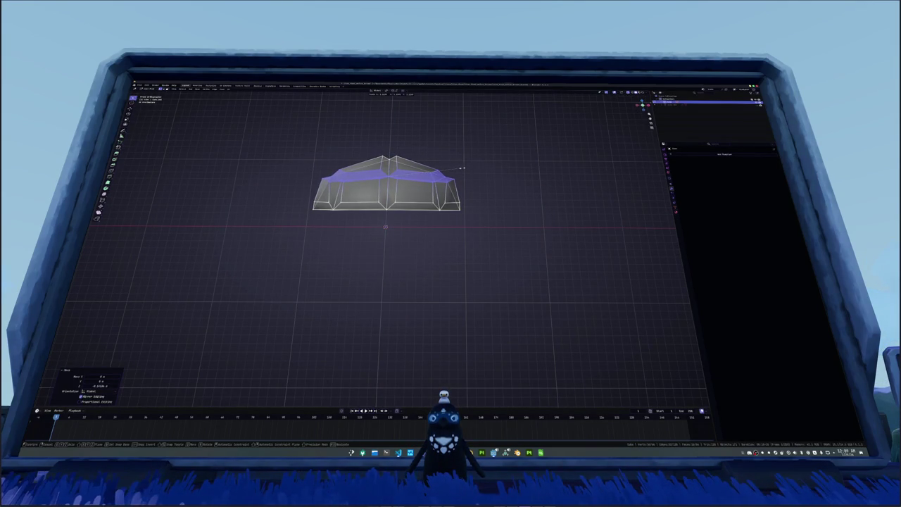
pyautogui.click(461, 167)
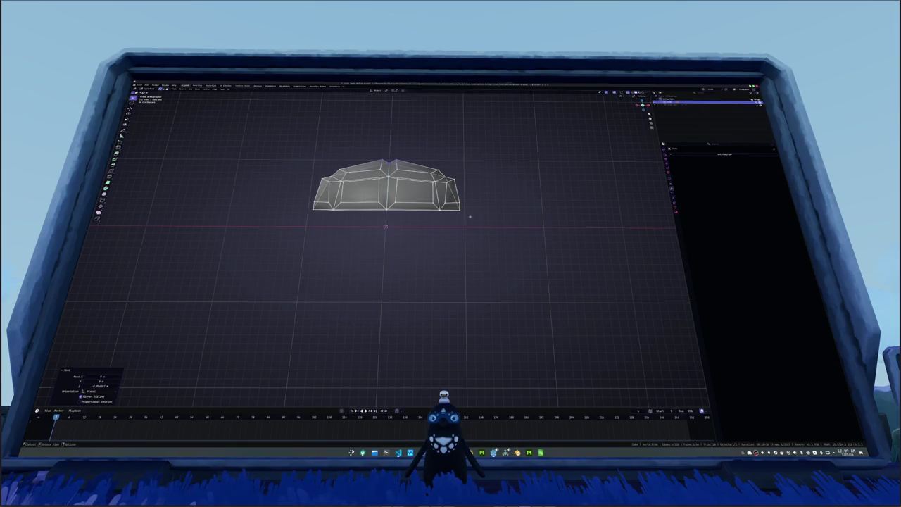
pyautogui.moveTo(473, 220); pyautogui.dragTo(294, 189)
pyautogui.press('s')
pyautogui.press('x')
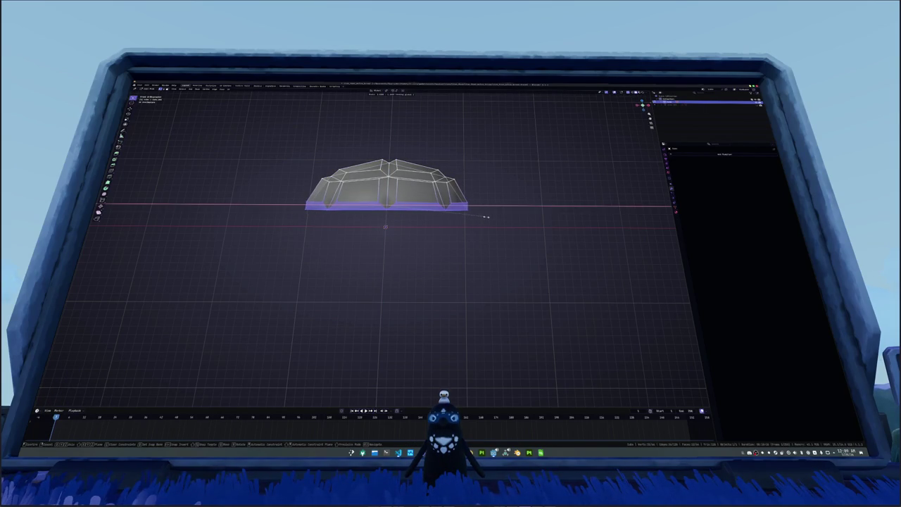
pyautogui.click(488, 216)
pyautogui.moveTo(467, 233); pyautogui.dragTo(366, 214)
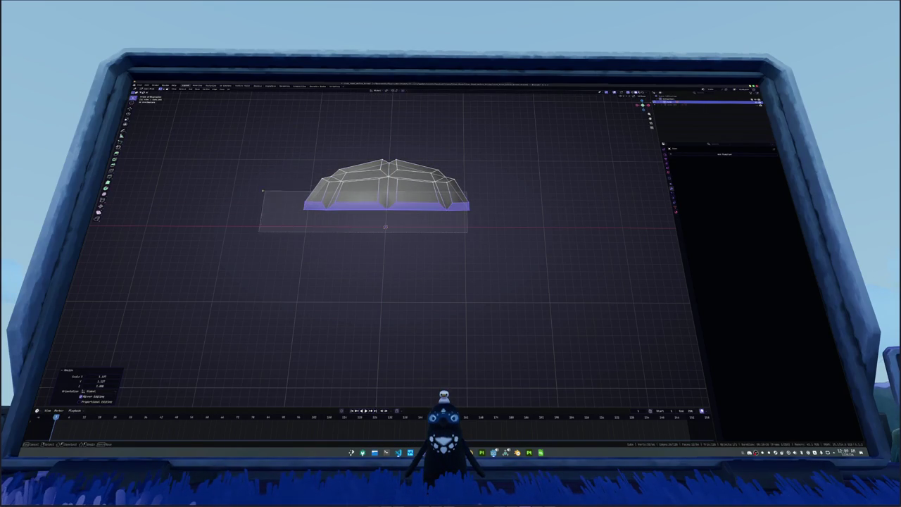
# Step: Extrude the bottom face further downward to heighten the side walls
pyautogui.press('e')
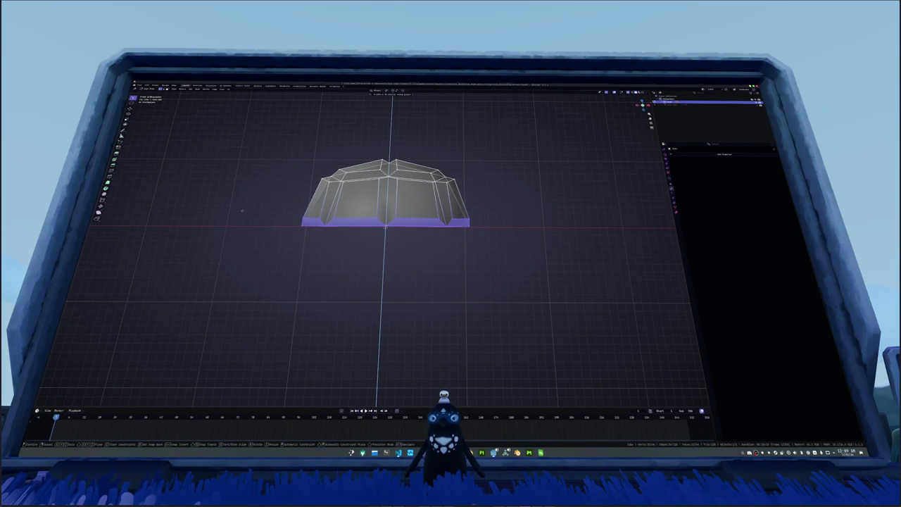
pyautogui.click(244, 206)
pyautogui.moveTo(368, 256); pyautogui.dragTo(394, 253)
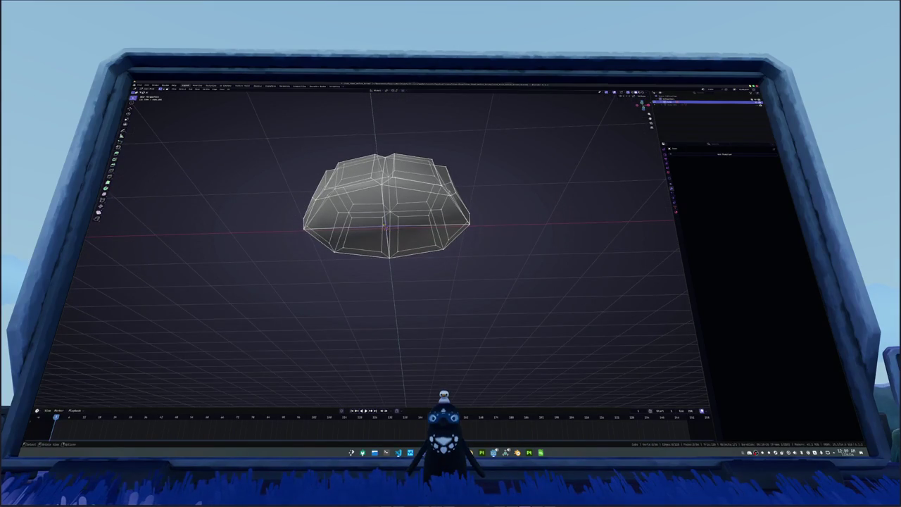
# Step: Move the bottom faces vertically along Z and switch to solid display
pyautogui.press('KP_1')
pyautogui.press('g')
pyautogui.press('z')
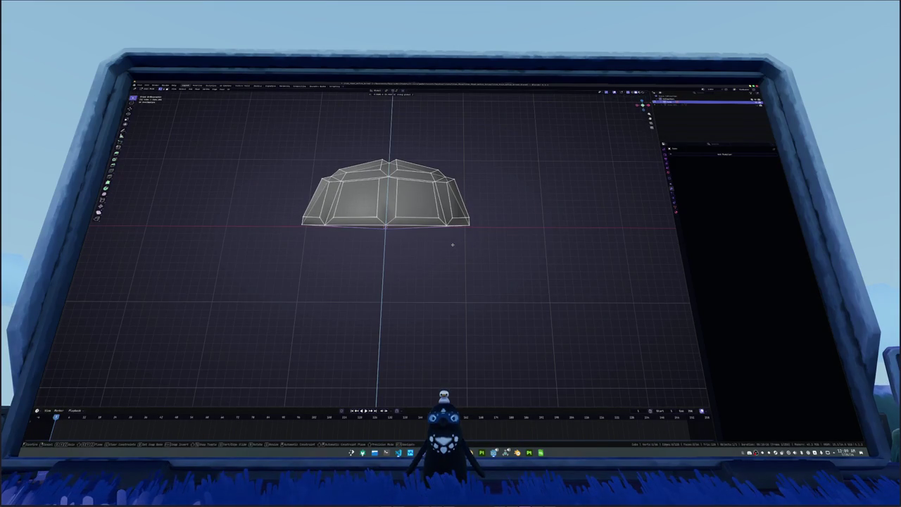
pyautogui.click(432, 245)
pyautogui.moveTo(433, 244); pyautogui.dragTo(437, 295)
pyautogui.hotkey('alt', 'z')
# Step: Add a horizontal edge loop, scale it, and inflate the mesh with Alt+S
pyautogui.hotkey('ctrl', 'r')
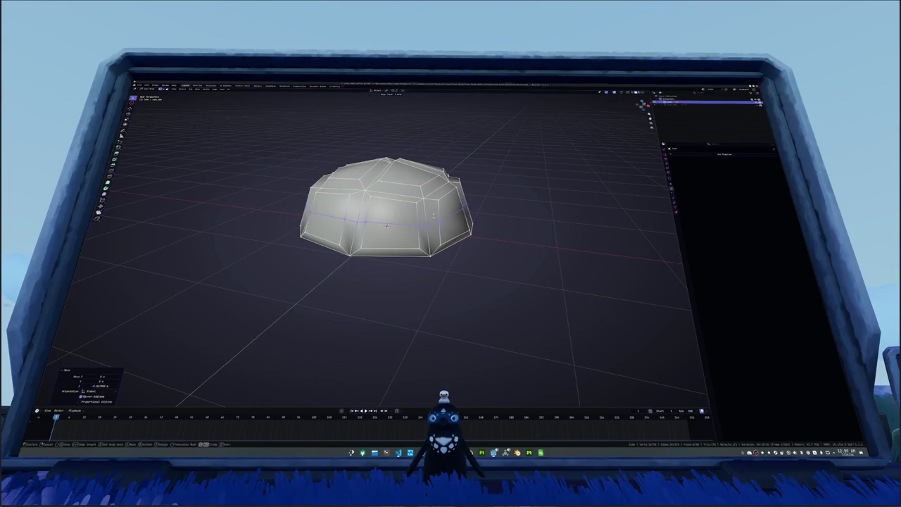
pyautogui.click(470, 214)
pyautogui.press('s')
pyautogui.click(497, 214)
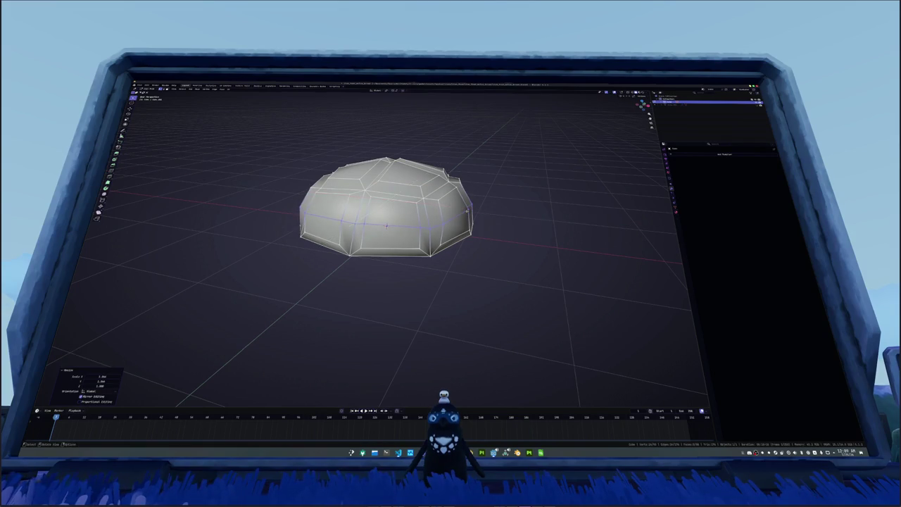
pyautogui.moveTo(497, 214); pyautogui.dragTo(386, 257)
pyautogui.hotkey('alt', 's')
pyautogui.click(388, 226)
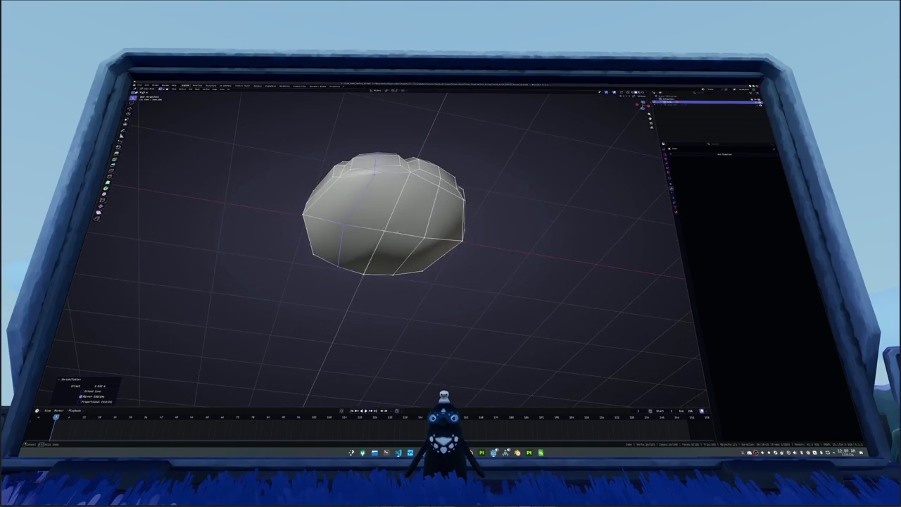
pyautogui.click(384, 229)
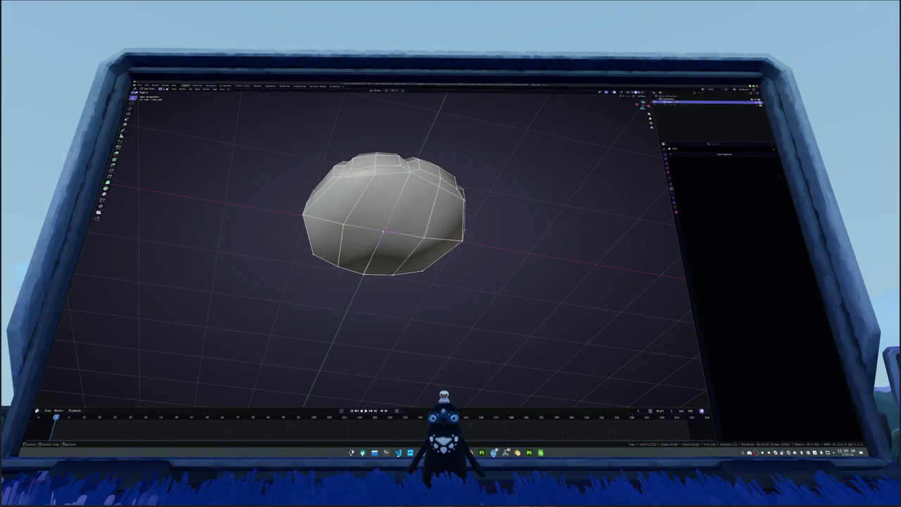
# Step: Move the selection vertically along Z in front orthographic view
pyautogui.press('KP_1')
pyautogui.press('g')
pyautogui.press('z')
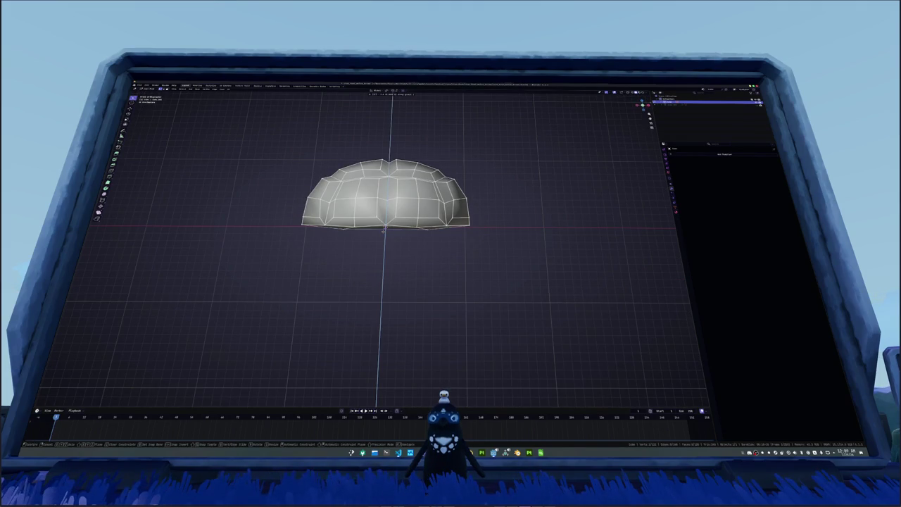
pyautogui.click(384, 229)
# Step: Scale the whole bun mesh up about 1.7x and exit Edit Mode
pyautogui.hotkey('alt', 'a')
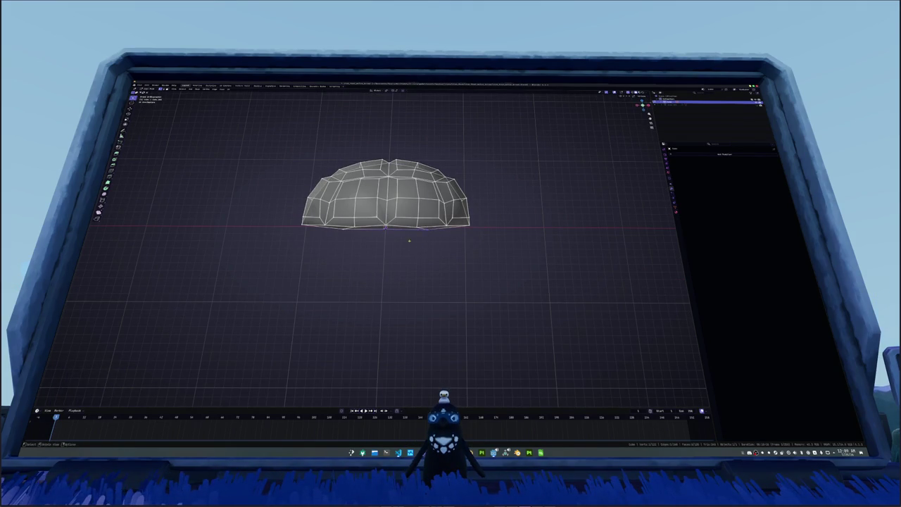
pyautogui.press('s')
pyautogui.click(370, 245)
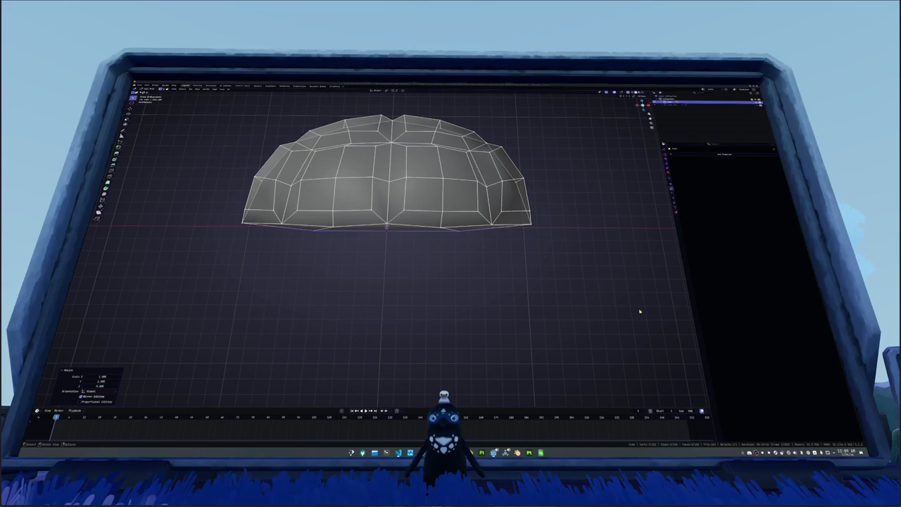
pyautogui.click(604, 311)
pyautogui.moveTo(471, 276); pyautogui.dragTo(434, 275)
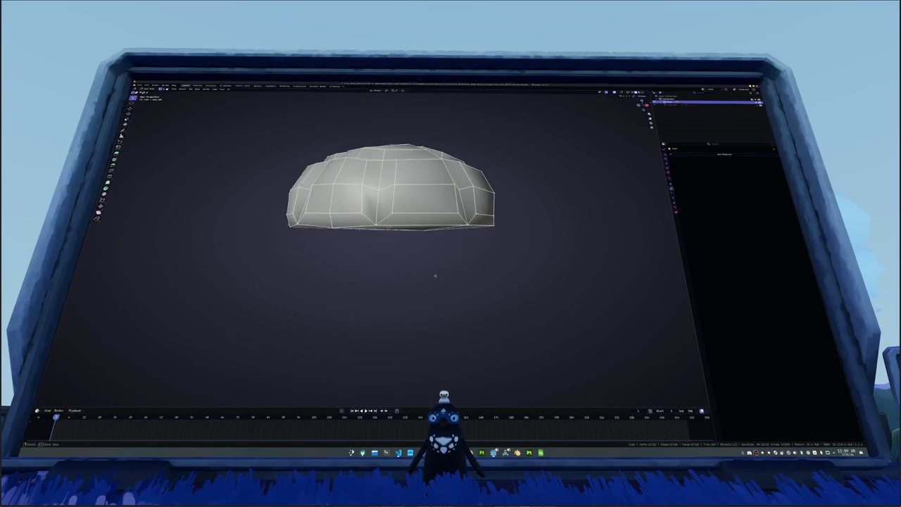
pyautogui.press('Tab')
pyautogui.press('Tab')
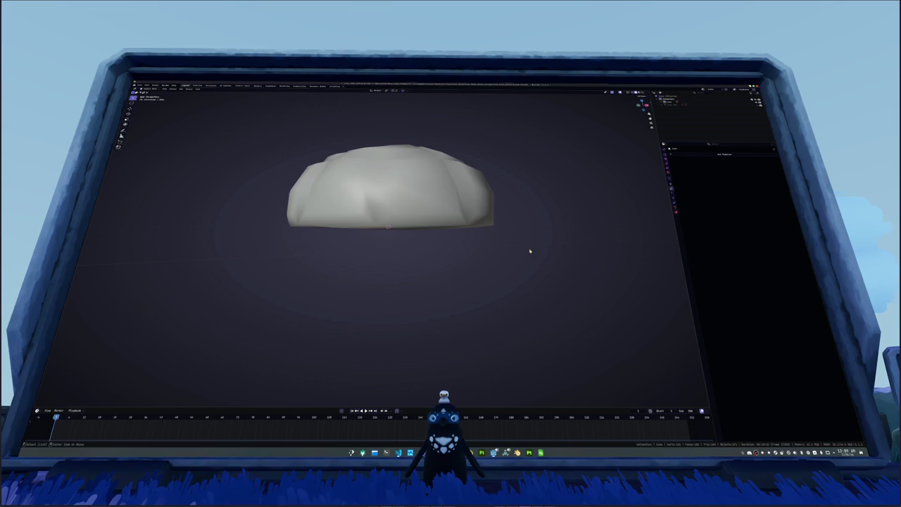
# Step: Add a horizontal edge loop to the dome and inflate it outward with Alt+S
pyautogui.scroll(-3)
pyautogui.moveTo(417, 210); pyautogui.dragTo(422, 239)
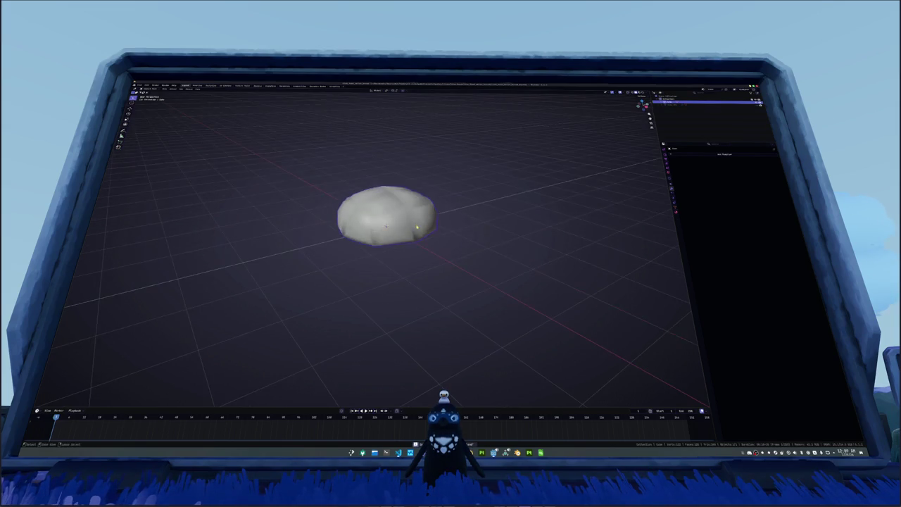
pyautogui.scroll(3)
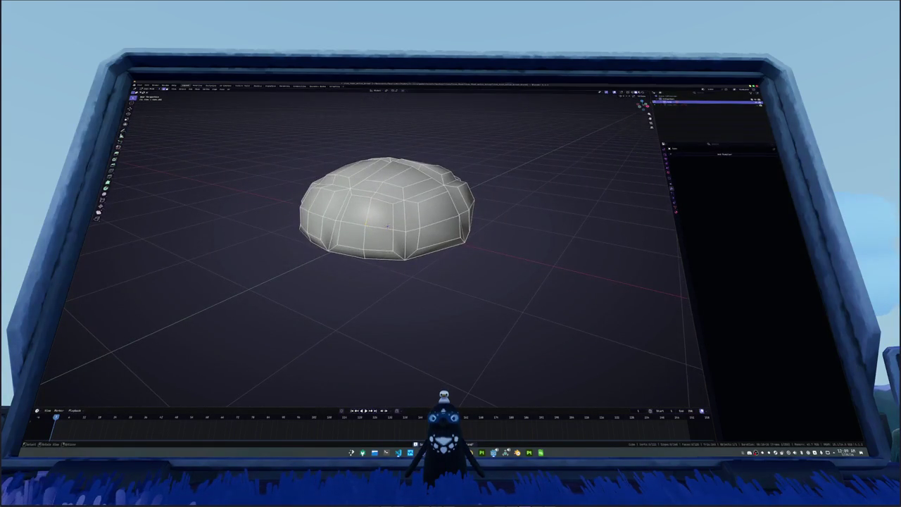
pyautogui.moveTo(423, 211); pyautogui.dragTo(422, 193)
pyautogui.hotkey('ctrl', 'r')
pyautogui.click(461, 210)
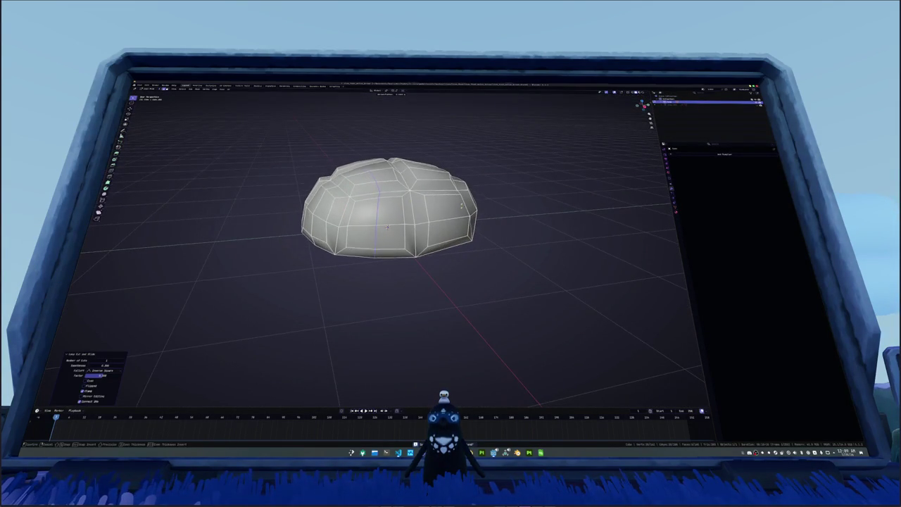
pyautogui.hotkey('alt', 's')
# Step: Add a vertical edge loop and puff it outward
pyautogui.hotkey('ctrl', 'r')
pyautogui.click(476, 197)
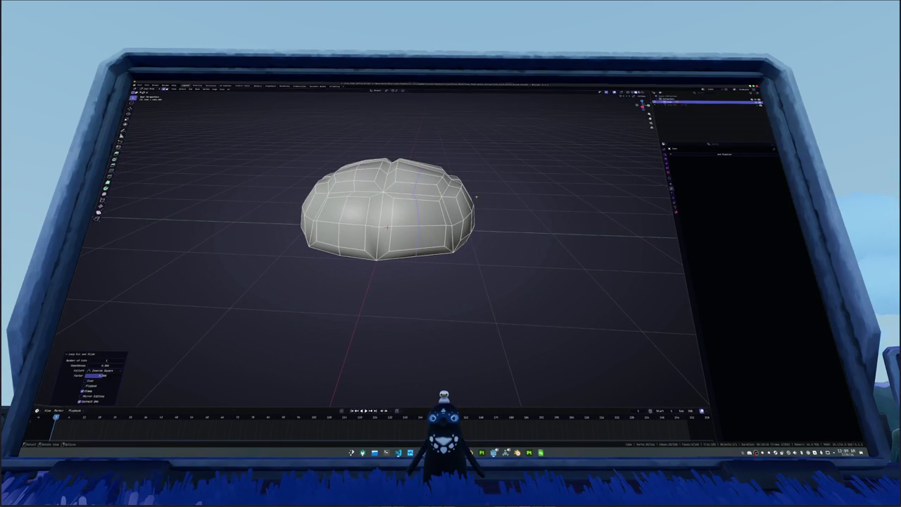
pyautogui.press('g')
pyautogui.press('g')
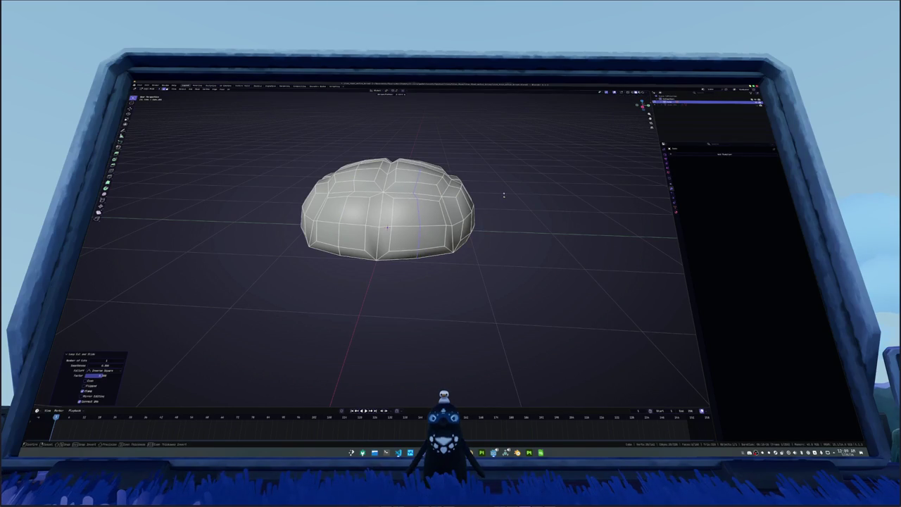
pyautogui.click(504, 193)
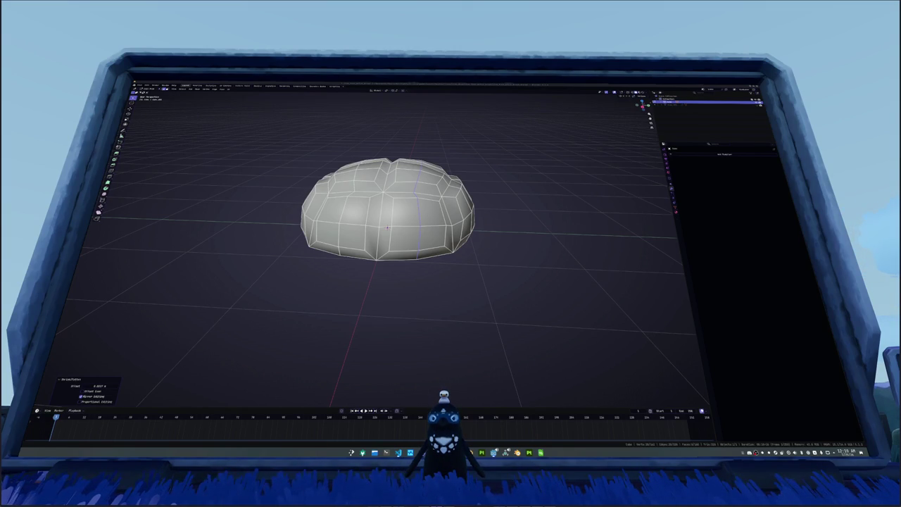
# Step: Fatten the mesh with Alt+S and puff two vertical edge loops outward
pyautogui.hotkey('alt', 'a')
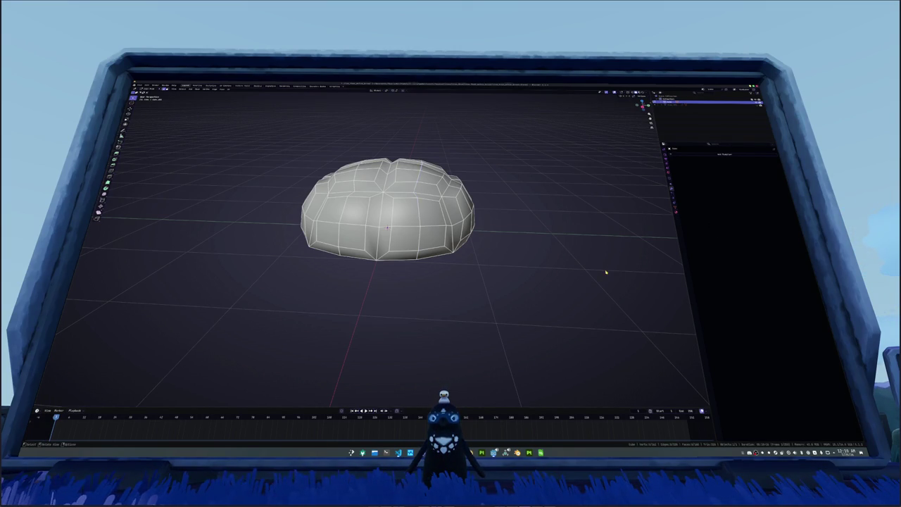
pyautogui.moveTo(443, 199); pyautogui.dragTo(417, 207)
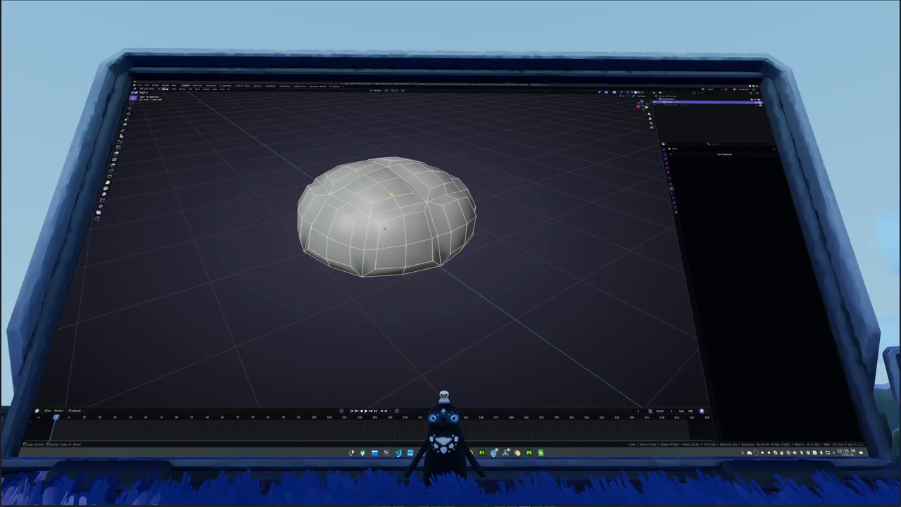
pyautogui.hotkey('alt', 's')
pyautogui.click(394, 196)
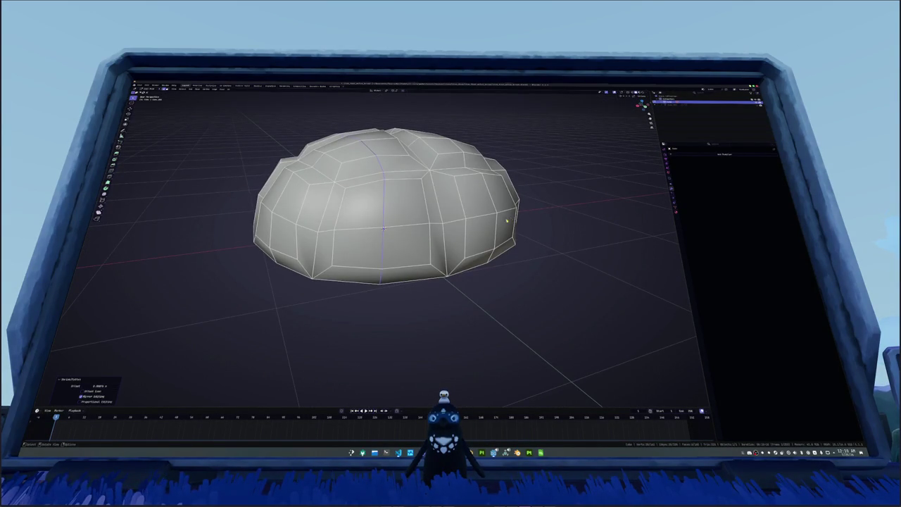
pyautogui.moveTo(506, 221); pyautogui.dragTo(514, 211)
pyautogui.click(346, 200)
pyautogui.click(465, 200)
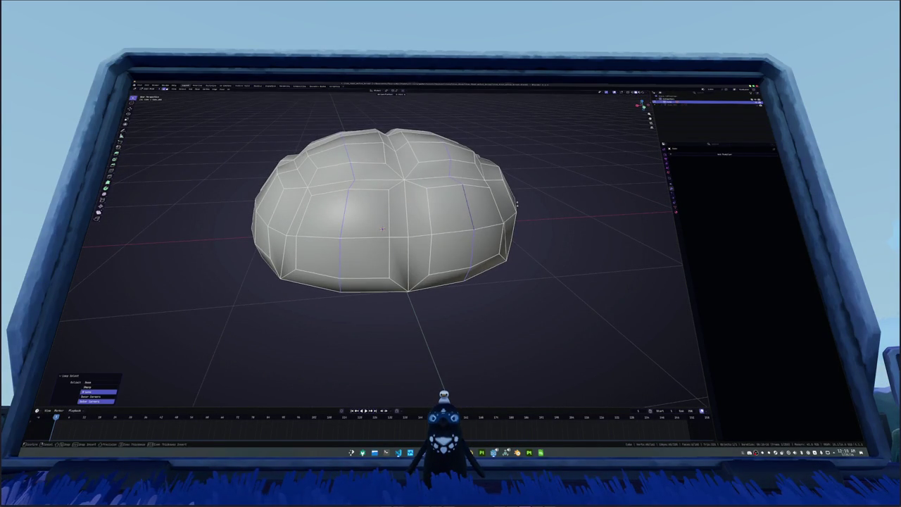
pyautogui.click(518, 204)
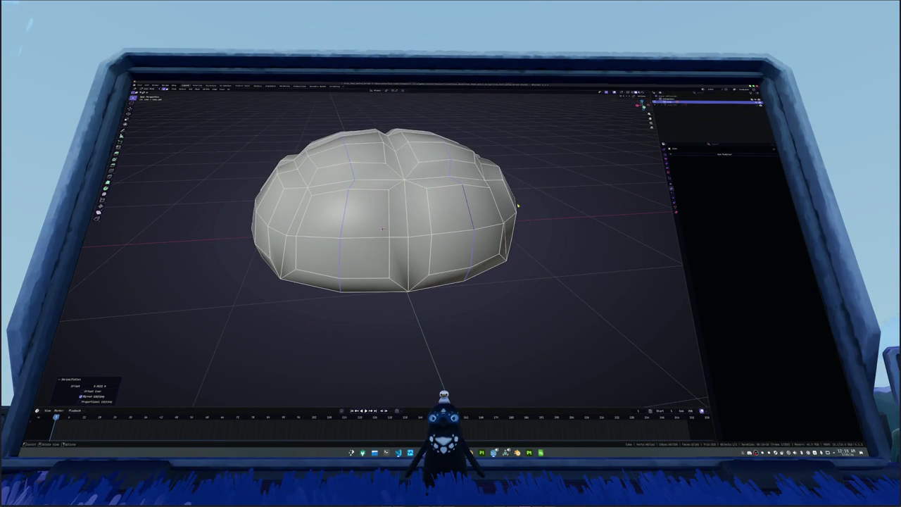
pyautogui.moveTo(431, 216); pyautogui.dragTo(431, 211)
# Step: Move the whole dome vertically along Z in front view
pyautogui.press('Tab')
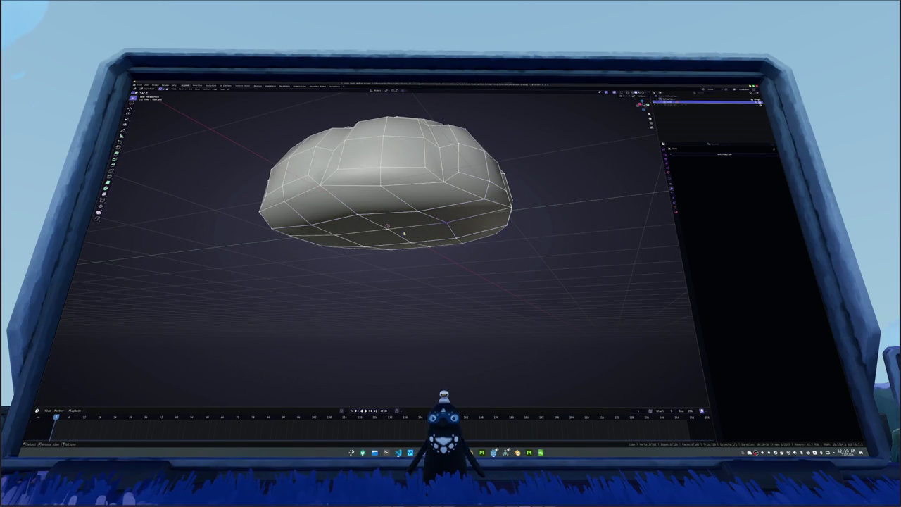
pyautogui.press('KP_1')
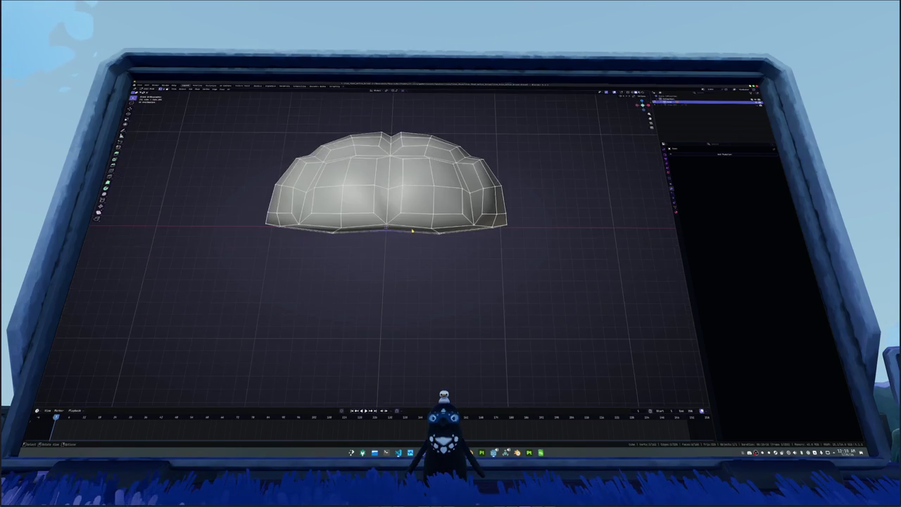
pyautogui.press('g')
pyautogui.press('z')
pyautogui.click(509, 247)
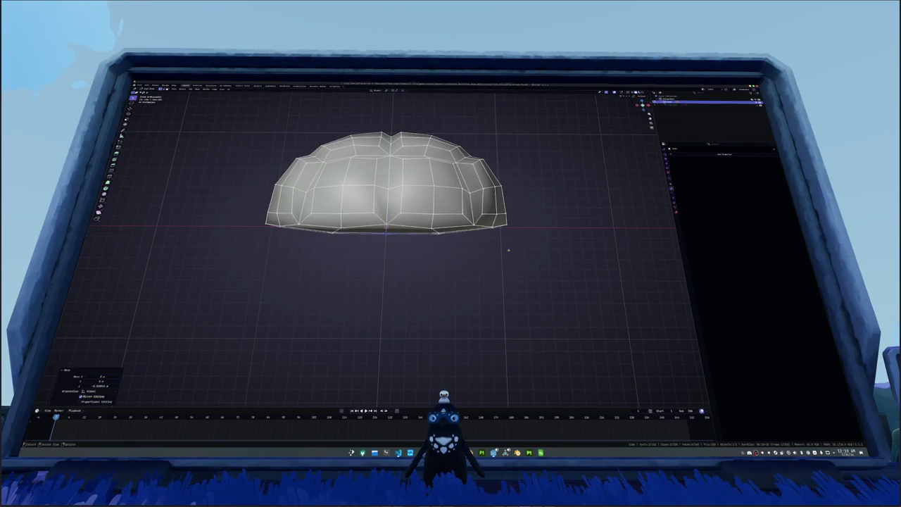
# Step: Select the dome's bottom edge loop and raise it along Z
pyautogui.hotkey('alt', 'a')
pyautogui.click(438, 234)
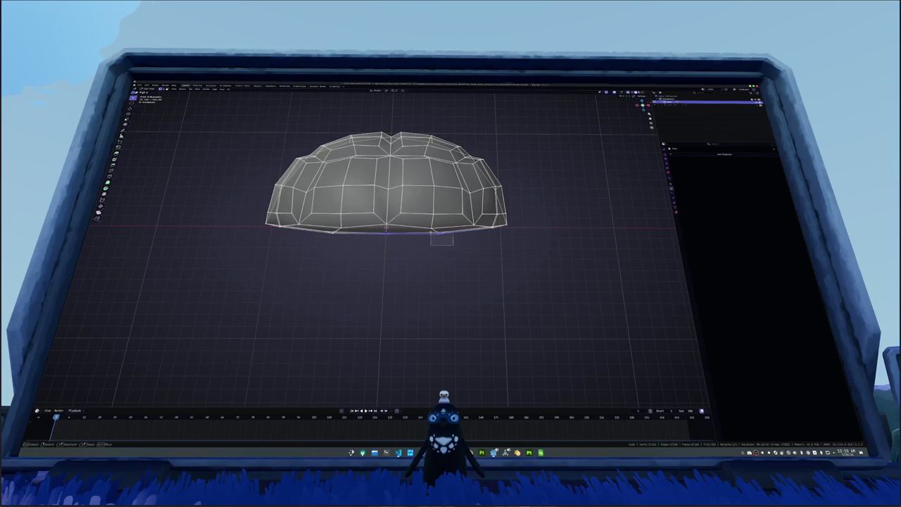
pyautogui.press('s')
pyautogui.click(473, 242)
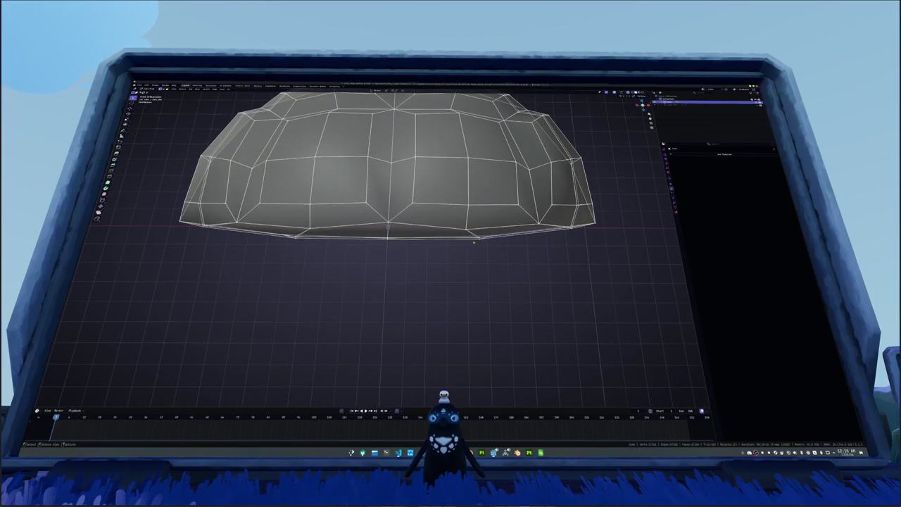
pyautogui.click(282, 238)
pyautogui.press('g')
pyautogui.press('z')
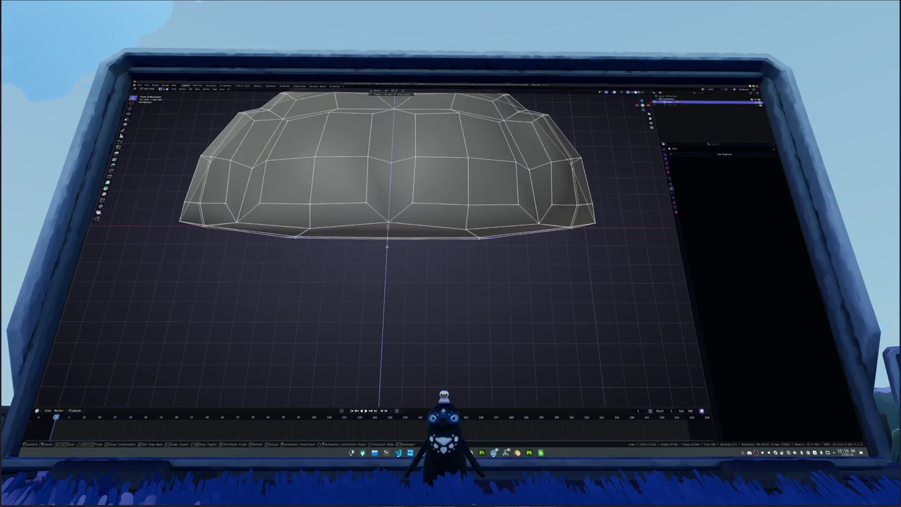
pyautogui.click(381, 251)
# Step: Scale an upper and a lower edge loop to widen the dome
pyautogui.moveTo(381, 251); pyautogui.dragTo(394, 232)
pyautogui.scroll(-3)
pyautogui.click(383, 229)
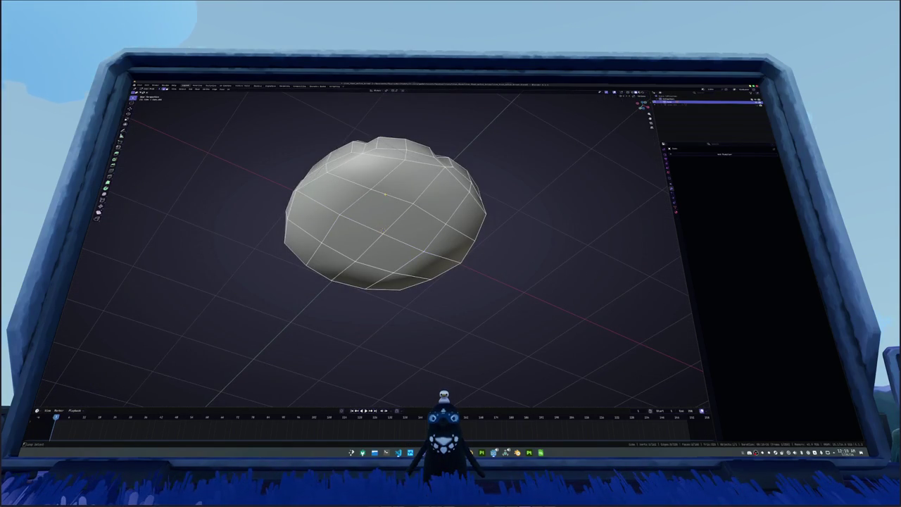
pyautogui.click(350, 202)
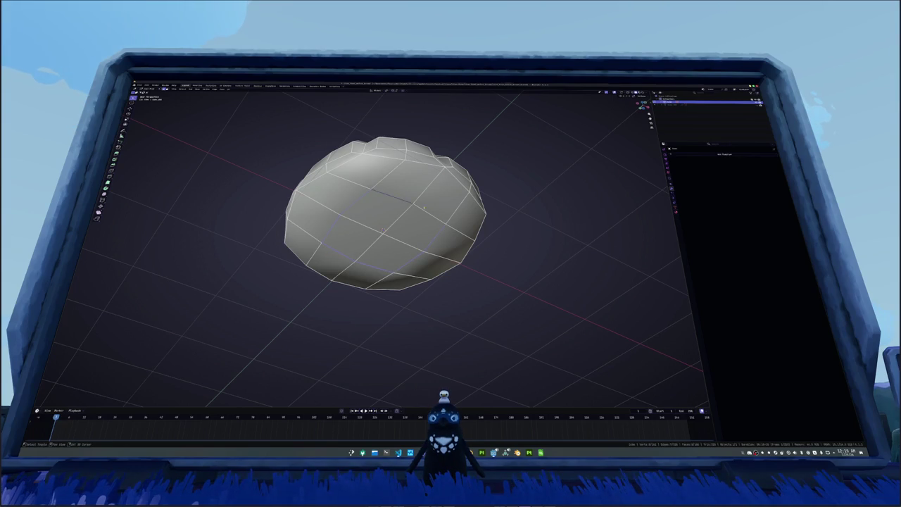
pyautogui.click(425, 208)
pyautogui.press('s')
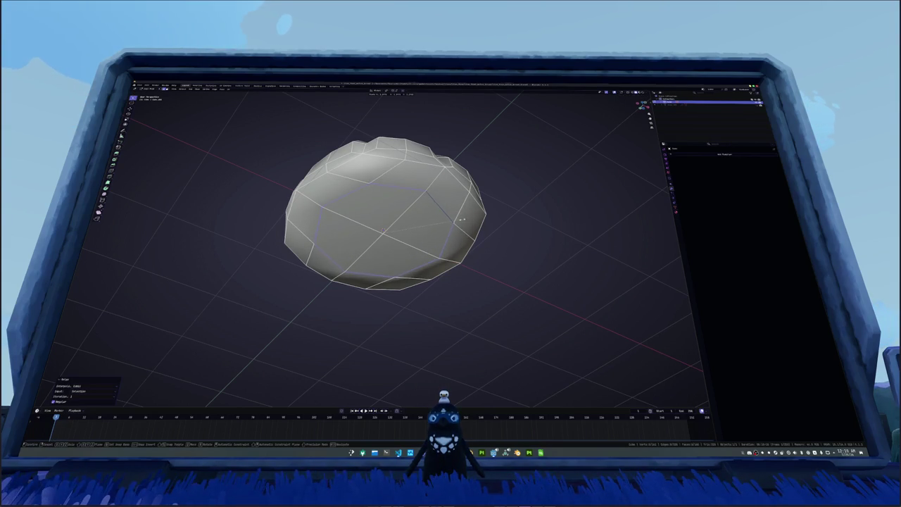
pyautogui.click(462, 220)
pyautogui.moveTo(462, 219); pyautogui.dragTo(482, 230)
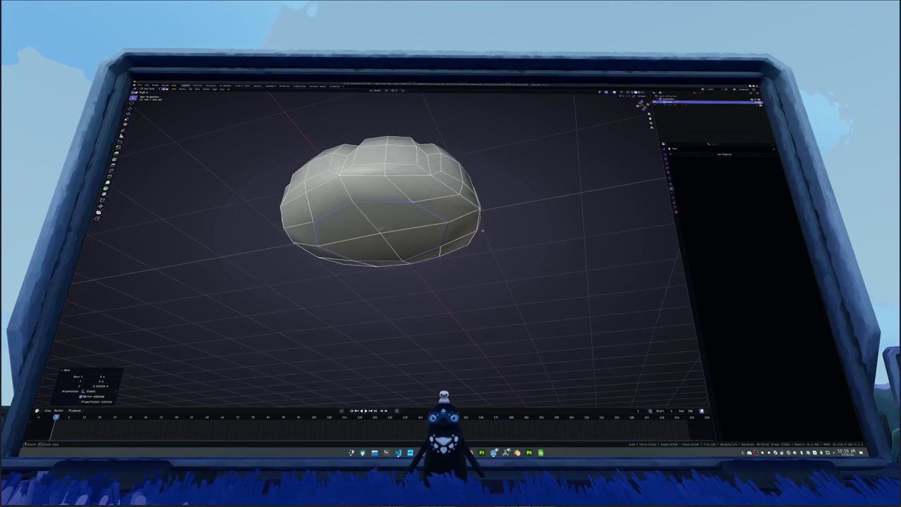
pyautogui.press('s')
pyautogui.click(496, 227)
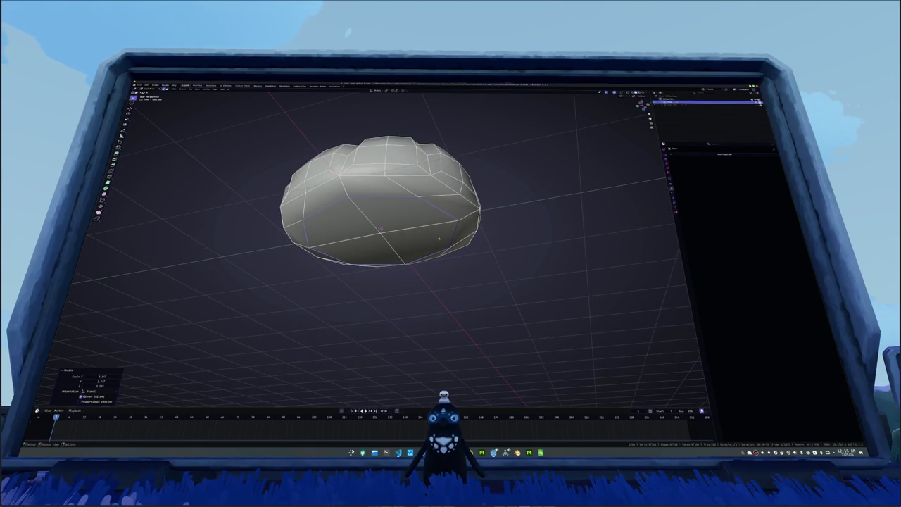
# Step: Raise the selected edge loop along Z in front orthographic view
pyautogui.moveTo(496, 227); pyautogui.dragTo(486, 212)
pyautogui.press('KP_1')
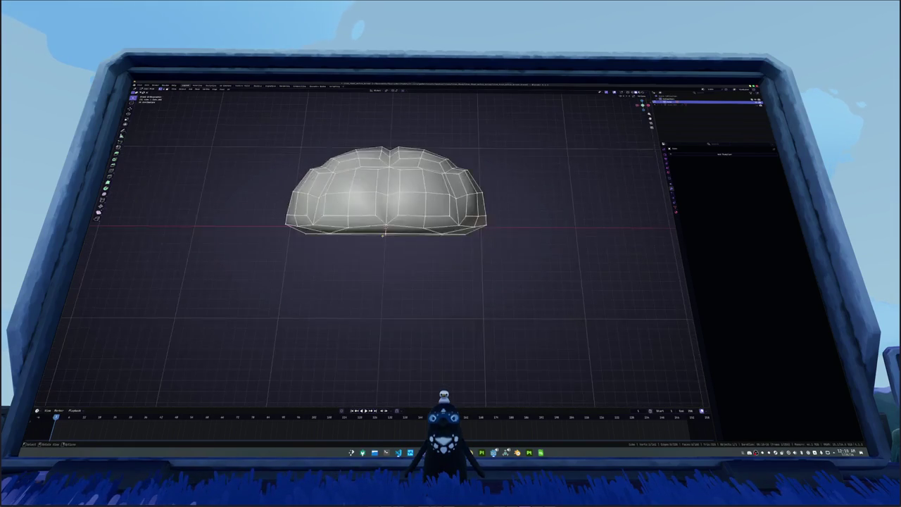
pyautogui.scroll(3)
pyautogui.press('g')
pyautogui.press('z')
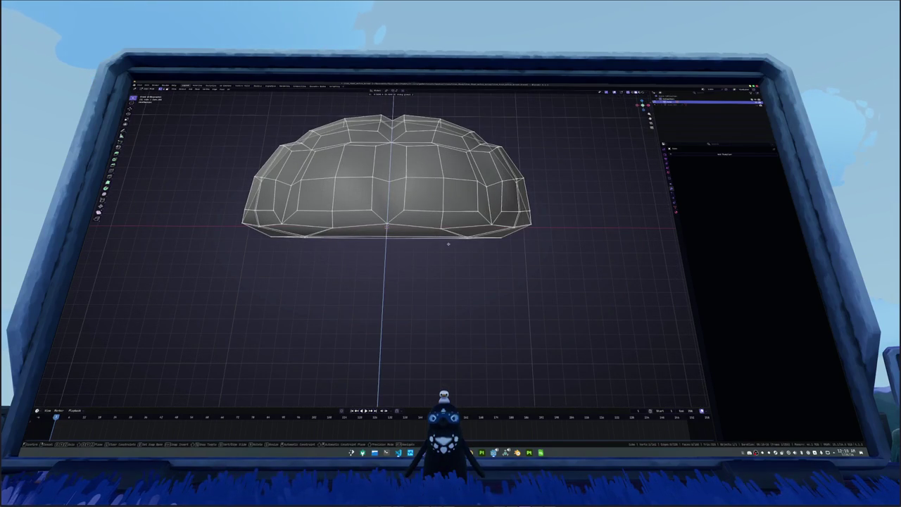
pyautogui.click(448, 243)
# Step: Orbit around the bun to inspect the reshaped, lumpy dome from several angles
pyautogui.moveTo(437, 258); pyautogui.dragTo(439, 270)
pyautogui.press('KP_8')
pyautogui.press('KP_8')
pyautogui.press('KP_8')
pyautogui.press('KP_8')
pyautogui.press('KP_8')
pyautogui.press('KP_4')
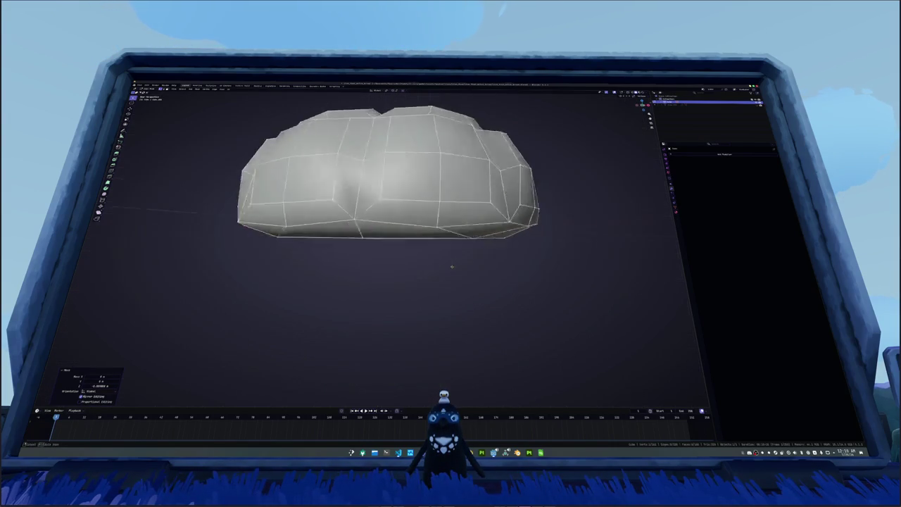
pyautogui.press('KP_4')
pyautogui.press('KP_2')
pyautogui.press('KP_4')
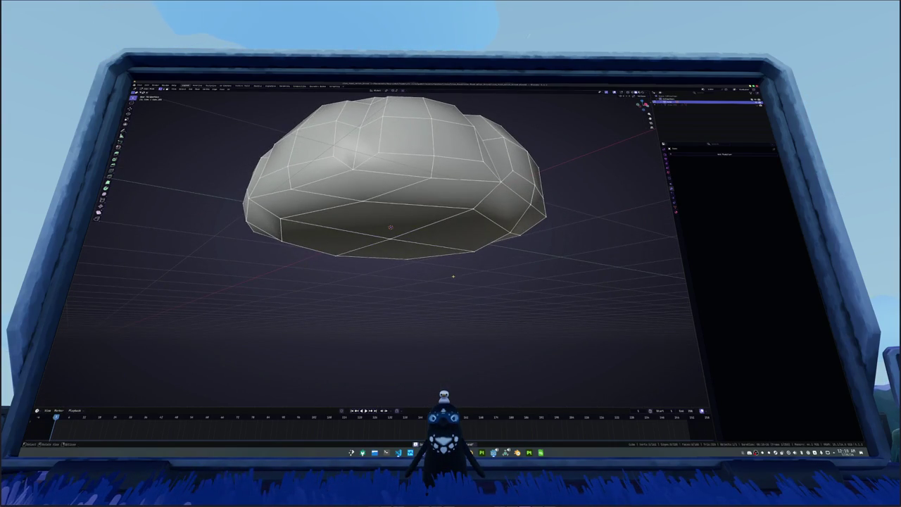
pyautogui.moveTo(452, 276); pyautogui.dragTo(441, 249)
pyautogui.moveTo(439, 192); pyautogui.dragTo(423, 256)
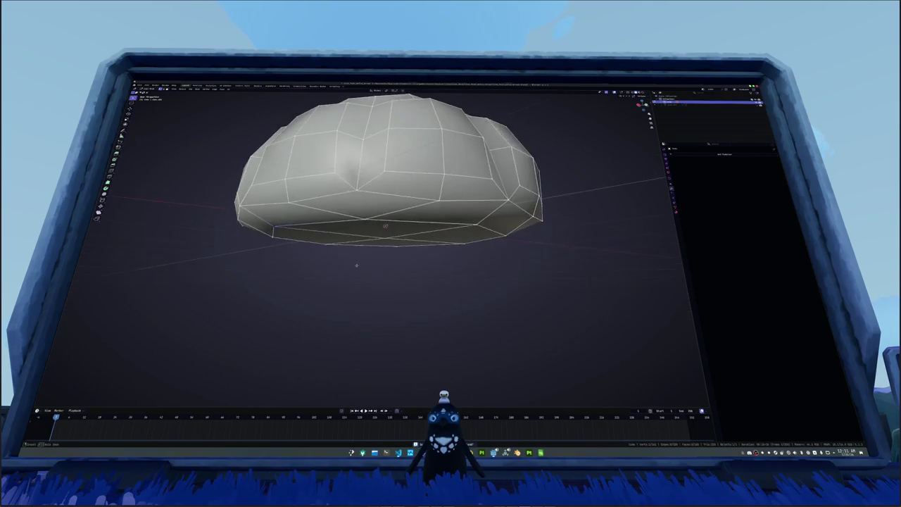
pyautogui.scroll(-3)
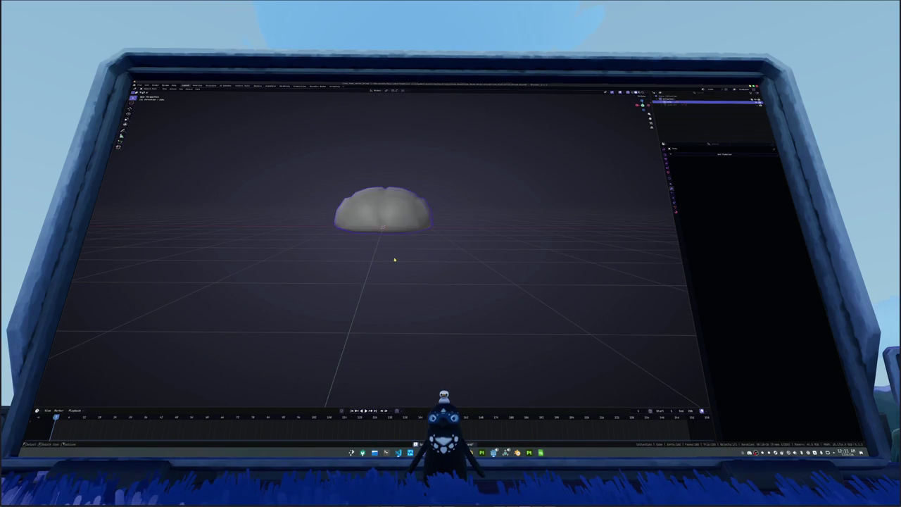
# Step: Flatten the selected base to zero height (S Z 0), then enter front X-ray view
pyautogui.scroll(3)
pyautogui.moveTo(340, 256); pyautogui.dragTo(377, 252)
pyautogui.press('e')
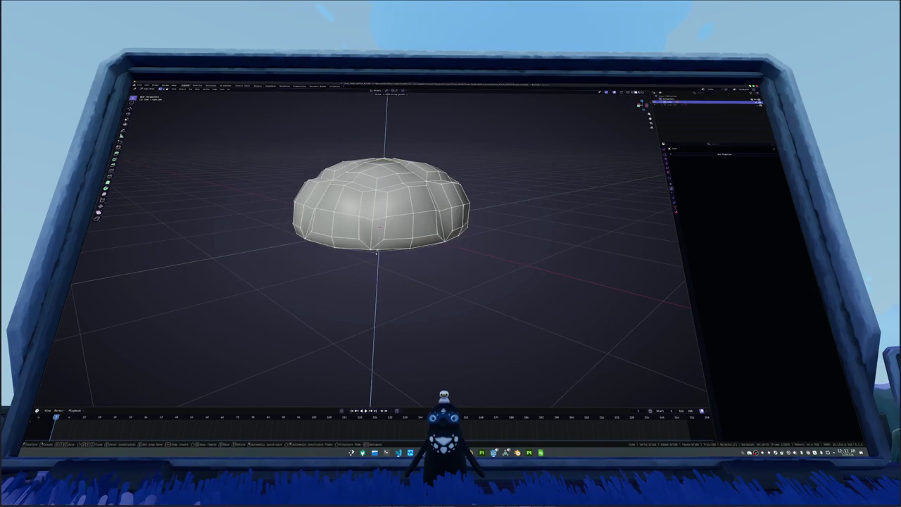
pyautogui.press('s')
pyautogui.press('z')
pyautogui.press('0')
pyautogui.press('Return')
pyautogui.press('KP_1')
pyautogui.hotkey('alt', 'z')
# Step: Box-select the bottom band of faces, raise it along Z, and check it in Object Mode
pyautogui.scroll(3)
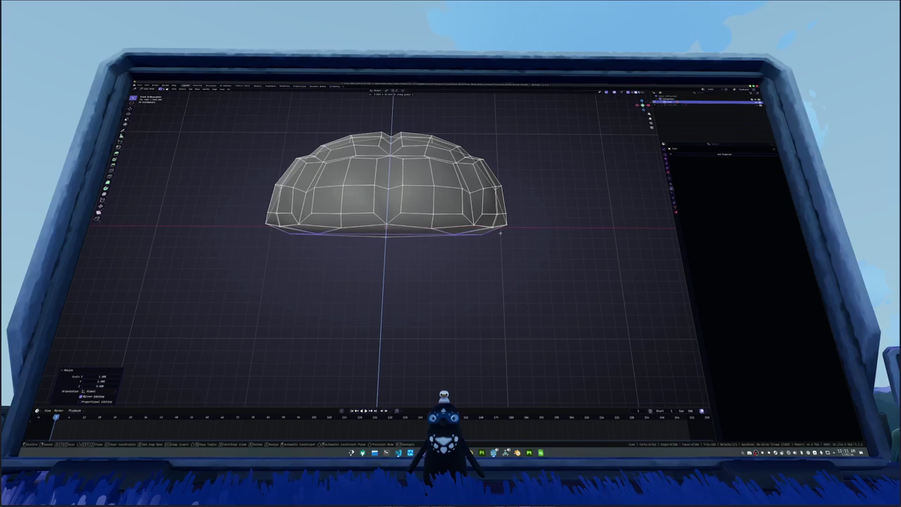
pyautogui.moveTo(532, 271); pyautogui.dragTo(216, 201)
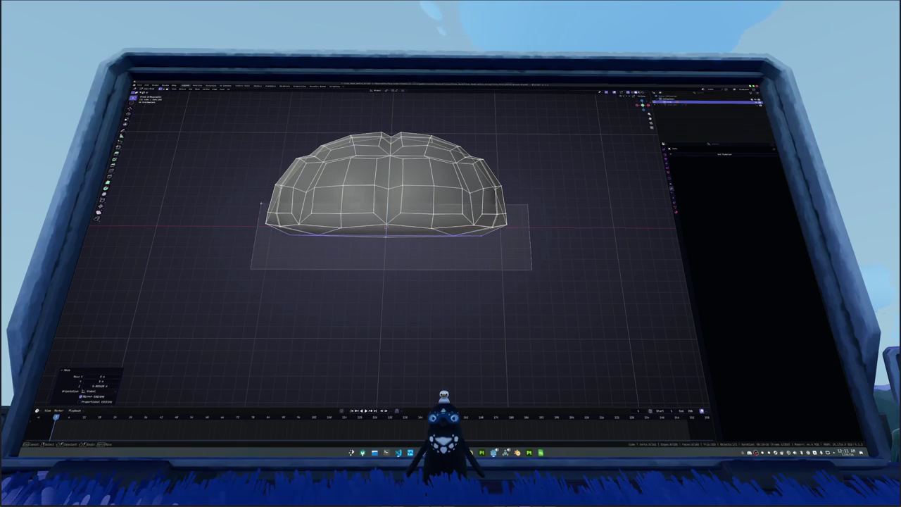
pyautogui.press('g')
pyautogui.press('z')
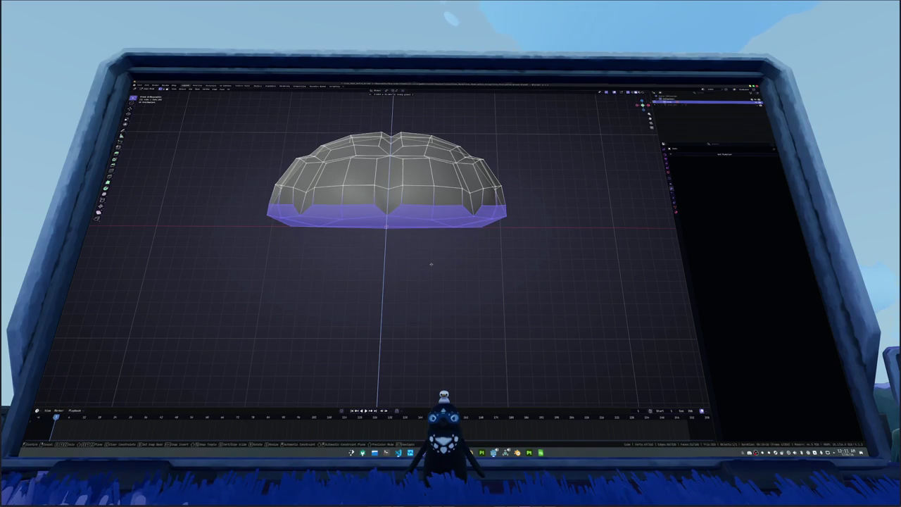
pyautogui.click(428, 261)
pyautogui.press('Tab')
pyautogui.scroll(-3)
pyautogui.moveTo(413, 267); pyautogui.dragTo(394, 268)
# Step: Lift the bottom band further along Z for a flatter dome and preview it
pyautogui.press('Tab')
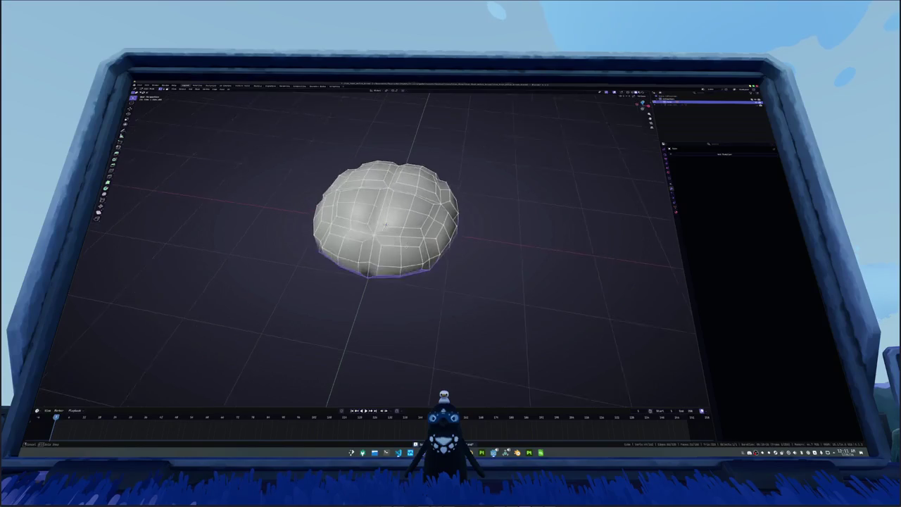
pyautogui.press('g')
pyautogui.press('z')
pyautogui.click(433, 263)
pyautogui.press('Tab')
pyautogui.press('Tab')
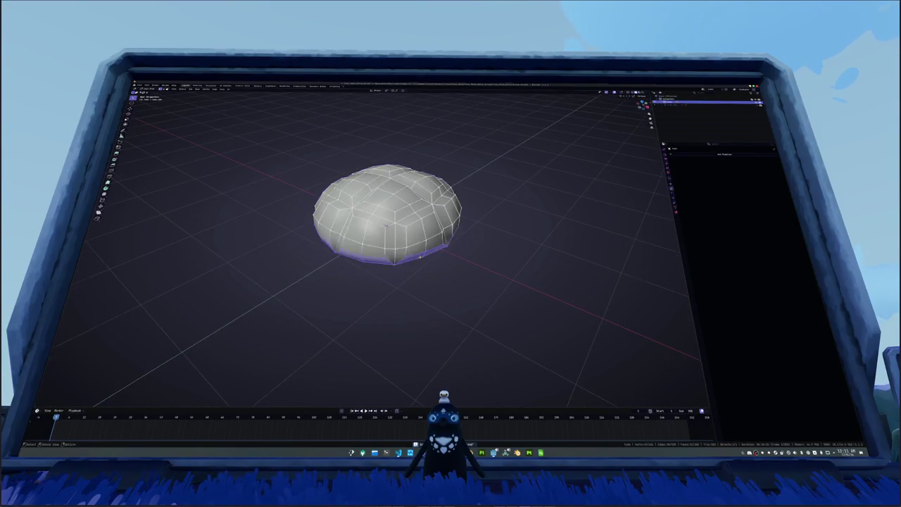
pyautogui.moveTo(434, 263); pyautogui.dragTo(420, 249)
pyautogui.press('Tab')
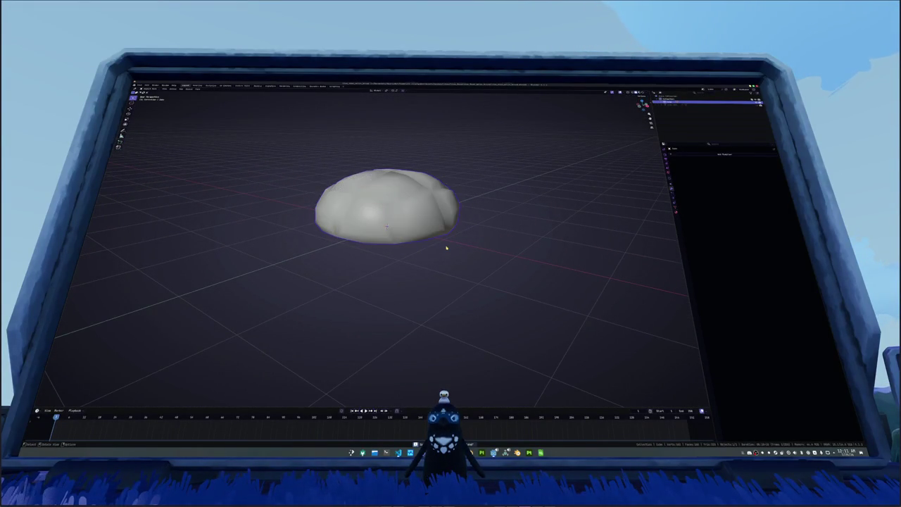
# Step: Try a subdivision modifier, undo it, and rename the bun object to 'Rock'
pyautogui.hotkey('ctrl', '1')
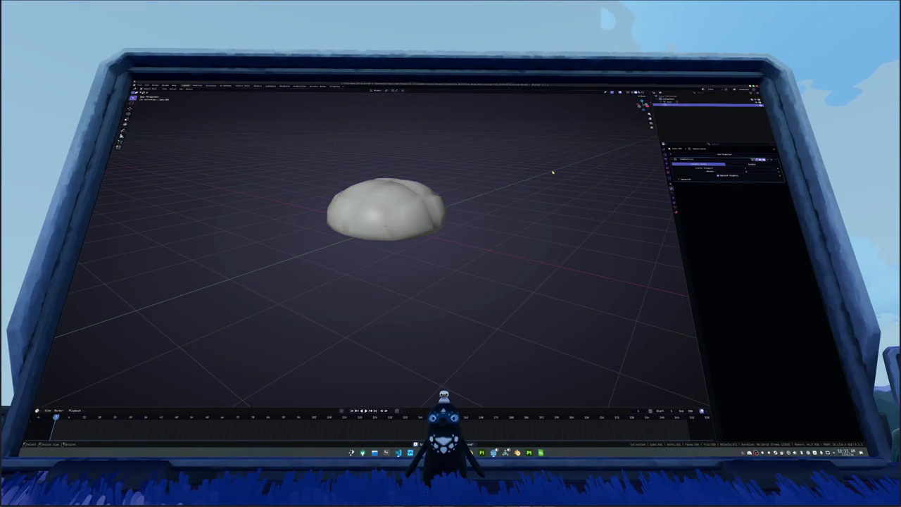
pyautogui.hotkey('ctrl', 'z')
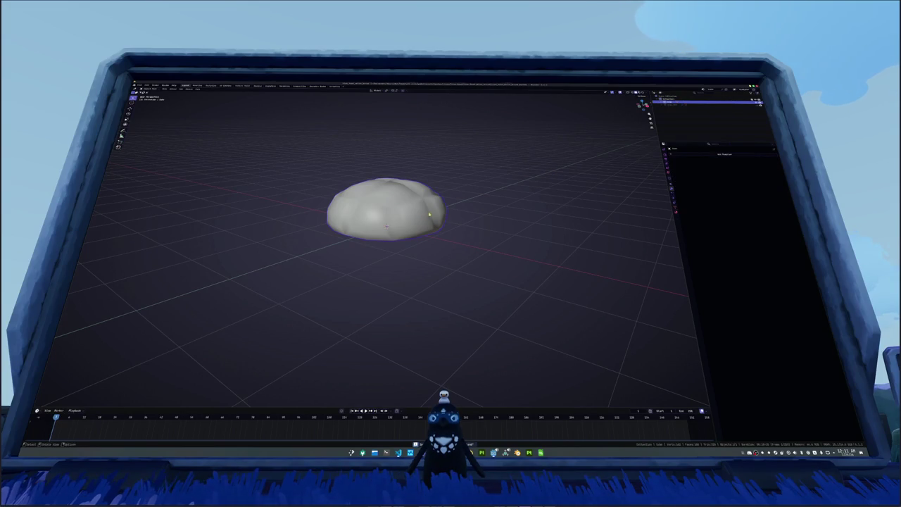
pyautogui.moveTo(428, 214); pyautogui.dragTo(439, 218)
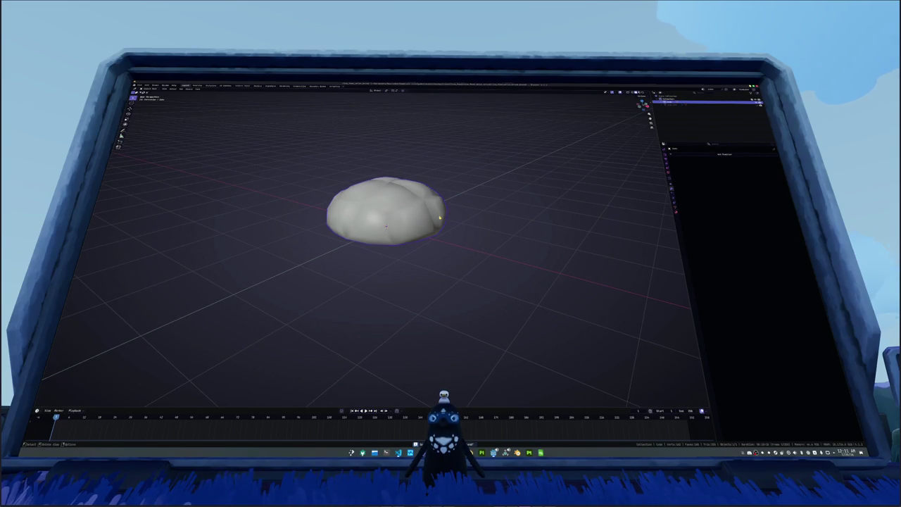
pyautogui.press('F2')
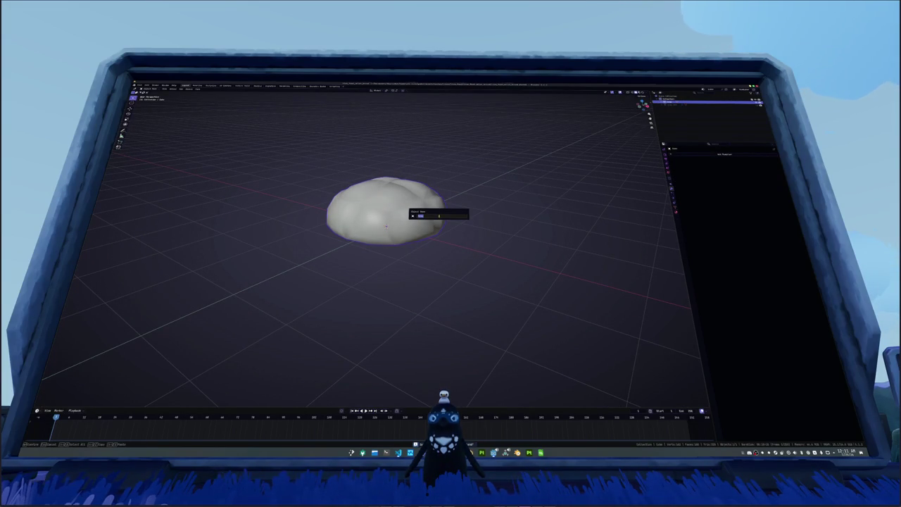
pyautogui.write('Rock')
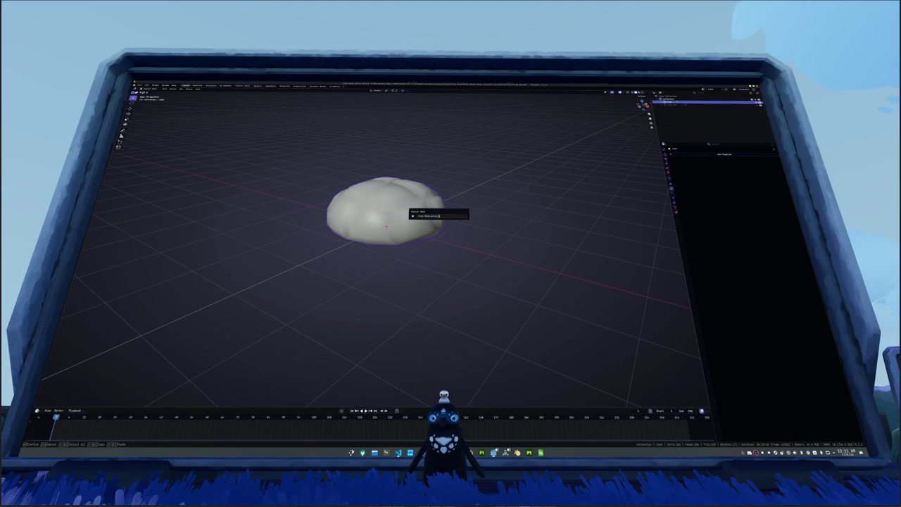
pyautogui.hotkey('ctrl', 'a')
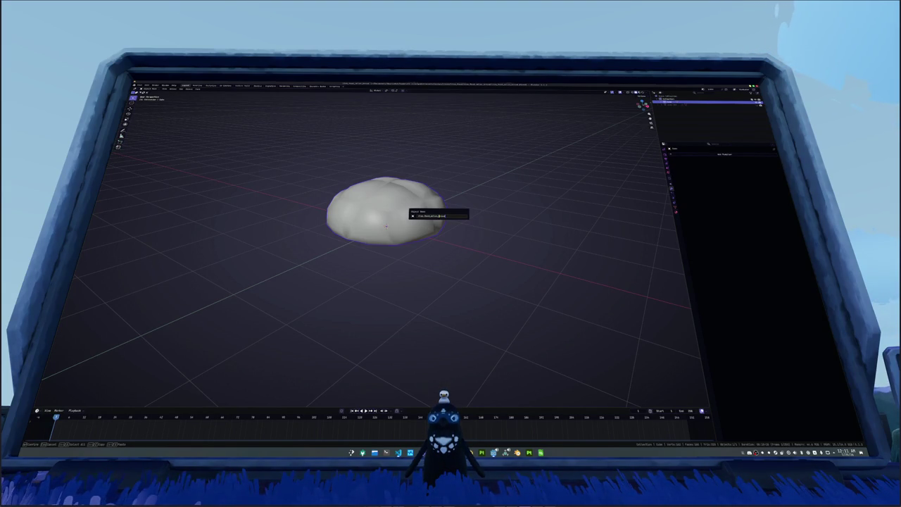
pyautogui.press('Return')
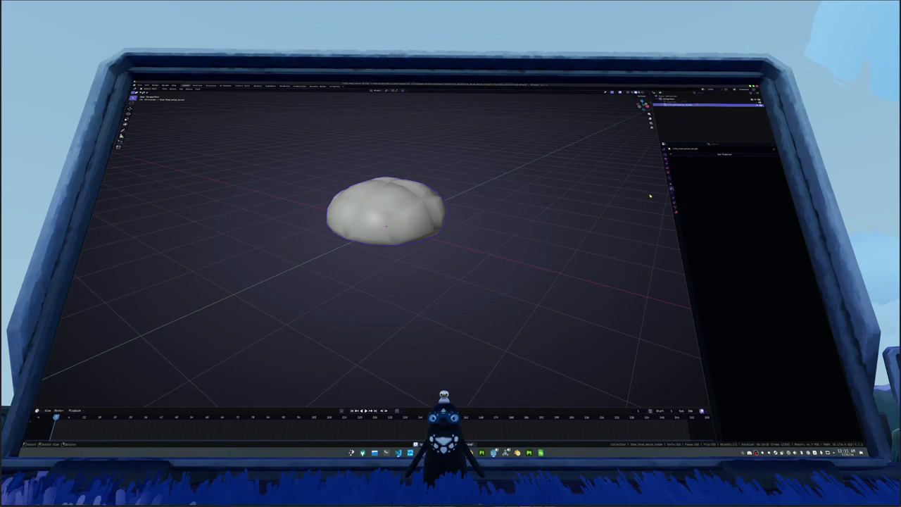
# Step: Bring up the bun's material settings and enter Edit Mode on its mesh
pyautogui.click(675, 209)
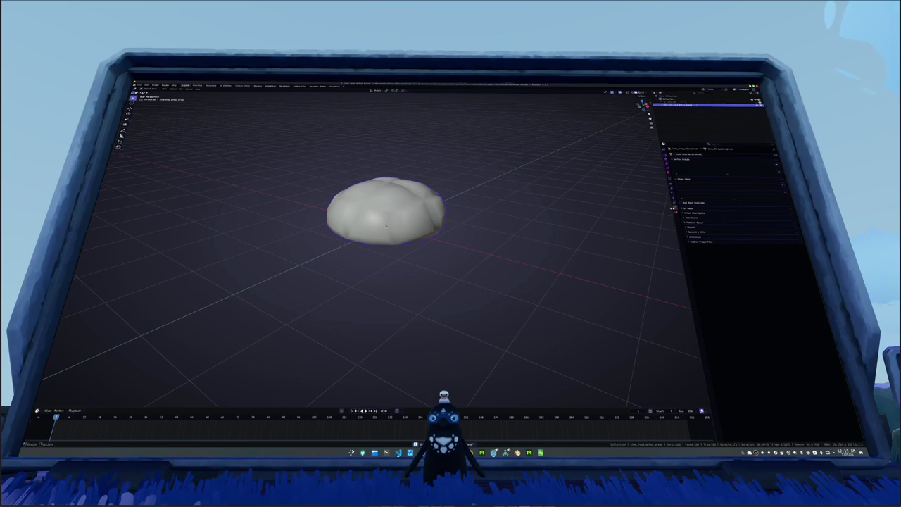
pyautogui.click(673, 189)
pyautogui.click(700, 170)
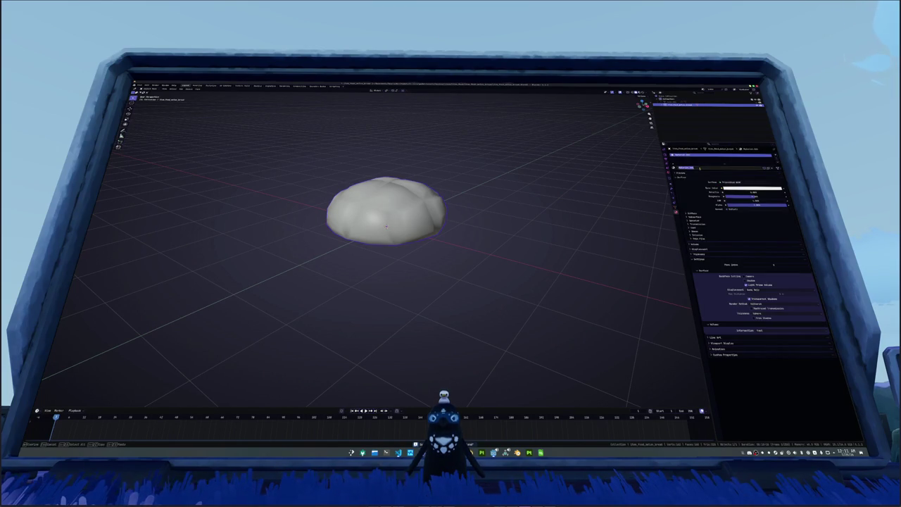
pyautogui.rightClick(391, 197)
pyautogui.click(391, 218)
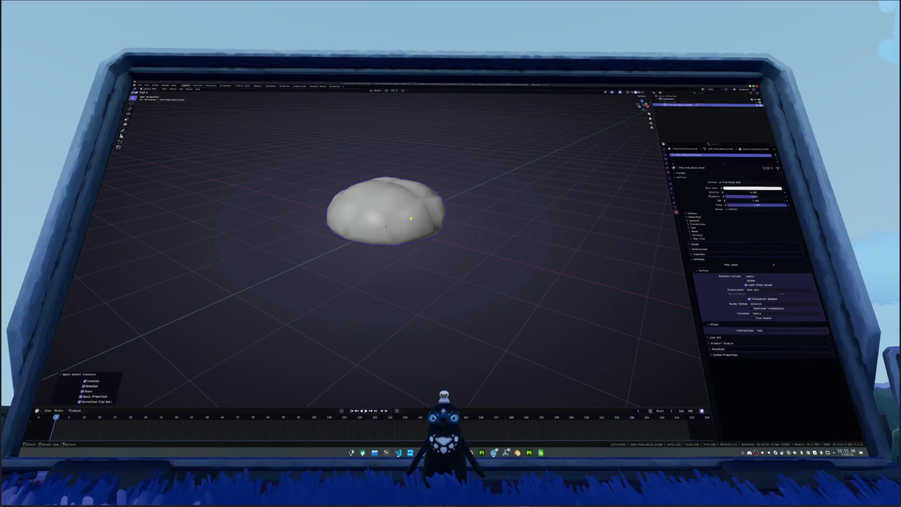
pyautogui.press('Tab')
pyautogui.press('Tab')
pyautogui.press('Tab')
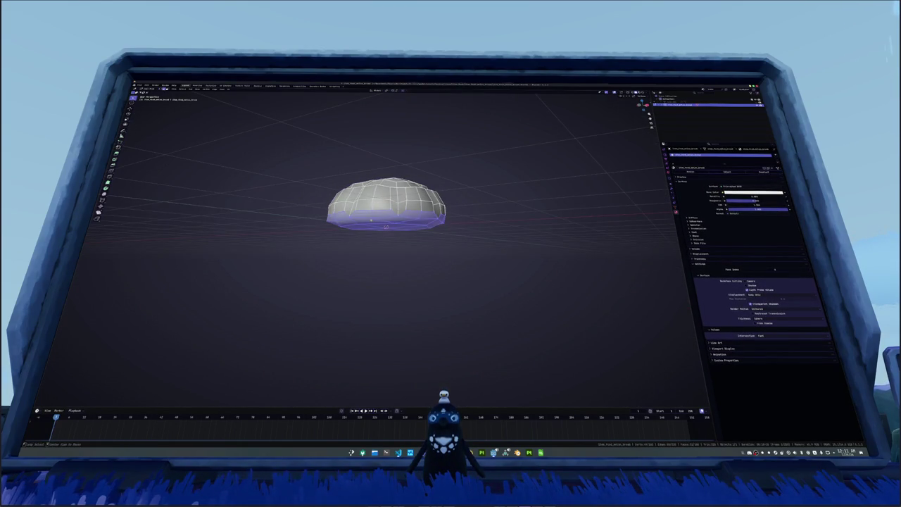
# Step: Select the bun's edges and check its smooth shading outside Edit Mode, then return
pyautogui.click(385, 227)
pyautogui.scroll(3)
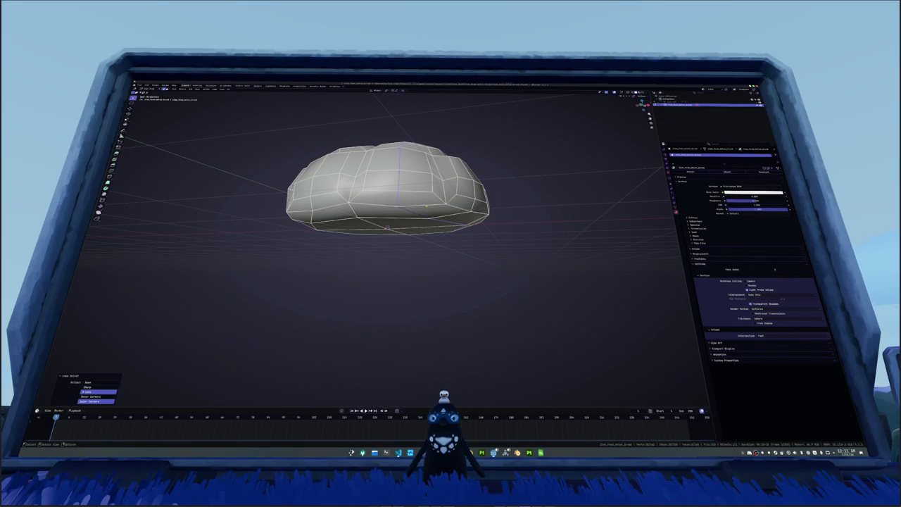
pyautogui.click(422, 205)
pyautogui.press('a')
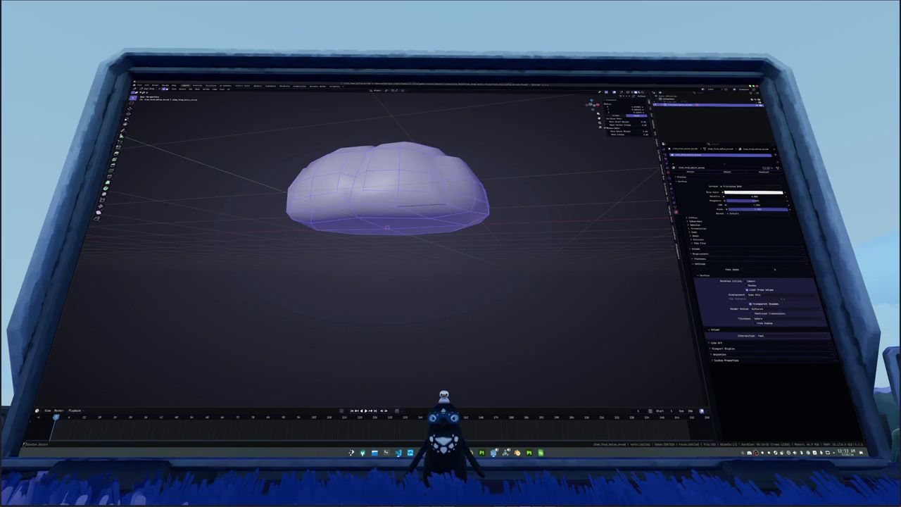
pyautogui.click(612, 92)
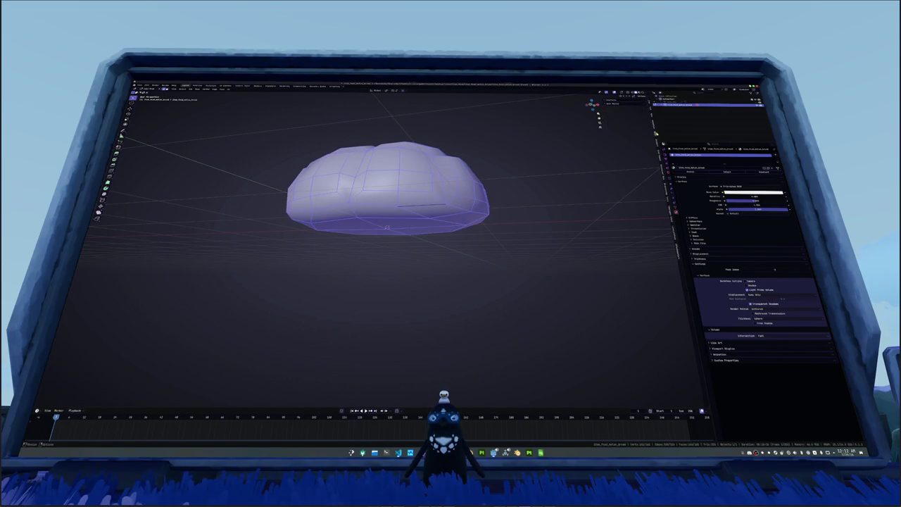
pyautogui.click(623, 110)
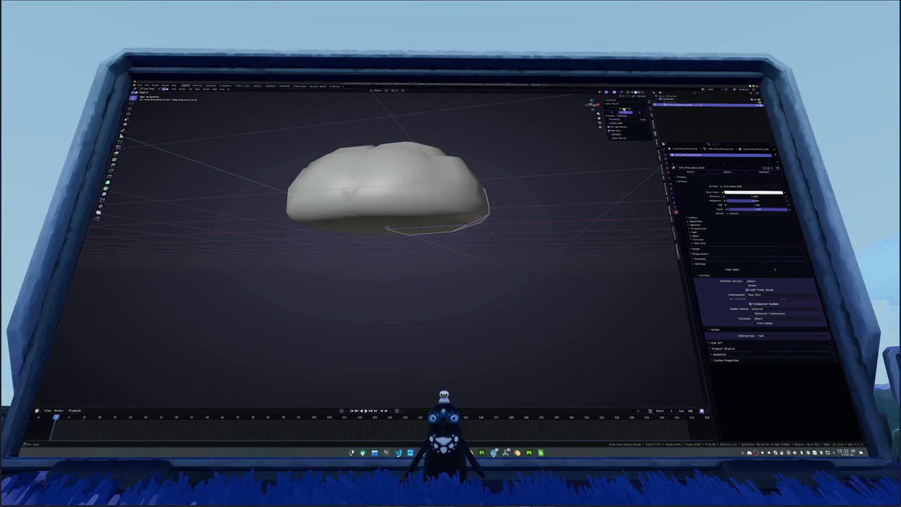
pyautogui.moveTo(520, 205); pyautogui.dragTo(498, 203)
pyautogui.press('Tab')
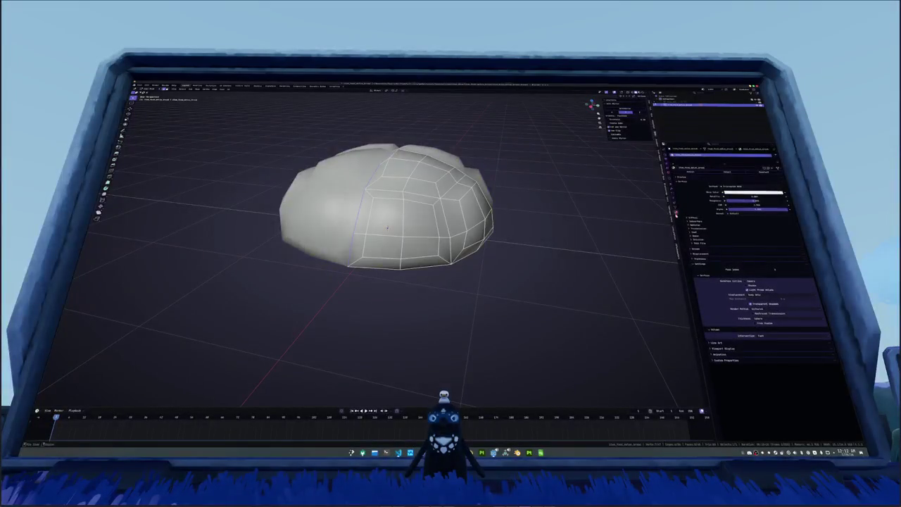
# Step: Mark an edge loop around the bun as sharp and verify the shading
pyautogui.click(672, 190)
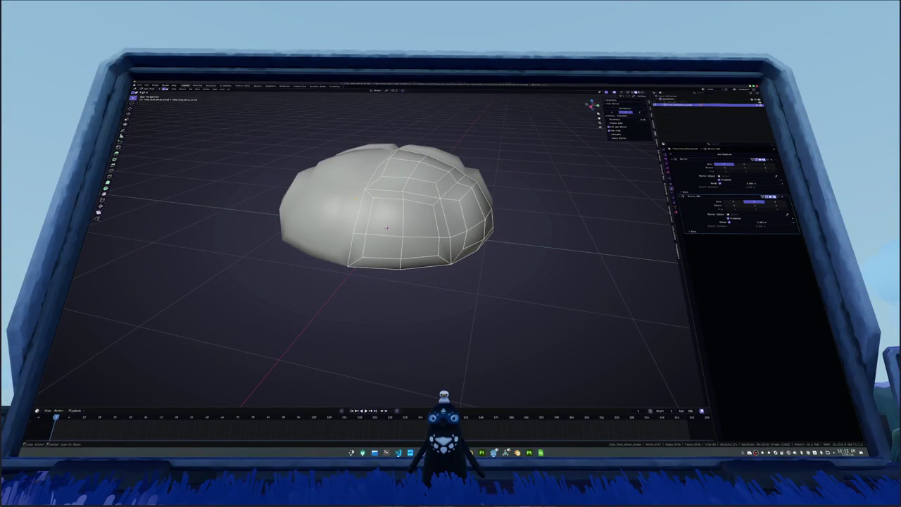
pyautogui.click(363, 211)
pyautogui.moveTo(363, 211); pyautogui.dragTo(415, 194)
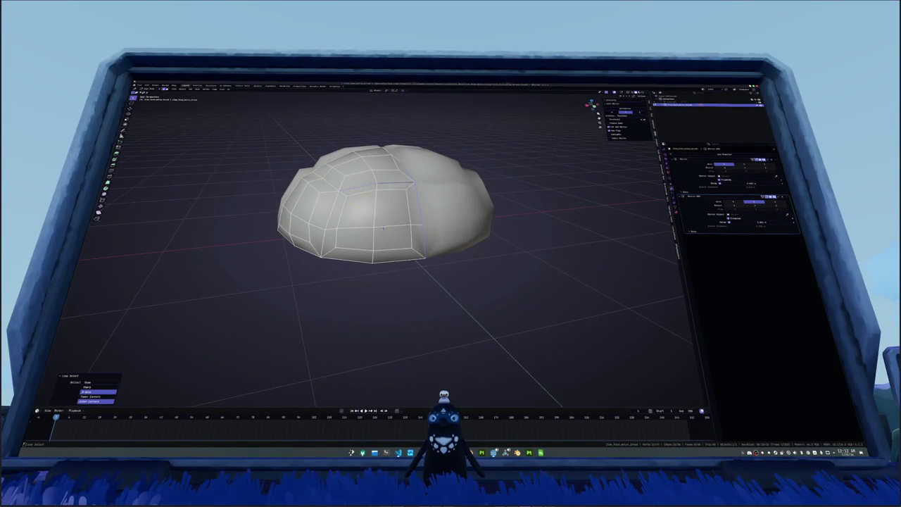
pyautogui.moveTo(383, 228); pyautogui.dragTo(386, 232)
pyautogui.moveTo(373, 173); pyautogui.dragTo(527, 166)
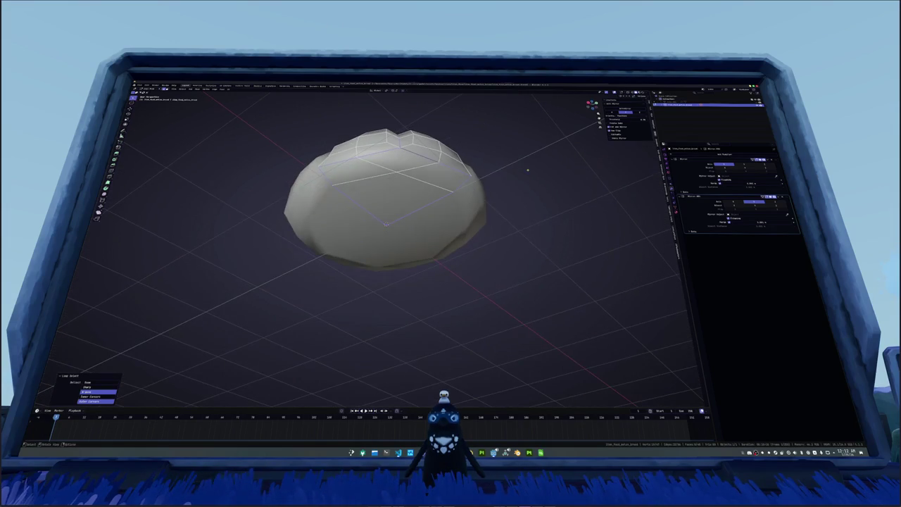
pyautogui.rightClick(527, 167)
pyautogui.click(512, 233)
pyautogui.moveTo(512, 233); pyautogui.dragTo(585, 192)
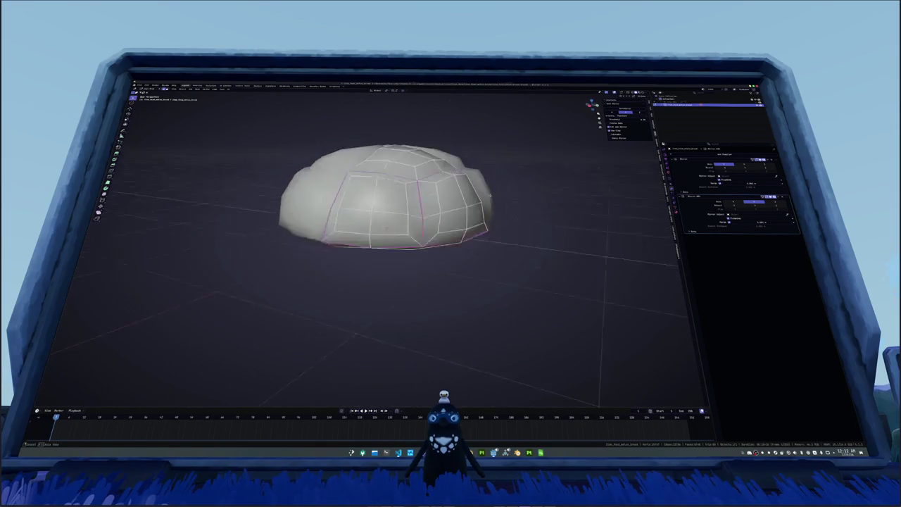
pyautogui.press('Tab')
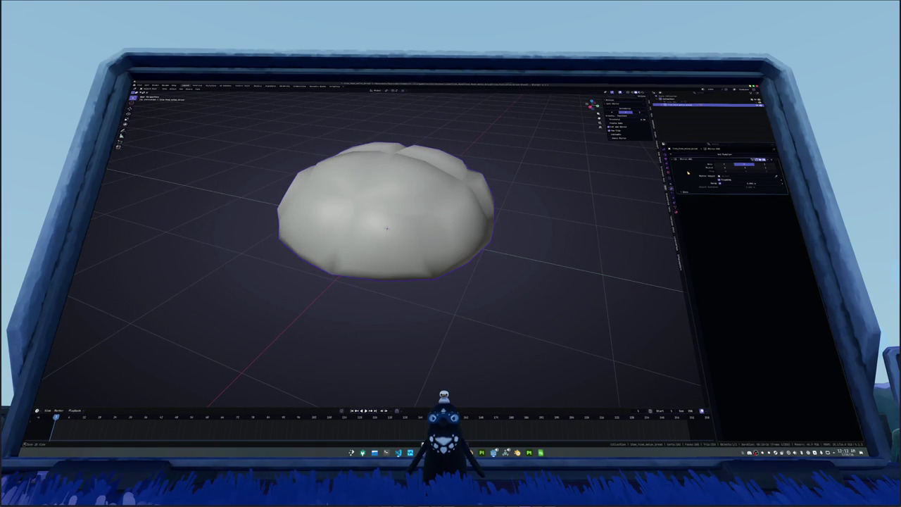
pyautogui.press('Tab')
pyautogui.moveTo(535, 194); pyautogui.dragTo(385, 129)
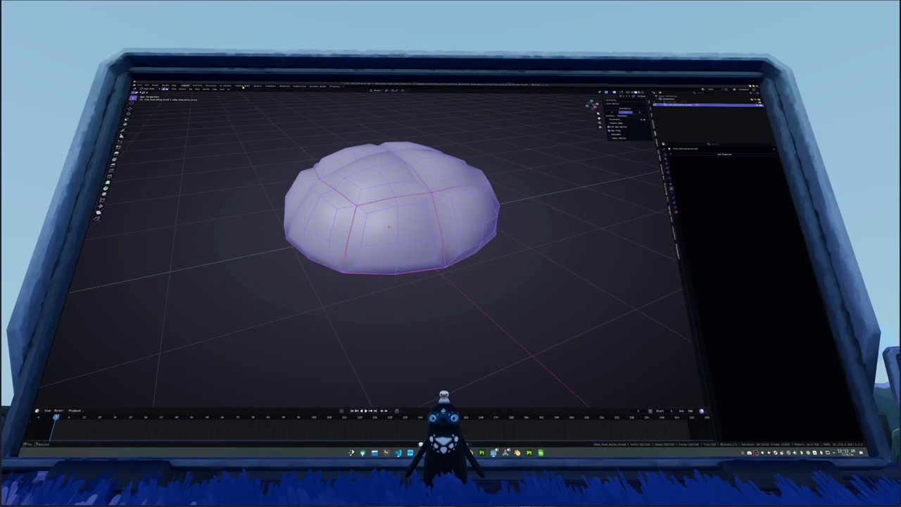
# Step: Unwrap the bun mesh along its seams in the UV Editing workspace
pyautogui.click(242, 86)
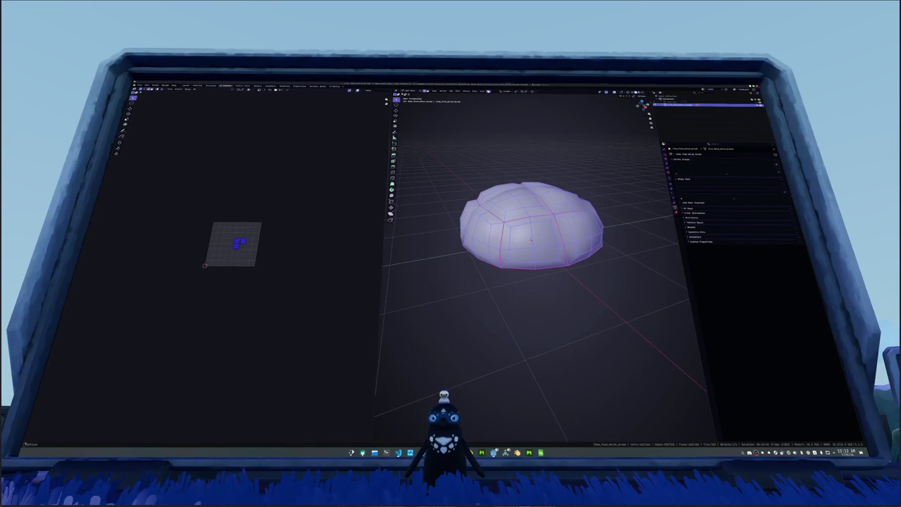
pyautogui.click(489, 92)
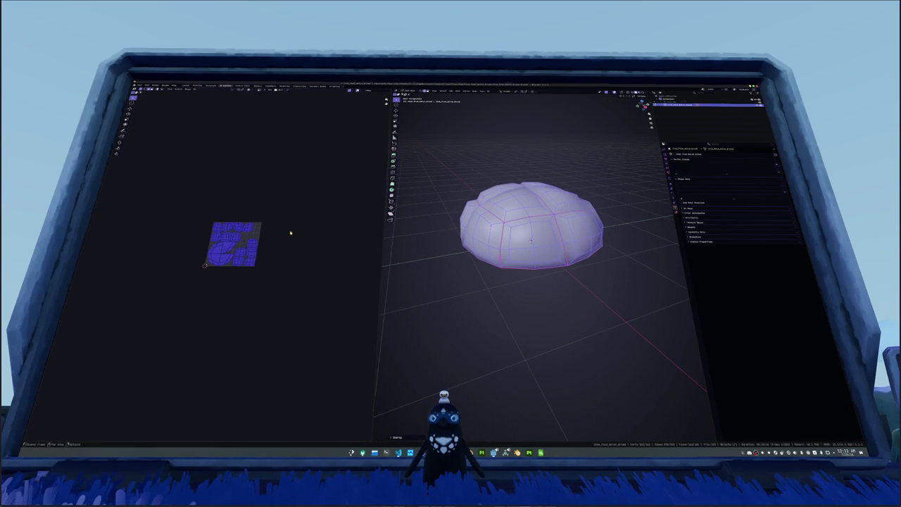
pyautogui.click(291, 233)
pyautogui.scroll(3)
# Step: Pack all UV islands to fill the UV space, then leave Edit Mode
pyautogui.press('a')
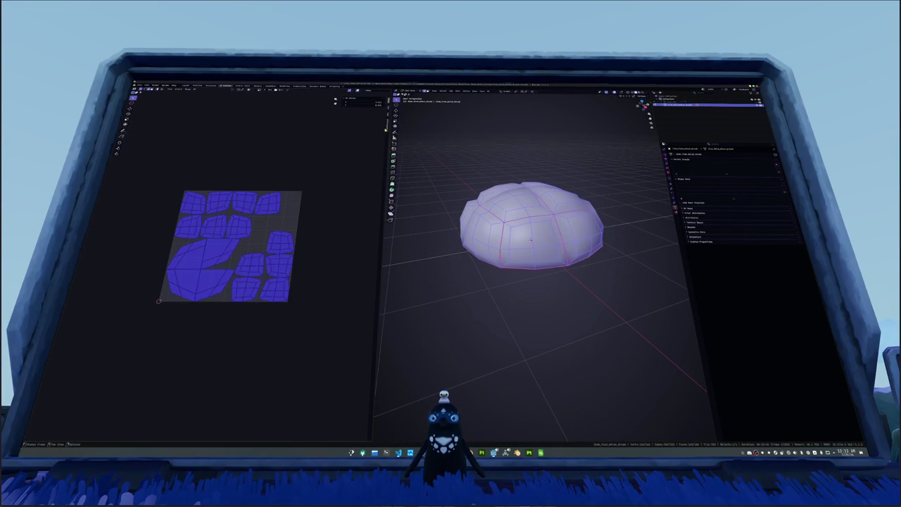
pyautogui.click(385, 125)
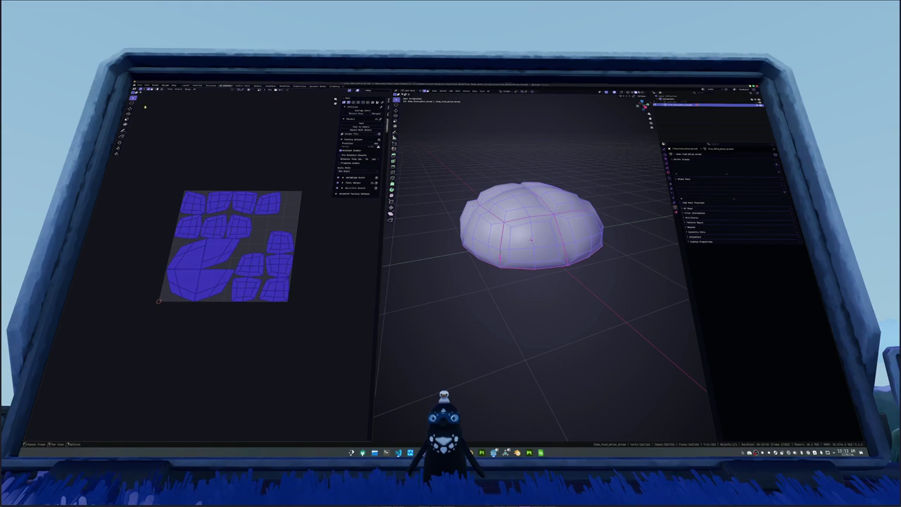
pyautogui.click(360, 124)
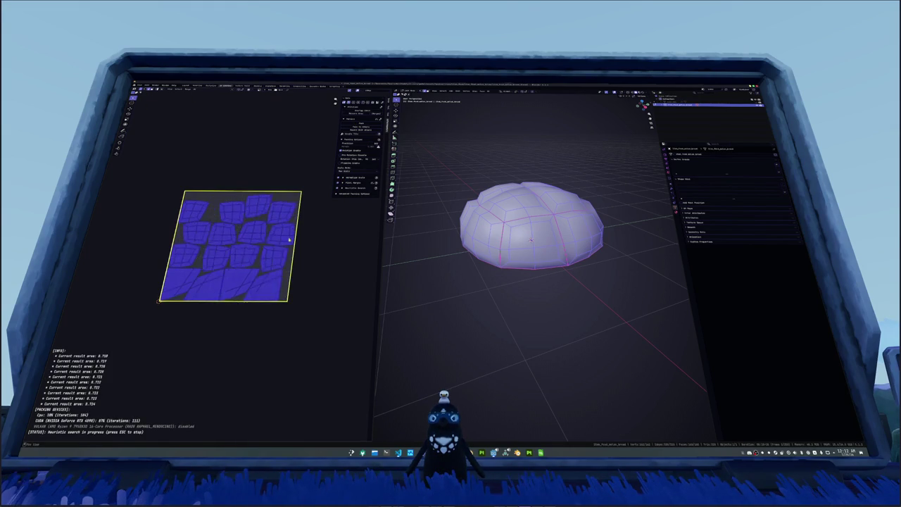
pyautogui.scroll(3)
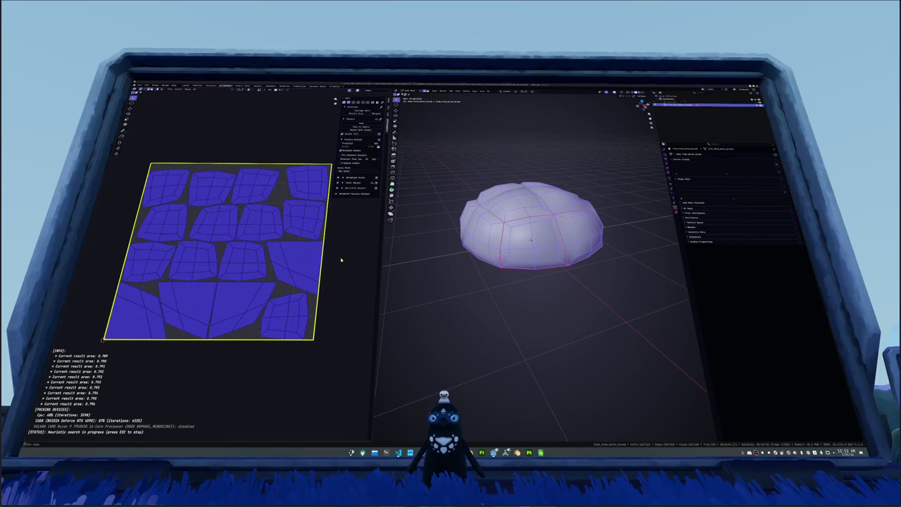
pyautogui.press('Escape')
pyautogui.press('Tab')
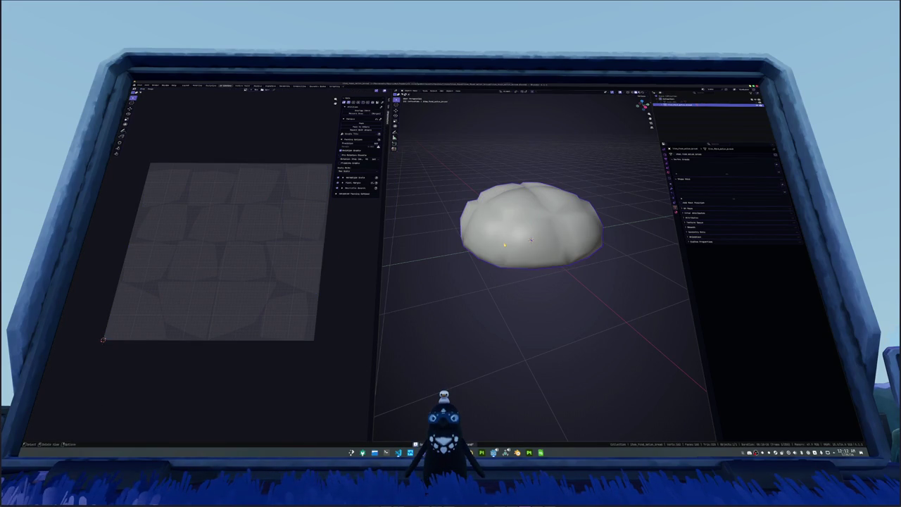
# Step: Scale the bun down, cancel a second scale, and apply its object transform
pyautogui.moveTo(535, 317); pyautogui.dragTo(549, 310)
pyautogui.press('n')
pyautogui.moveTo(502, 226); pyautogui.dragTo(535, 232)
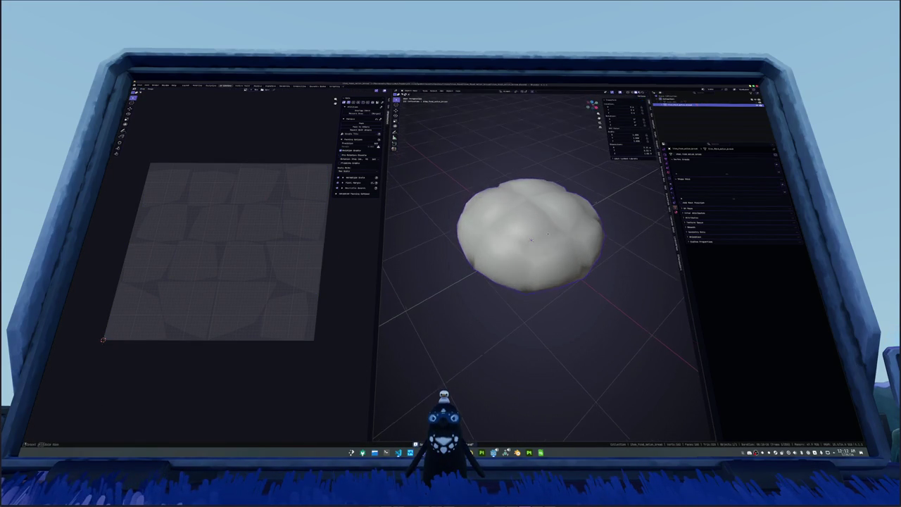
pyautogui.press('s')
pyautogui.click(611, 240)
pyautogui.press('s')
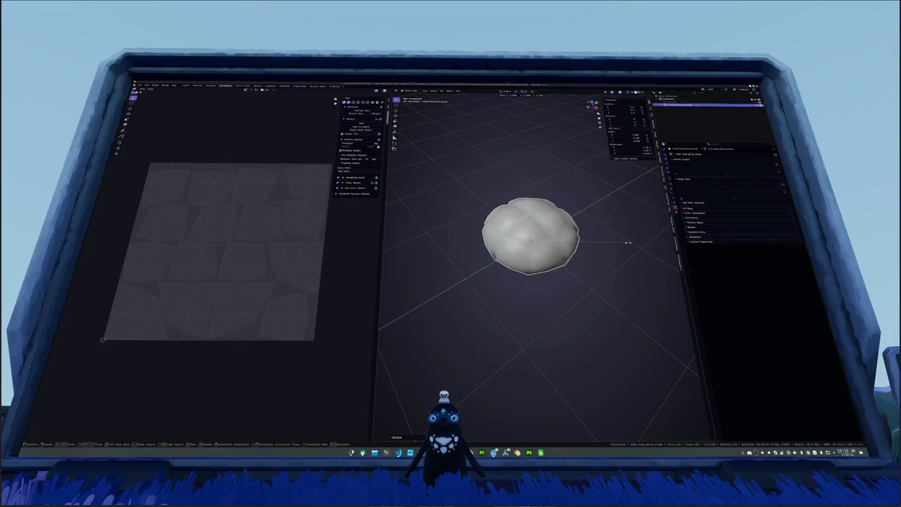
pyautogui.rightClick(627, 244)
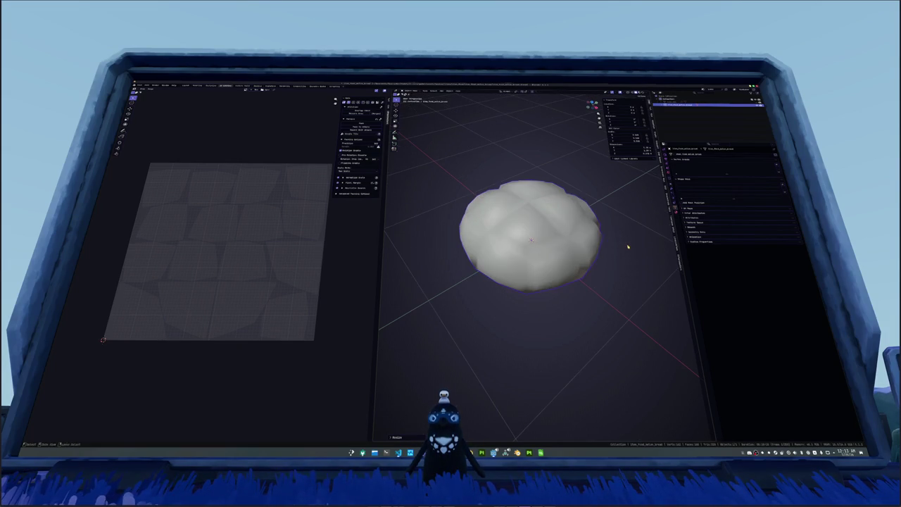
pyautogui.hotkey('ctrl', 'a')
pyautogui.click(627, 244)
pyautogui.moveTo(619, 249); pyautogui.dragTo(611, 259)
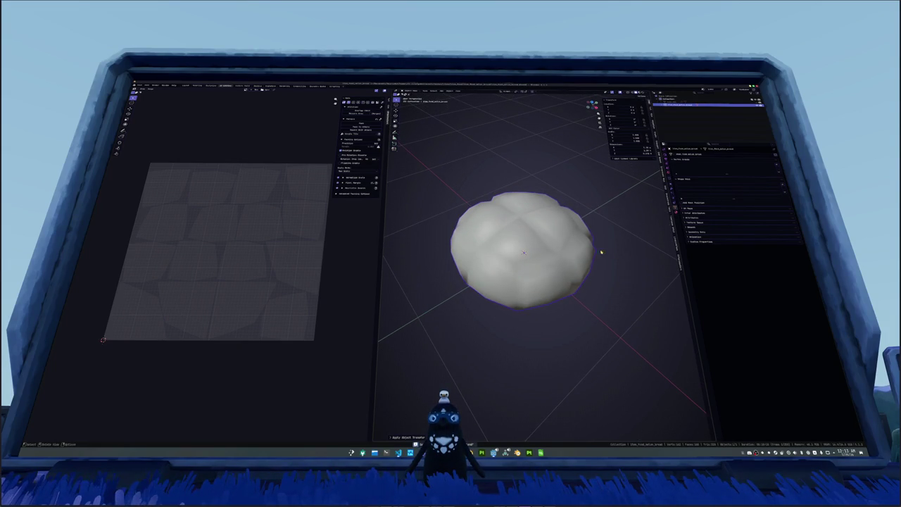
# Step: Start an FBX export into the destination folder, then back out of it
pyautogui.rightClick(441, 171)
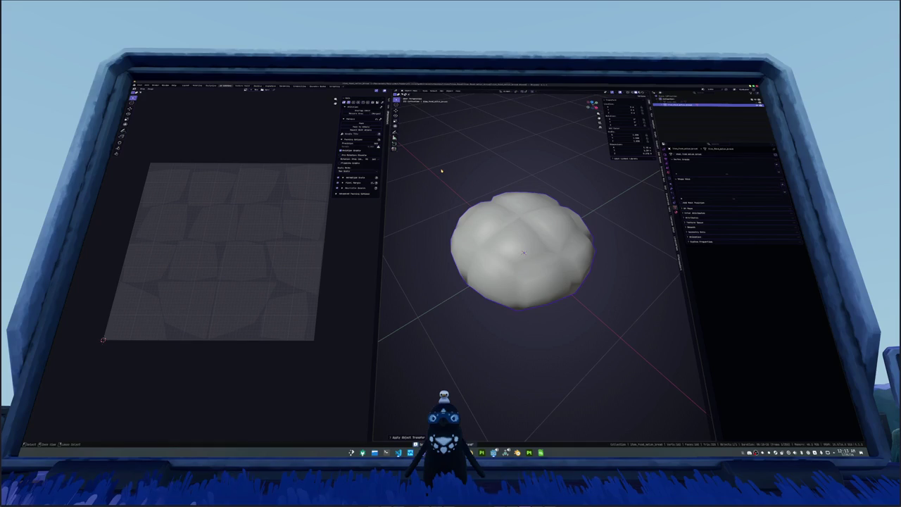
pyautogui.press('Escape')
pyautogui.click(138, 85)
pyautogui.moveTo(144, 132)
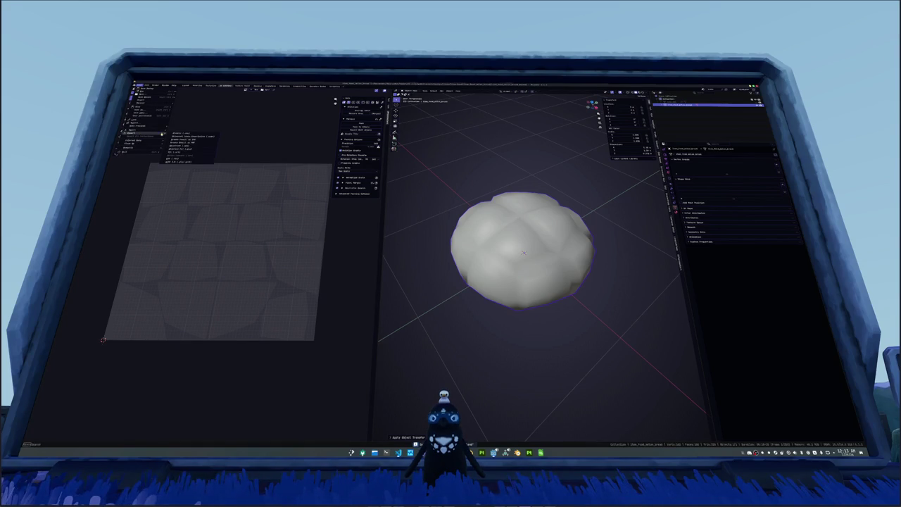
pyautogui.click(186, 160)
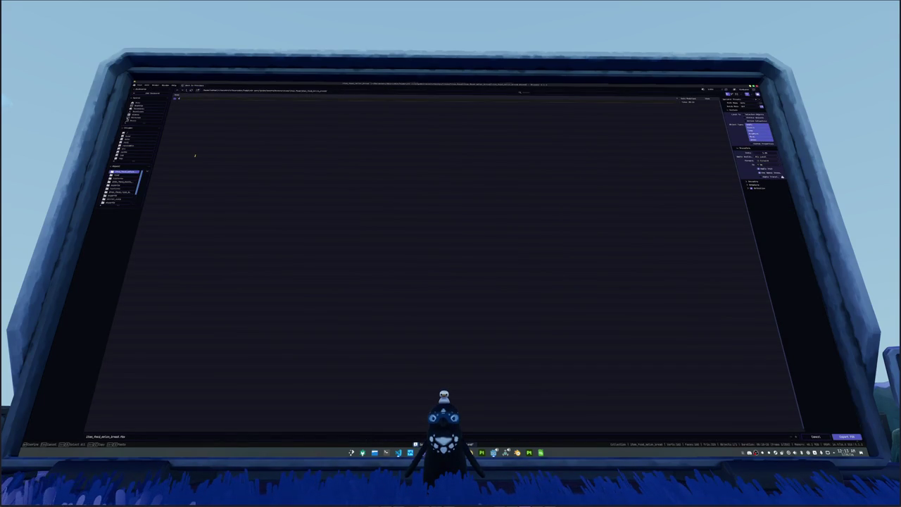
pyautogui.doubleClick(240, 99)
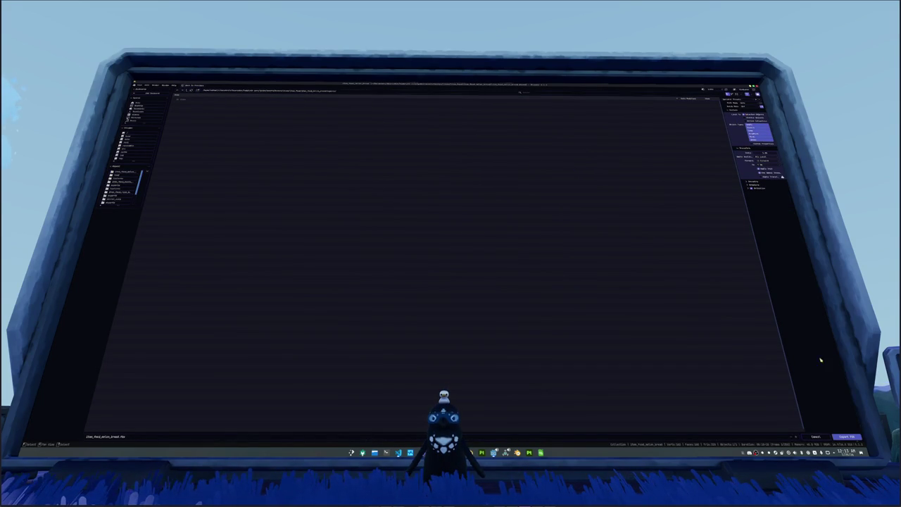
pyautogui.click(846, 437)
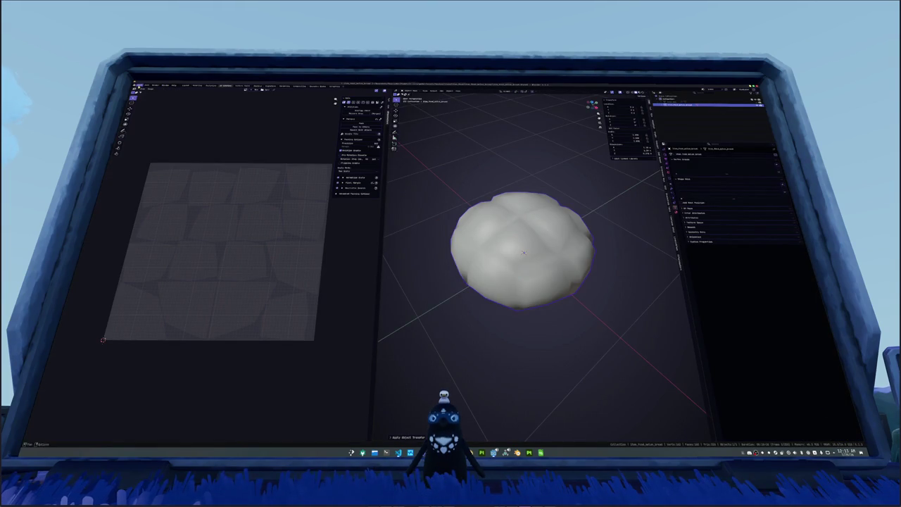
# Step: Export the bun as a glTF 2.0 file with one export option changed
pyautogui.click(137, 85)
pyautogui.moveTo(148, 133)
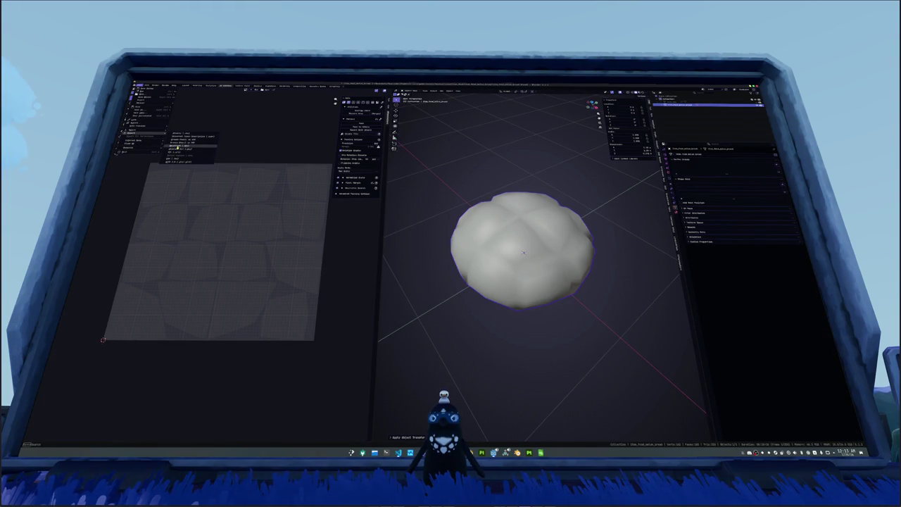
pyautogui.click(174, 162)
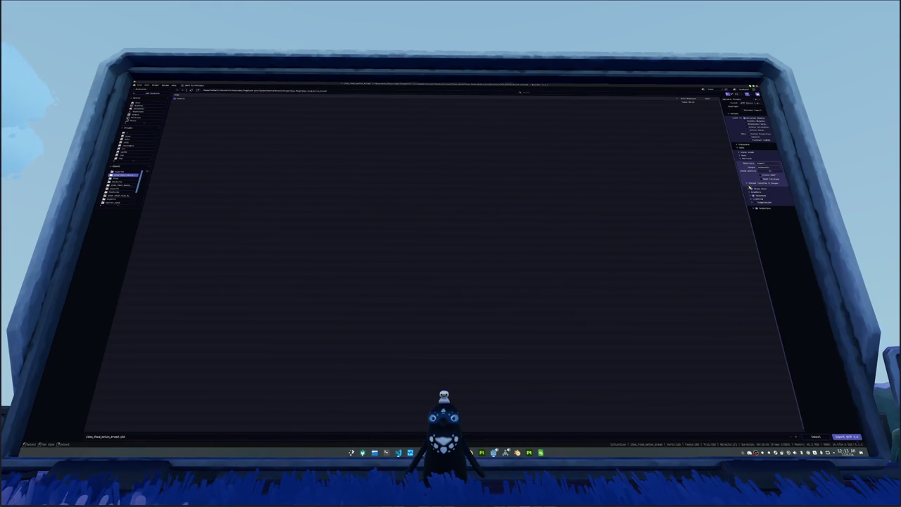
pyautogui.click(760, 174)
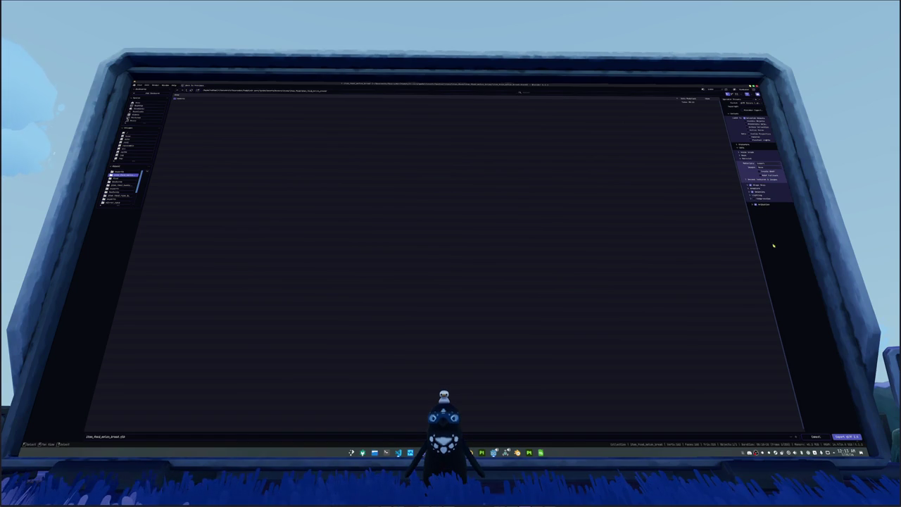
pyautogui.click(846, 436)
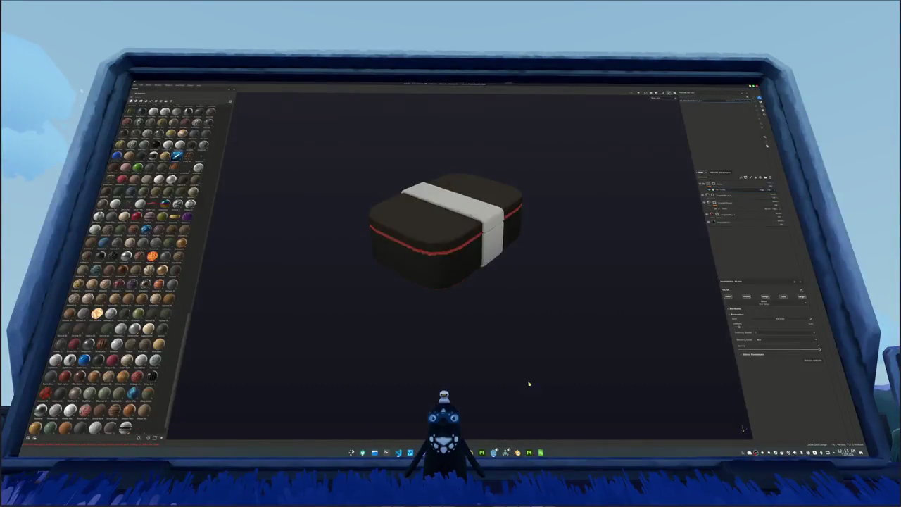
# Step: Create a new project (Ctrl+N) using the exported bun mesh file
pyautogui.hotkey('ctrl', 'n')
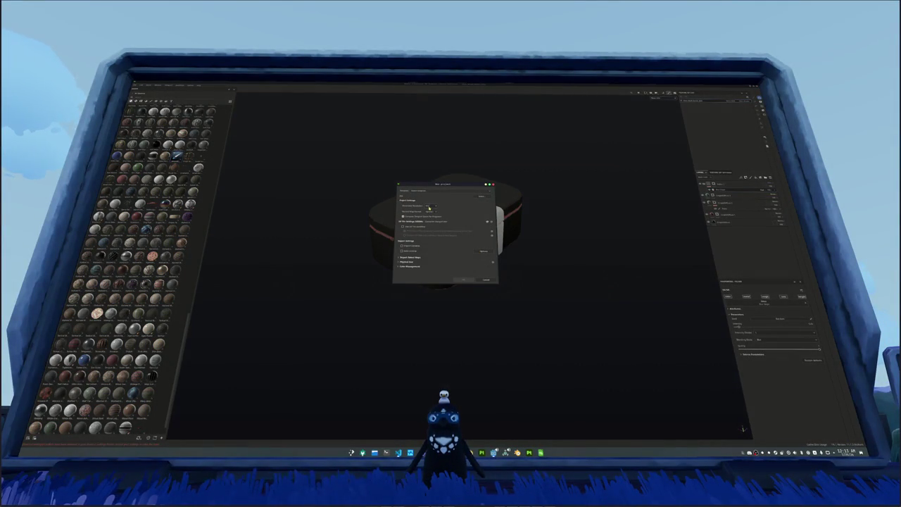
pyautogui.click(480, 197)
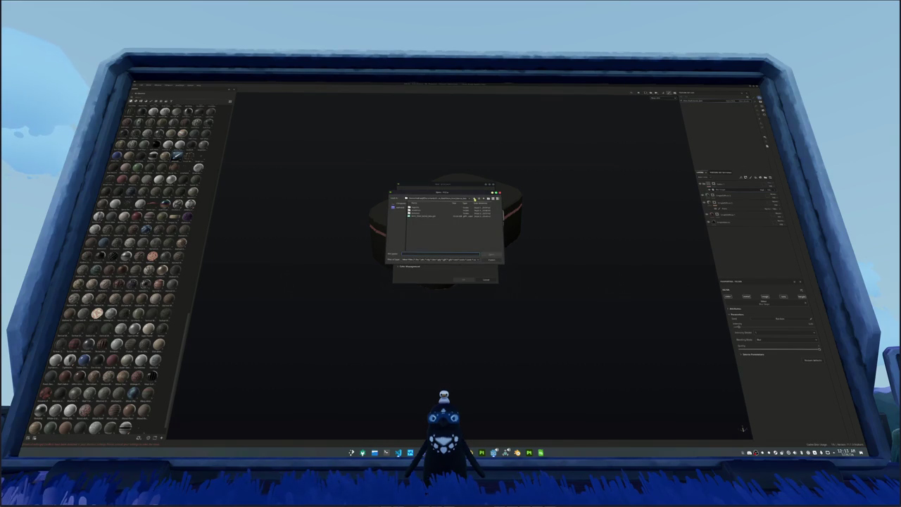
pyautogui.doubleClick(424, 212)
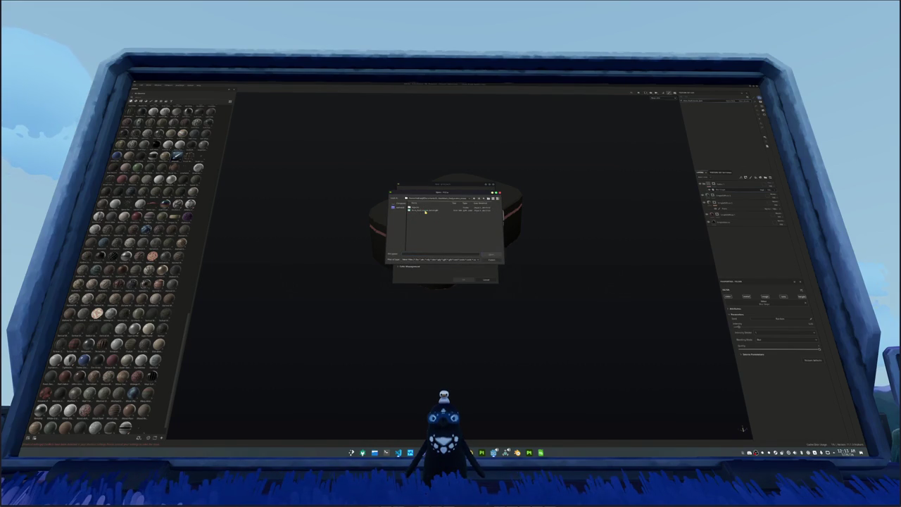
pyautogui.doubleClick(426, 209)
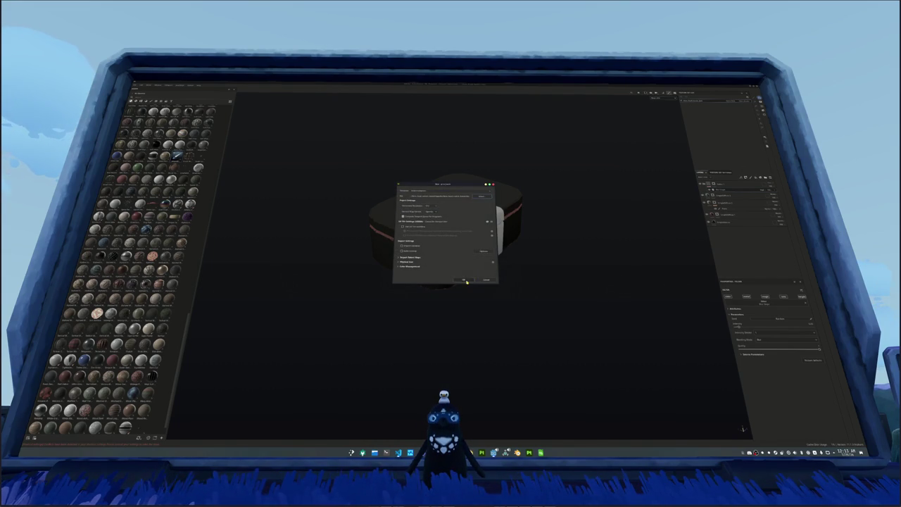
pyautogui.click(464, 280)
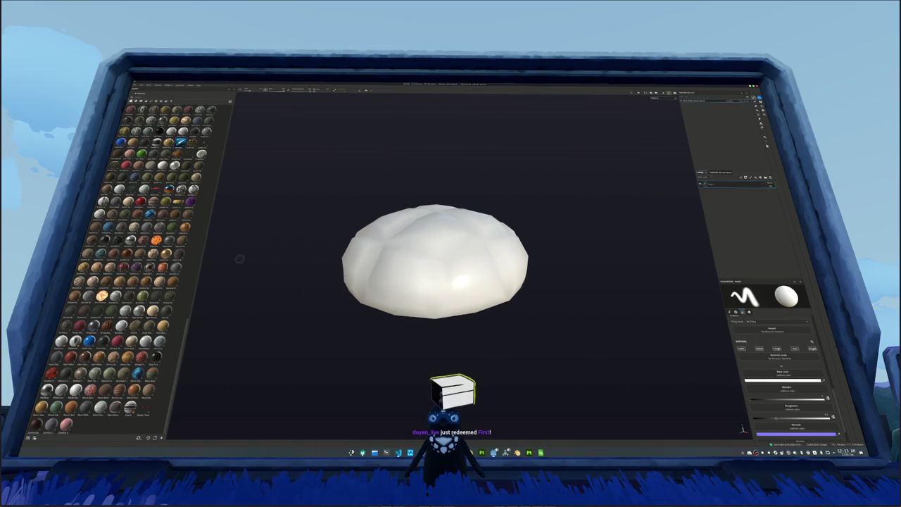
# Step: Drop a yellow material on the bun and bake its mesh maps
pyautogui.moveTo(163, 218); pyautogui.dragTo(414, 272)
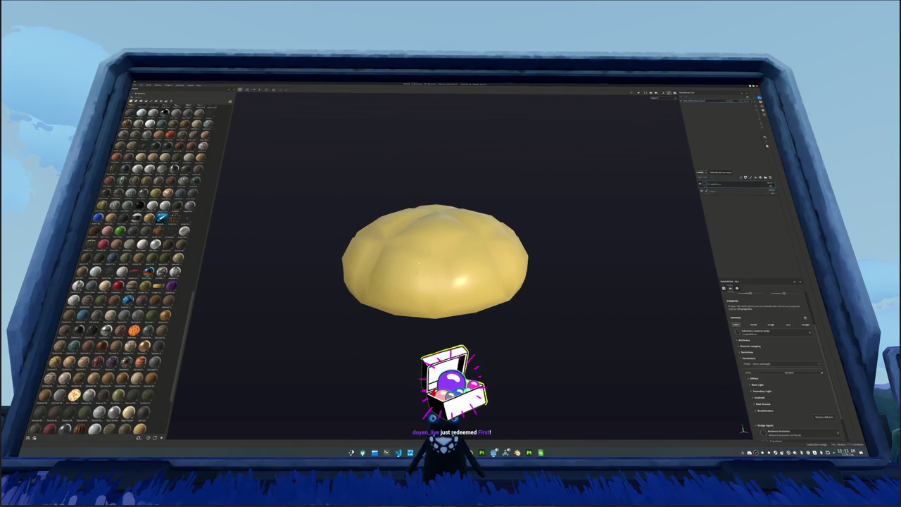
pyautogui.hotkey('ctrl', 'shift', 'b')
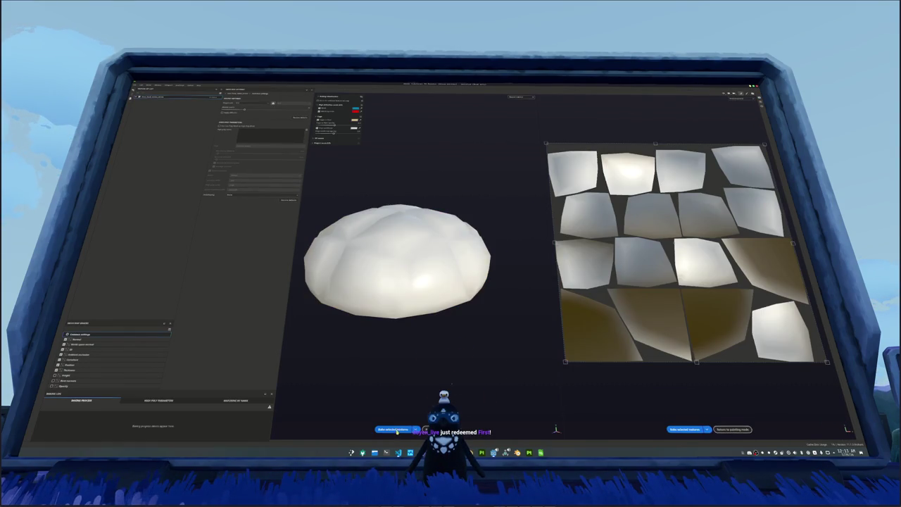
pyautogui.click(727, 428)
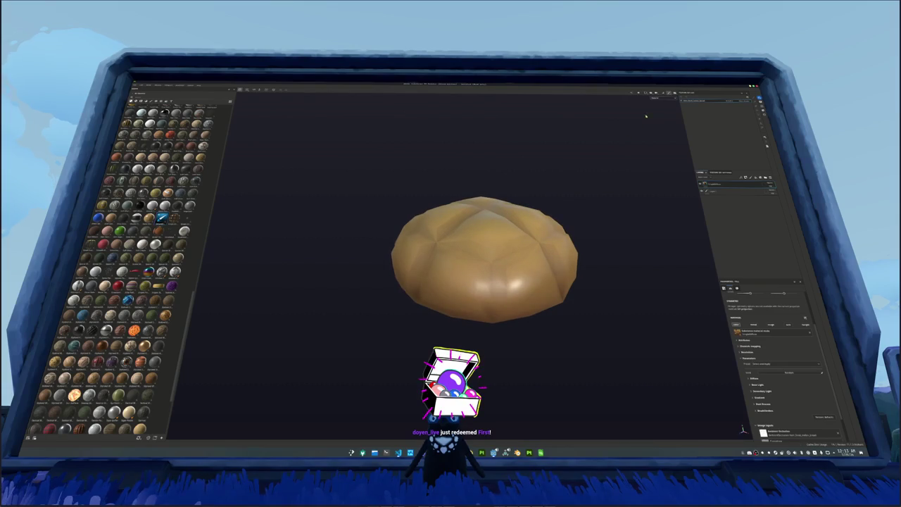
pyautogui.moveTo(611, 193); pyautogui.dragTo(585, 259)
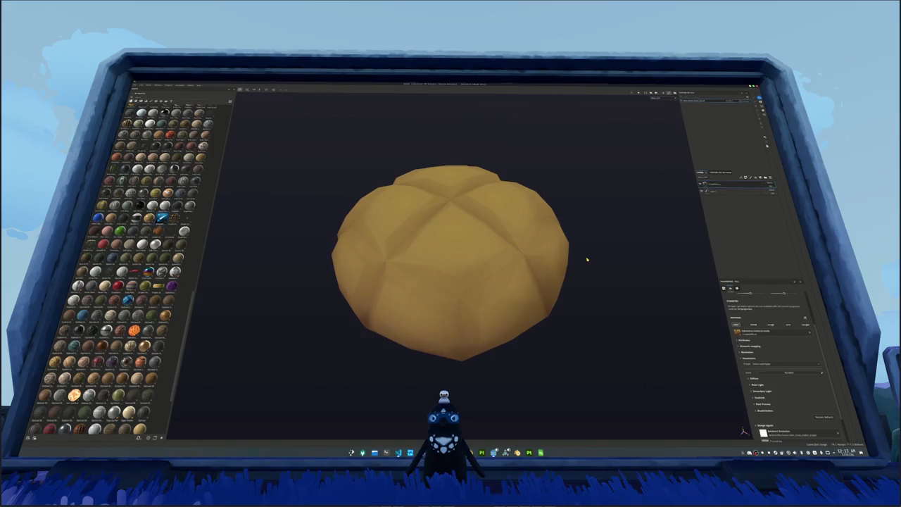
# Step: Change a bake setting option and bake the selected textures again
pyautogui.hotkey('ctrl', 'shift', 'b')
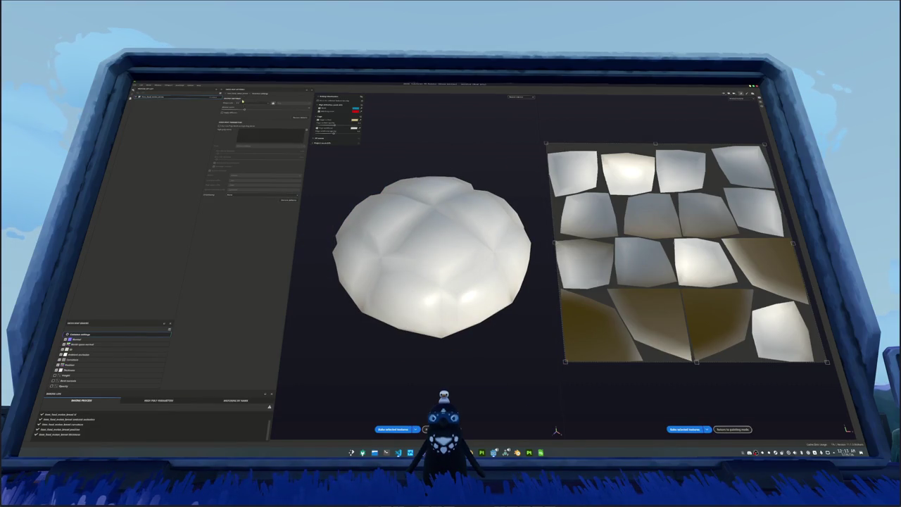
pyautogui.click(239, 104)
pyautogui.click(238, 124)
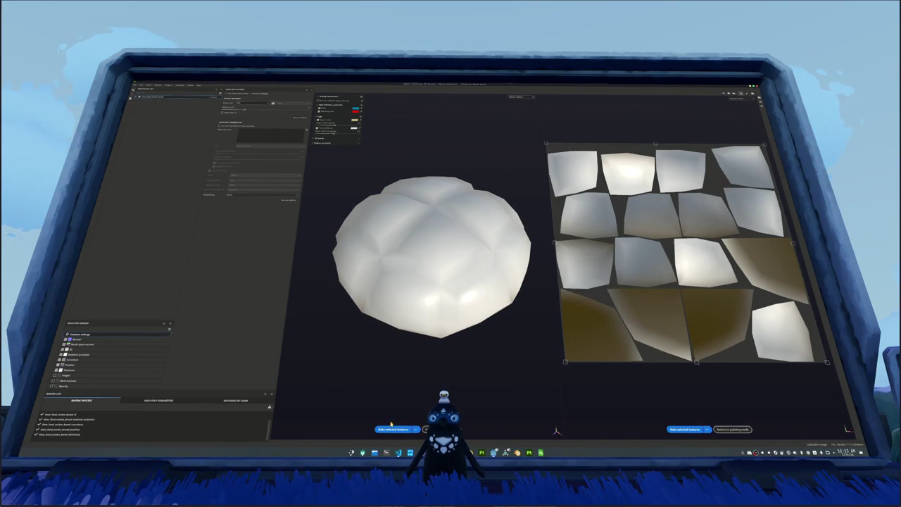
pyautogui.click(392, 429)
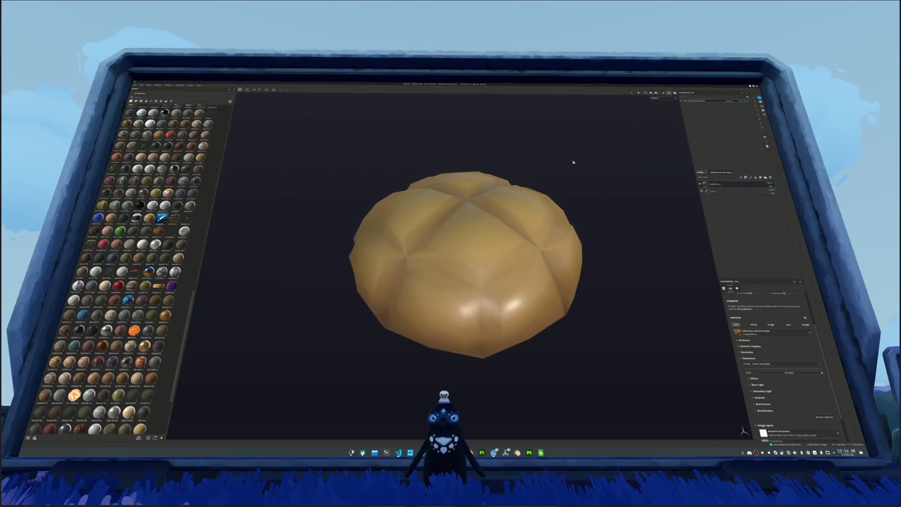
# Step: Lower the fill layer's Diffuse and Shadow sliders to soften the bun's dark shading
pyautogui.click(739, 189)
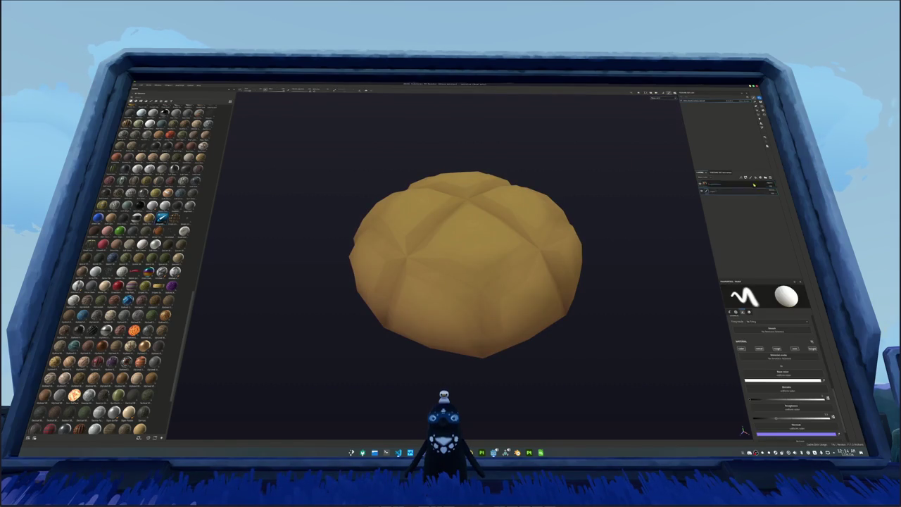
pyautogui.hotkey('ctrl', 'z')
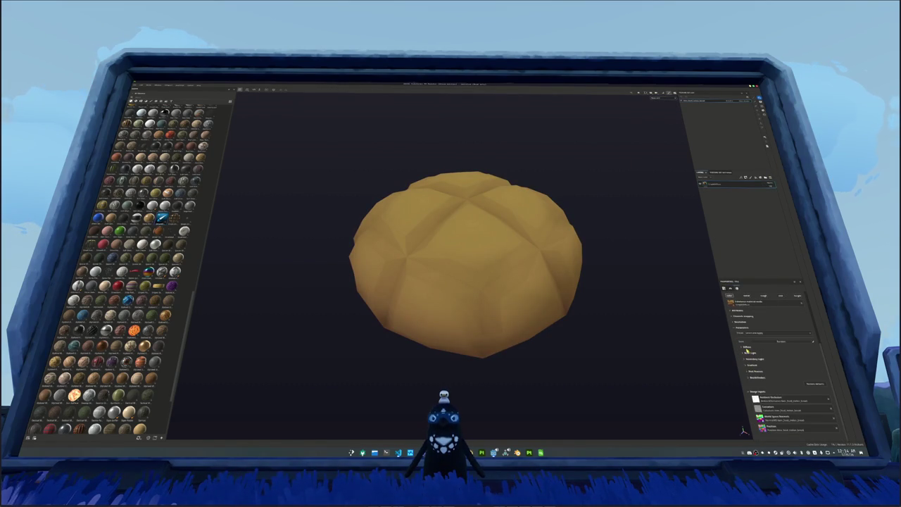
pyautogui.click(747, 349)
pyautogui.scroll(-3)
pyautogui.moveTo(811, 357); pyautogui.dragTo(794, 356)
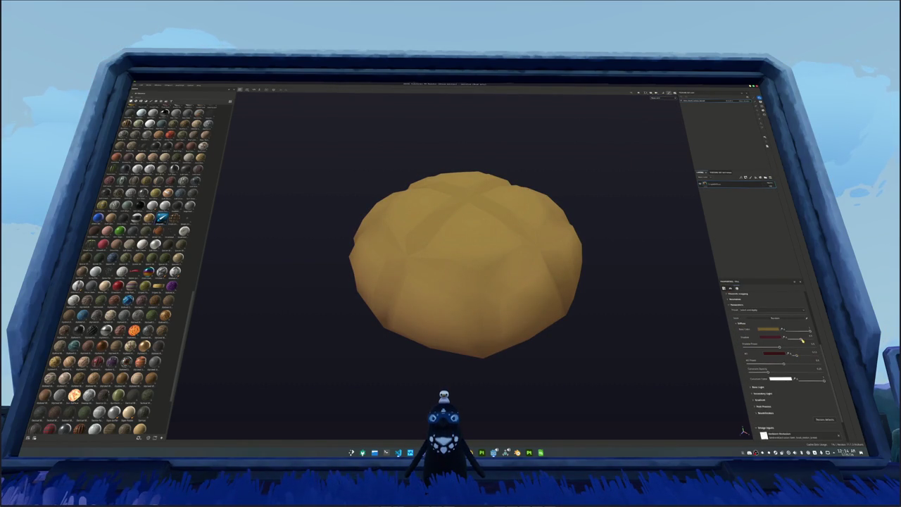
pyautogui.moveTo(797, 338); pyautogui.dragTo(802, 354)
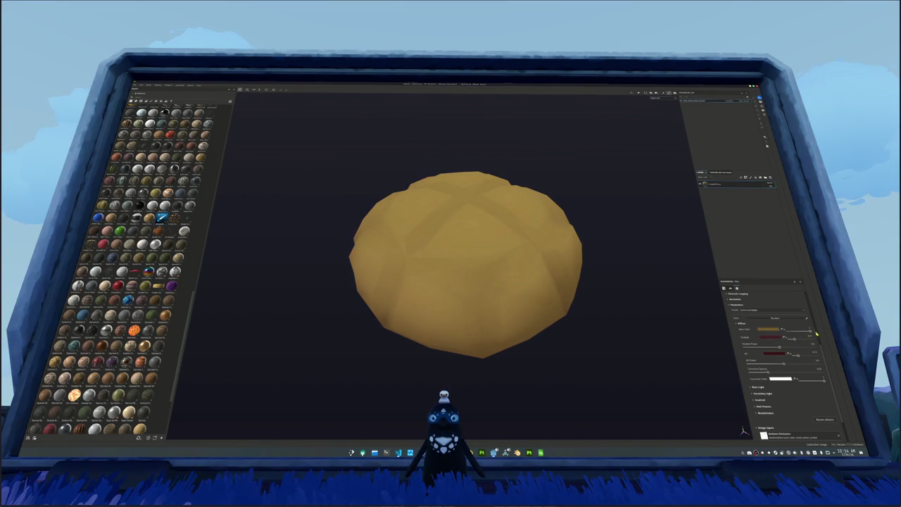
# Step: Adjust the specular highlight strength and open the Base Color picker
pyautogui.click(760, 392)
pyautogui.scroll(-3)
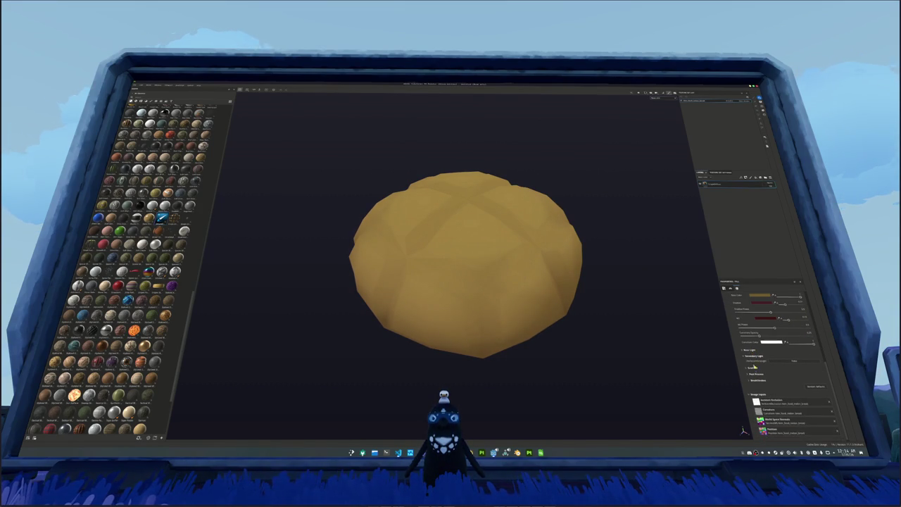
pyautogui.click(750, 349)
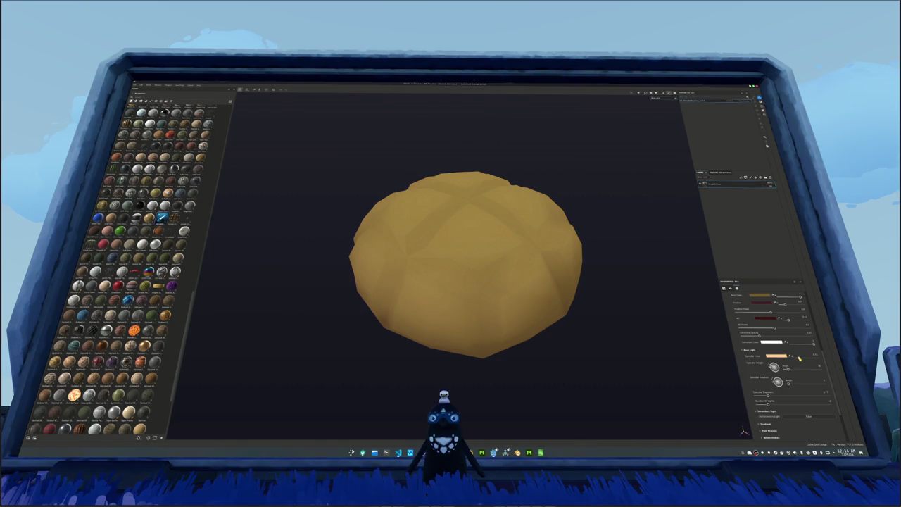
pyautogui.moveTo(799, 358); pyautogui.dragTo(803, 357)
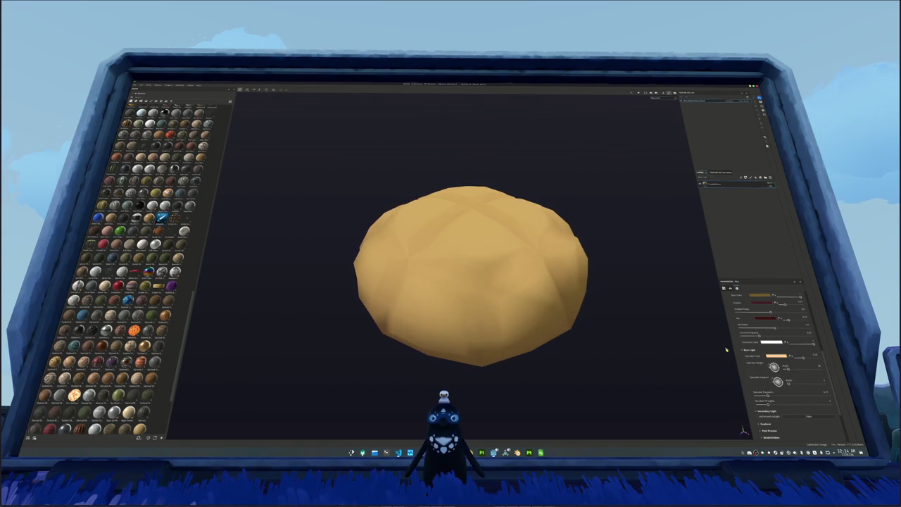
pyautogui.scroll(3)
pyautogui.click(774, 341)
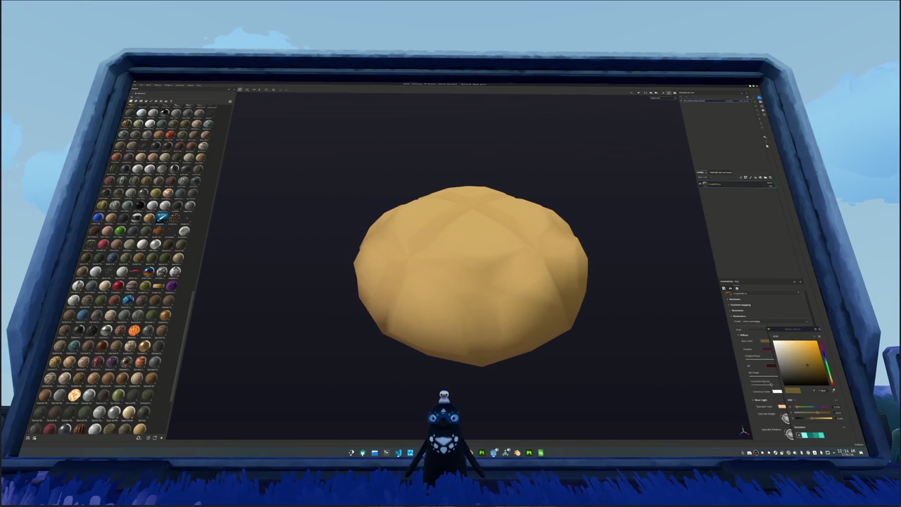
# Step: Place the melon pan reference photo beside the colour dialog, shrinking the browser window
pyautogui.hotkey('alt', 'Tab')
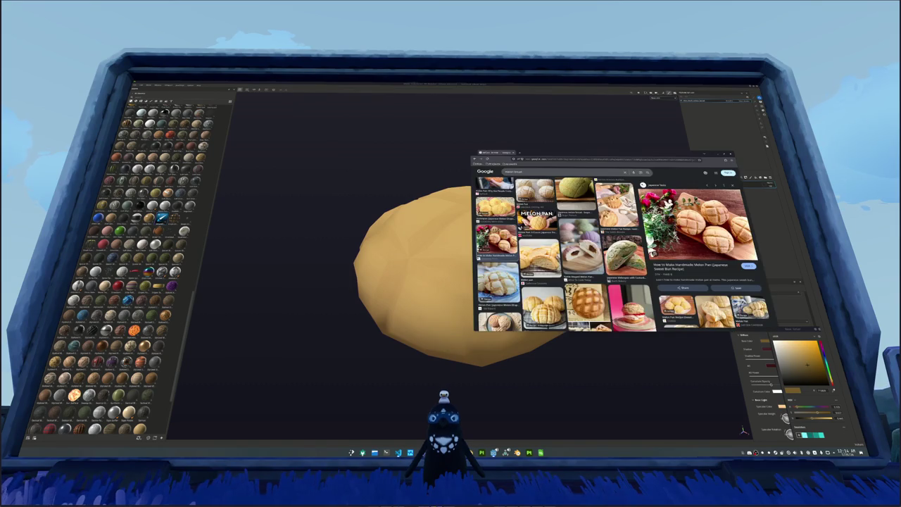
pyautogui.scroll(3)
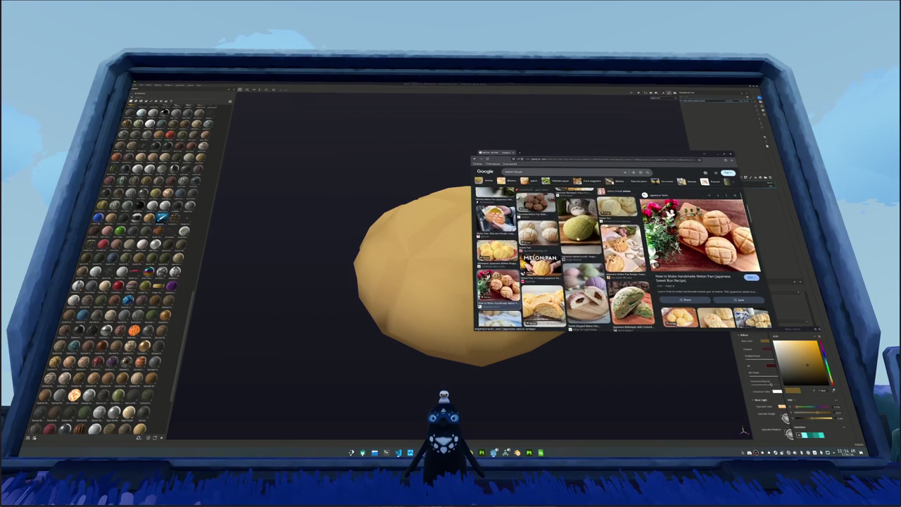
pyautogui.click(577, 219)
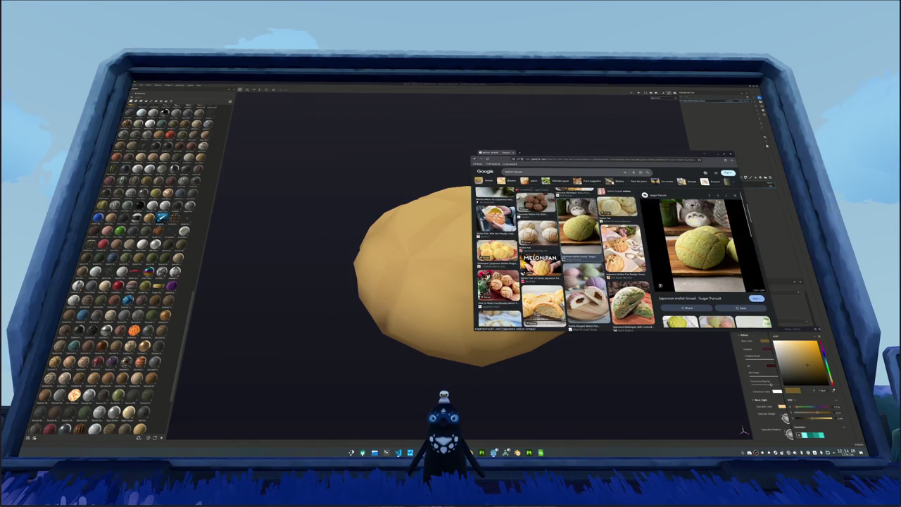
pyautogui.click(362, 452)
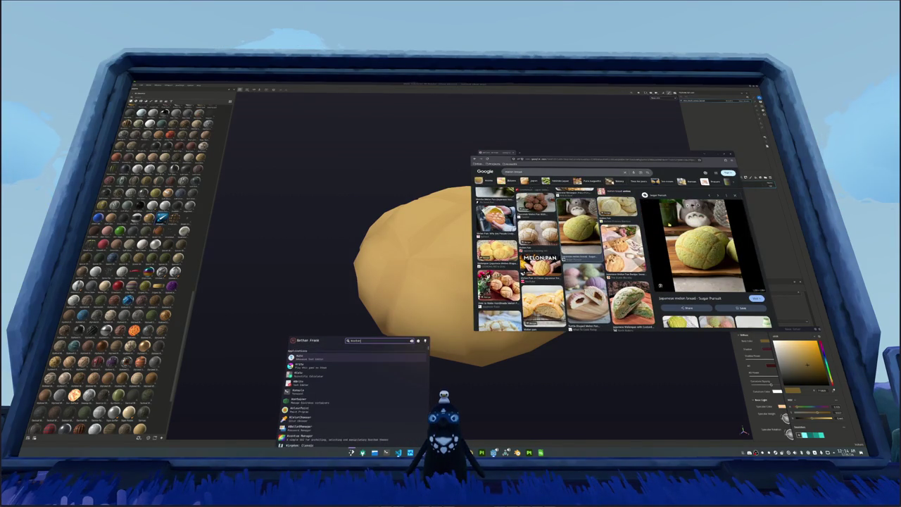
pyautogui.click(330, 392)
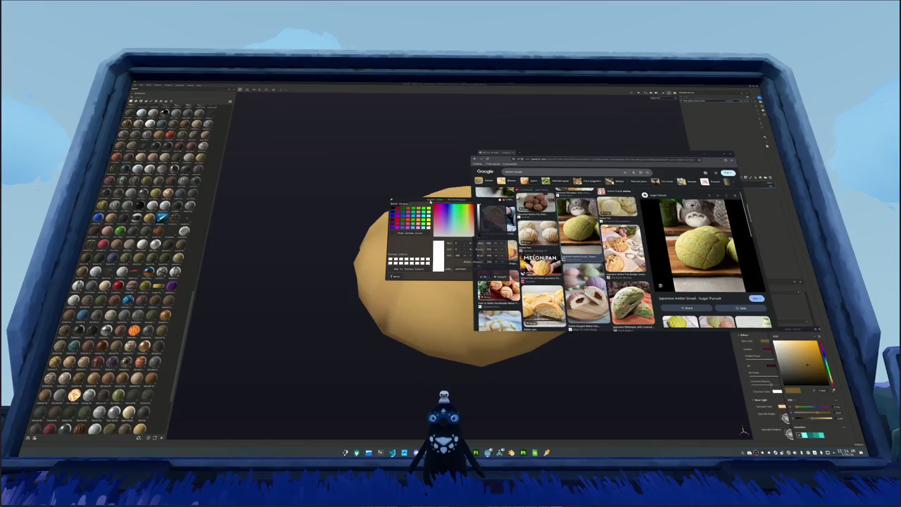
pyautogui.moveTo(430, 202); pyautogui.dragTo(442, 99)
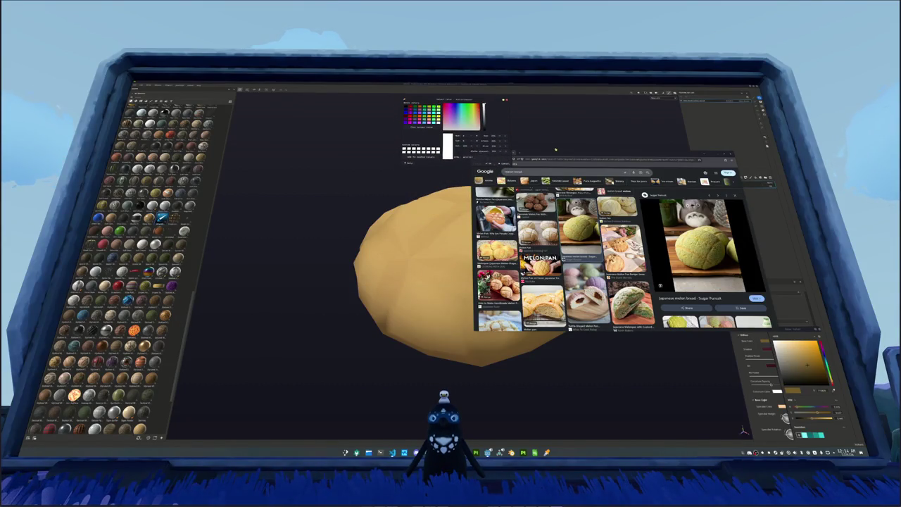
pyautogui.moveTo(555, 149); pyautogui.dragTo(290, 93)
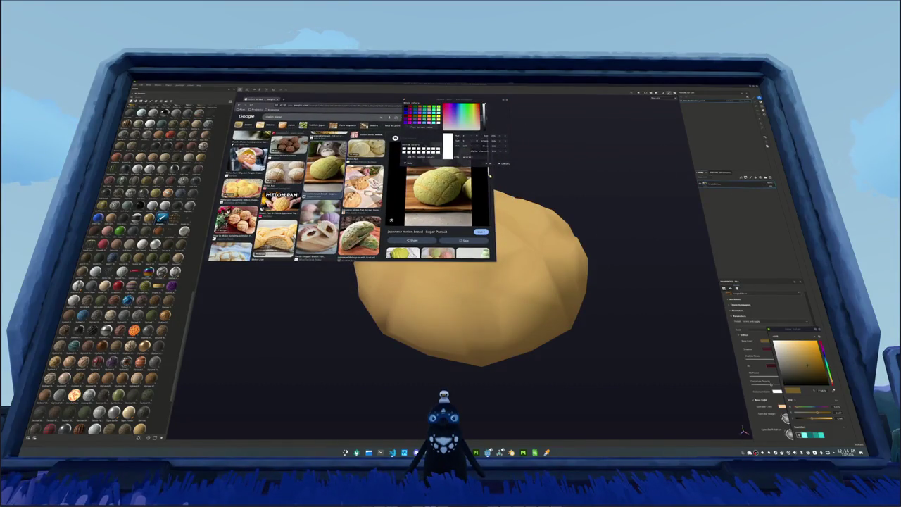
pyautogui.moveTo(489, 171); pyautogui.dragTo(398, 179)
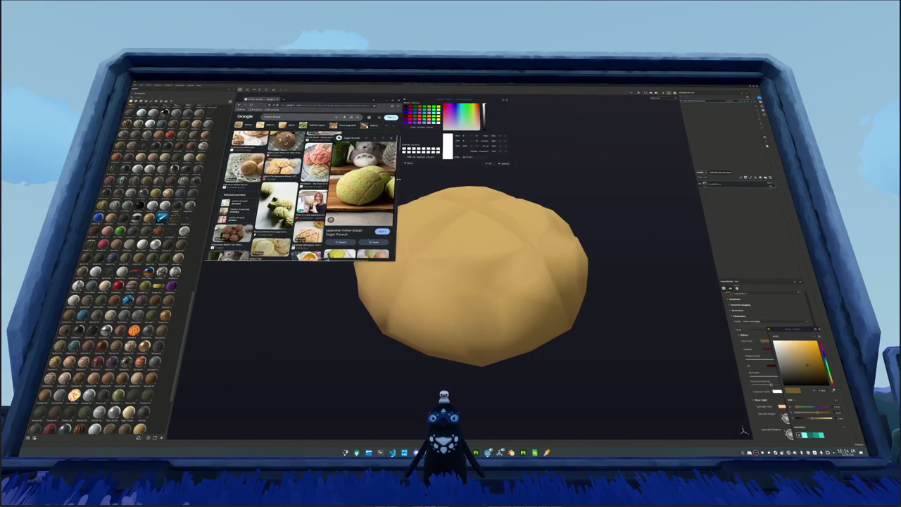
pyautogui.moveTo(313, 261); pyautogui.dragTo(318, 258)
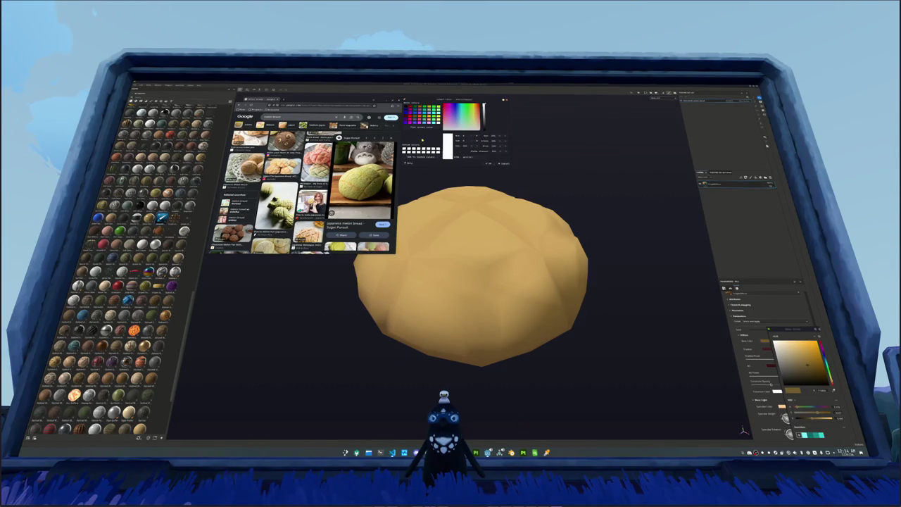
# Step: Sample a pale yellow crust colour from the photo with Pick Screen Color, then minimise the browser
pyautogui.click(420, 128)
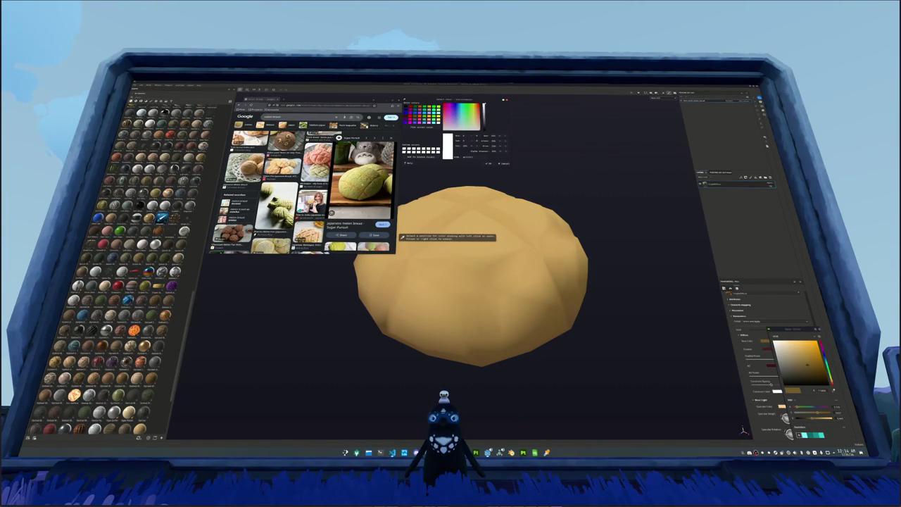
pyautogui.click(398, 237)
pyautogui.doubleClick(469, 157)
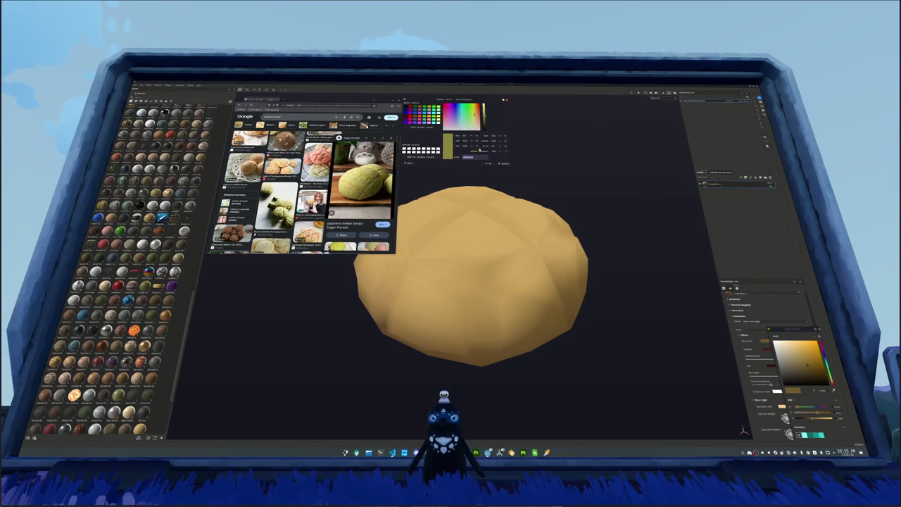
pyautogui.click(420, 128)
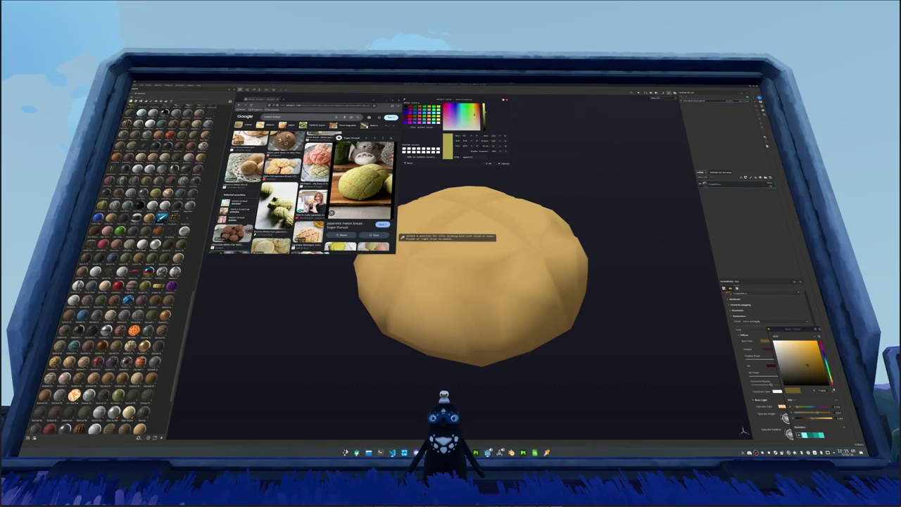
pyautogui.click(400, 238)
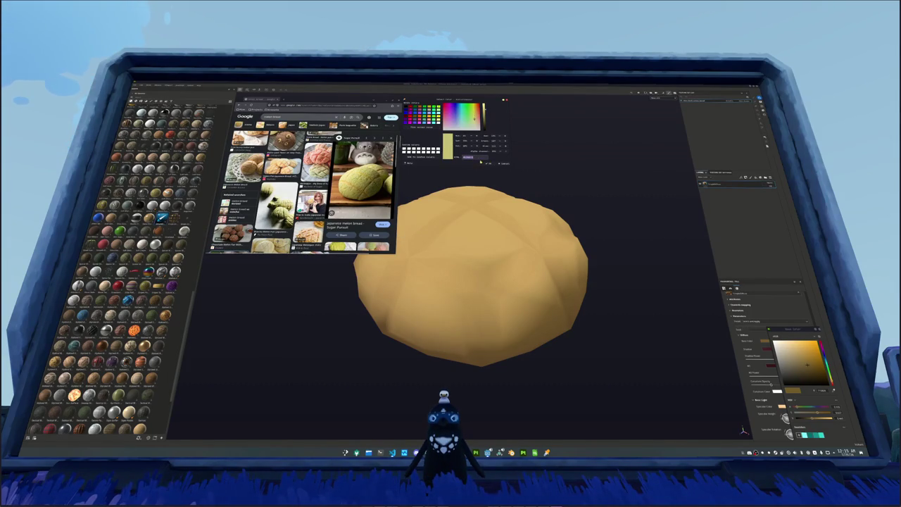
pyautogui.click(693, 230)
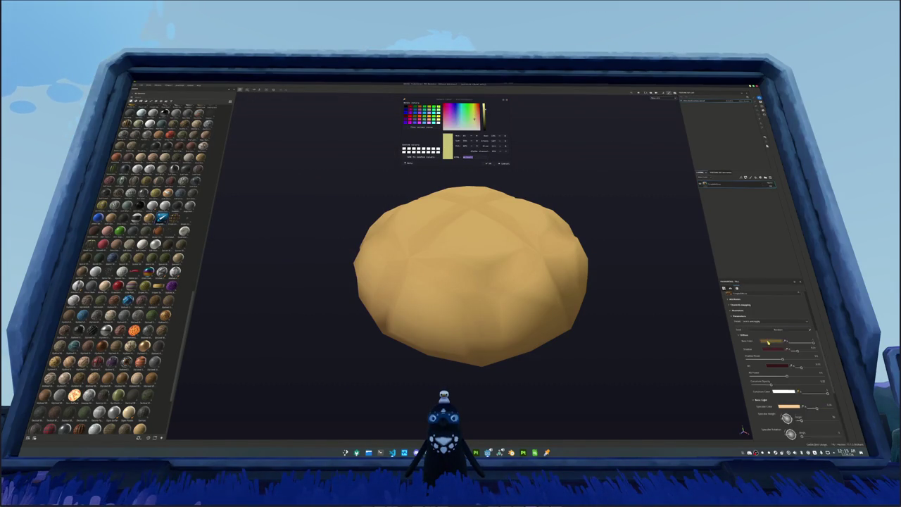
# Step: Set the bun's base colour to pale yellow, checking the shadow colour swatch
pyautogui.click(793, 350)
pyautogui.click(765, 347)
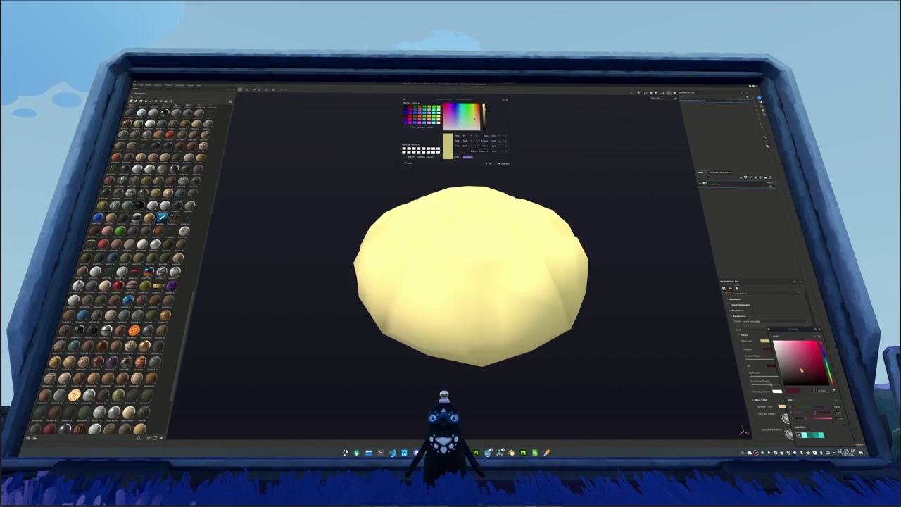
pyautogui.click(803, 360)
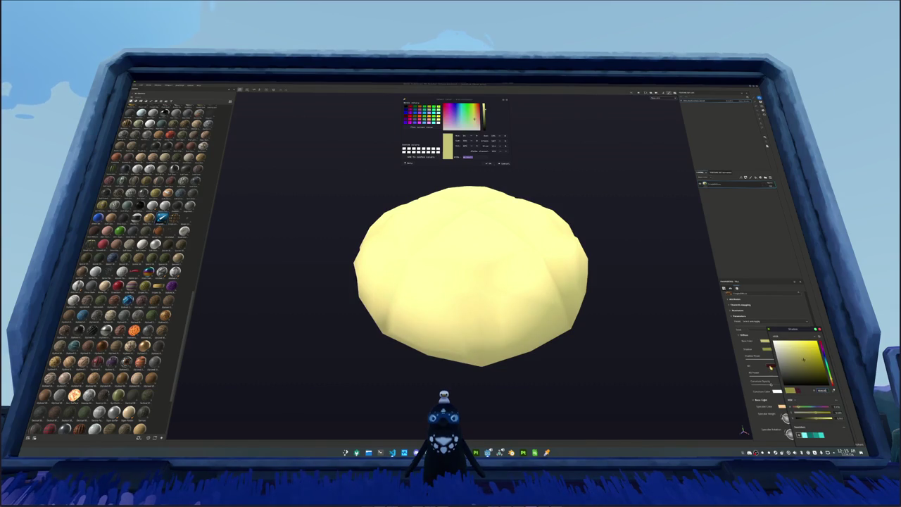
pyautogui.click(825, 387)
pyautogui.click(810, 364)
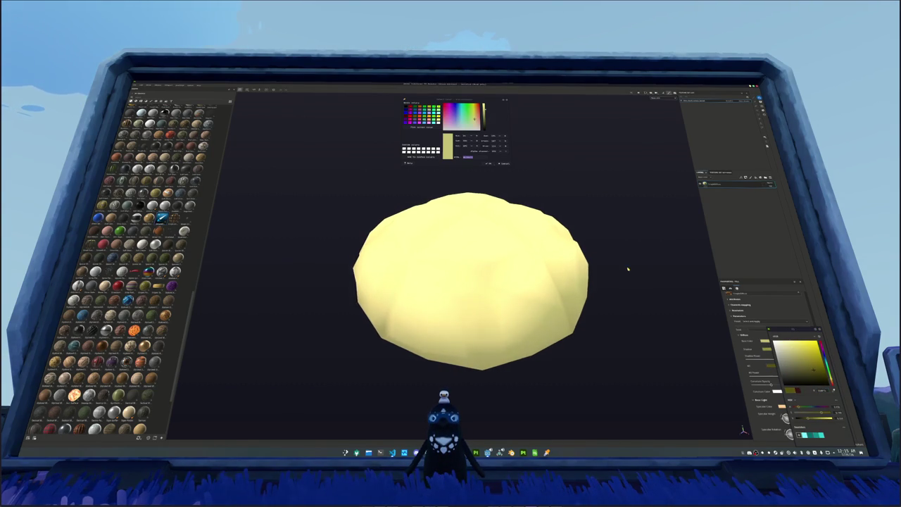
pyautogui.moveTo(627, 268); pyautogui.dragTo(694, 212)
pyautogui.scroll(-3)
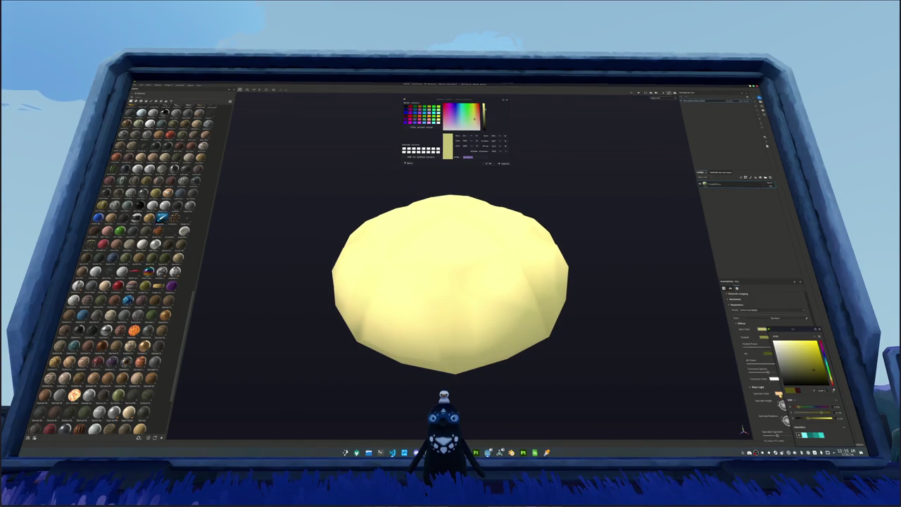
# Step: Paste the sampled yellow into the light colour and strengthen the faceted shading
pyautogui.click(815, 386)
pyautogui.hotkey('ctrl', 'v')
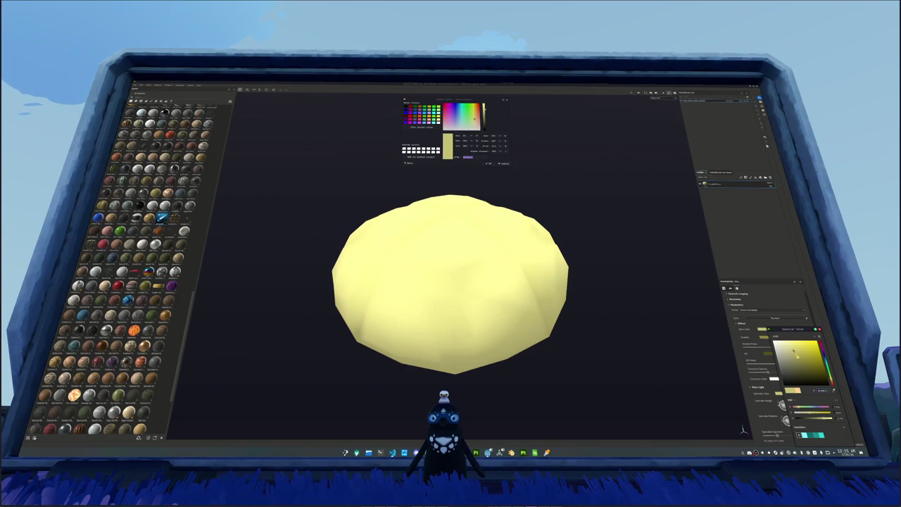
pyautogui.click(781, 346)
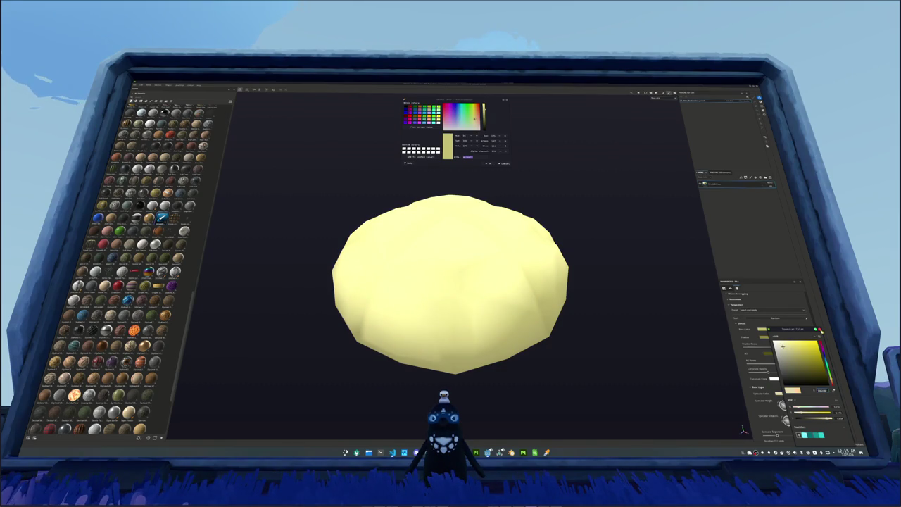
pyautogui.press('Return')
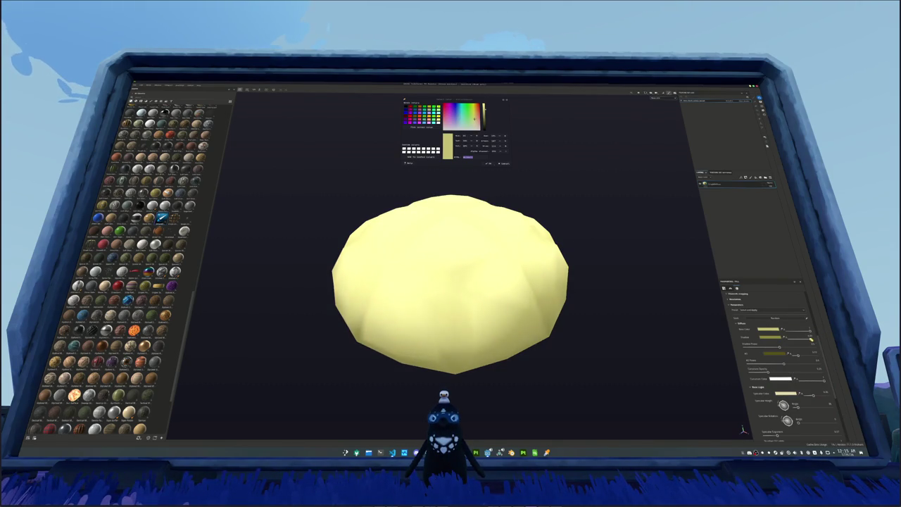
pyautogui.click(807, 356)
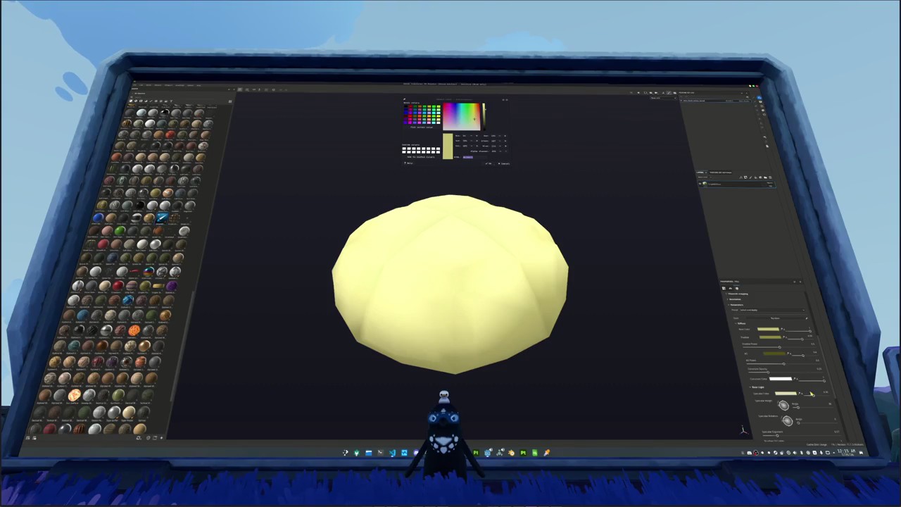
pyautogui.scroll(-3)
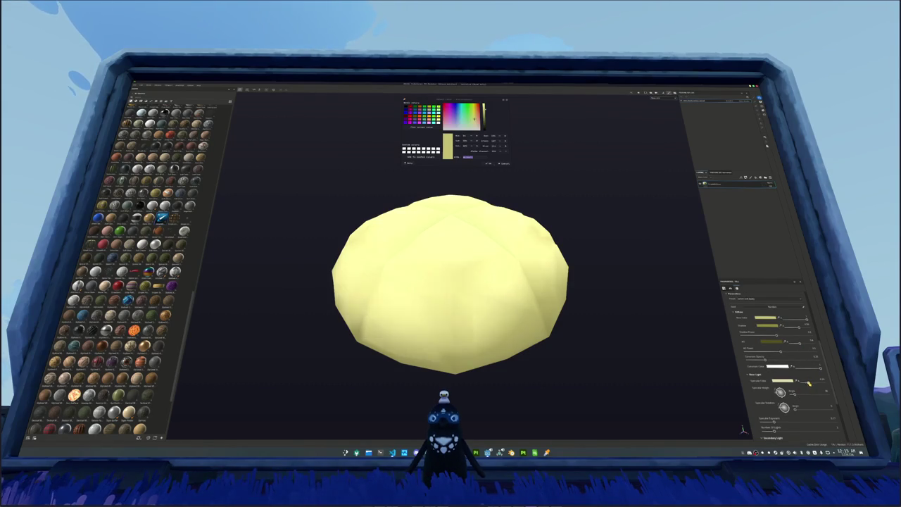
pyautogui.moveTo(595, 304); pyautogui.dragTo(607, 309)
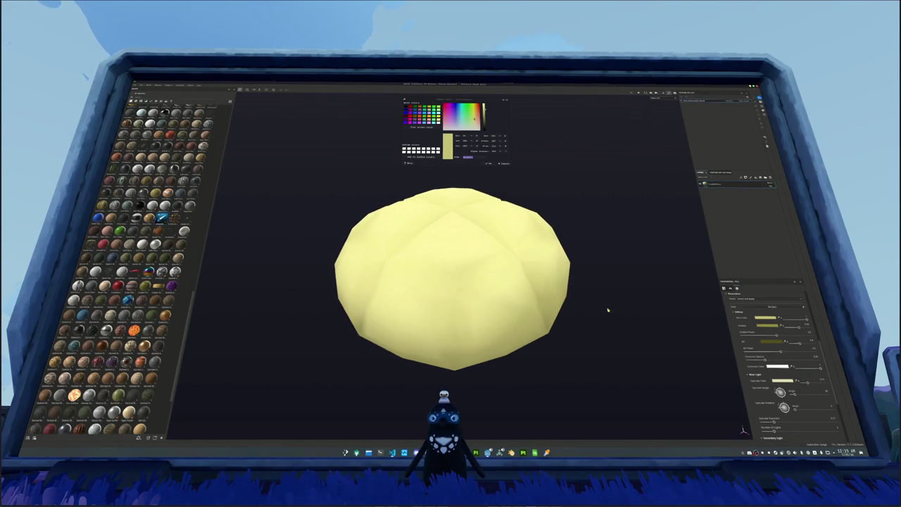
# Step: Add a fill layer to the bun, cycle its Effects Style options, then select and right-click the original base layer
pyautogui.click(755, 177)
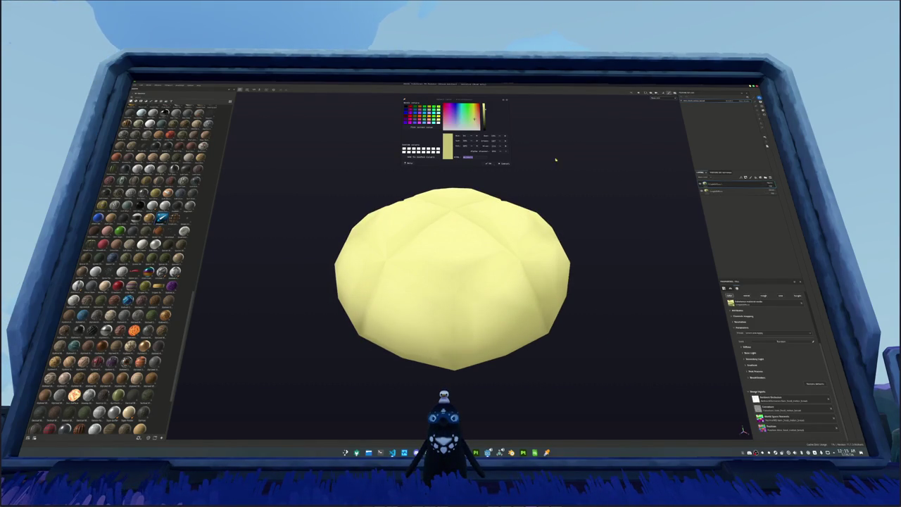
pyautogui.click(745, 346)
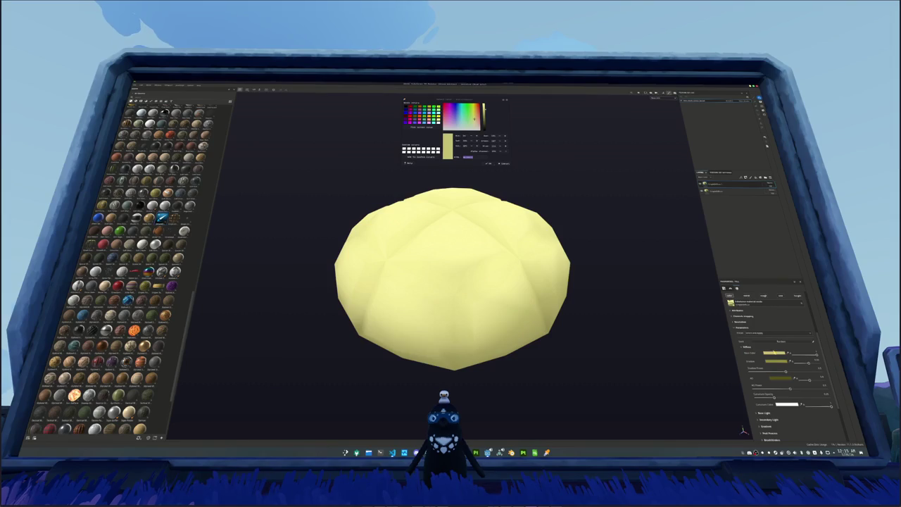
pyautogui.click(761, 341)
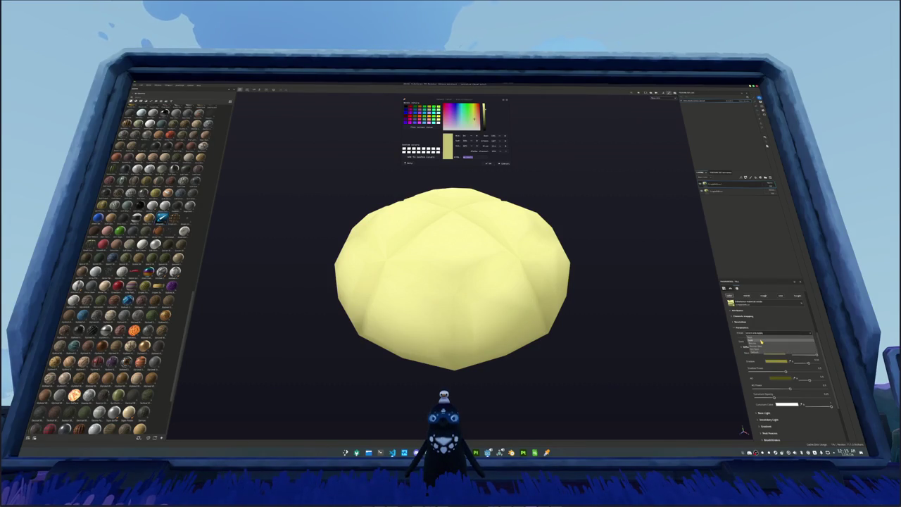
pyautogui.click(764, 349)
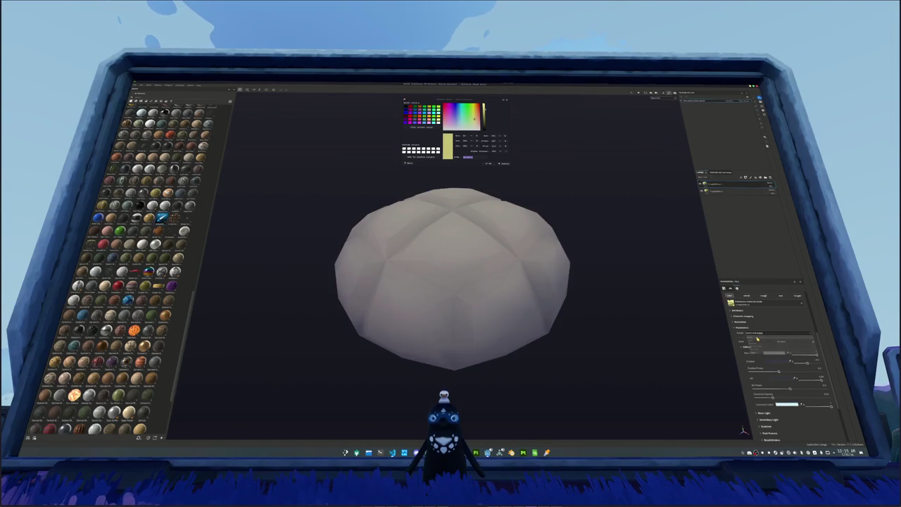
pyautogui.click(754, 334)
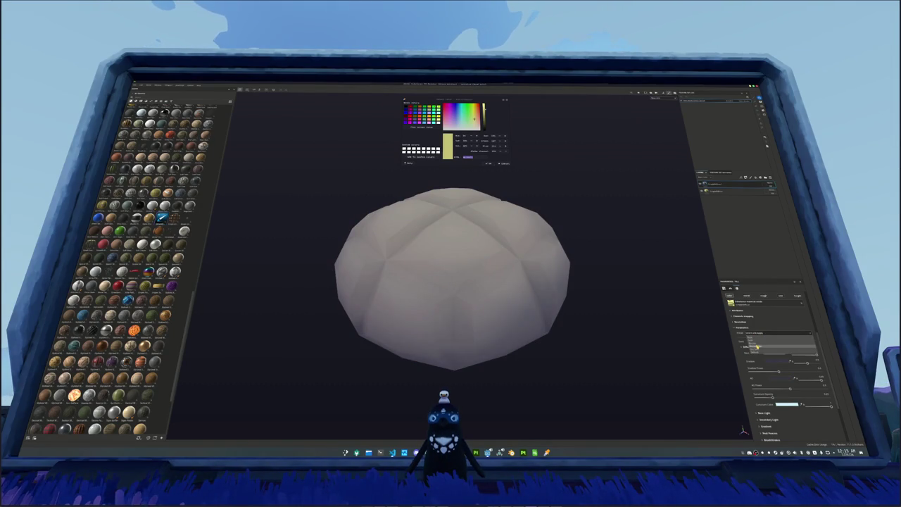
pyautogui.click(747, 357)
pyautogui.click(716, 184)
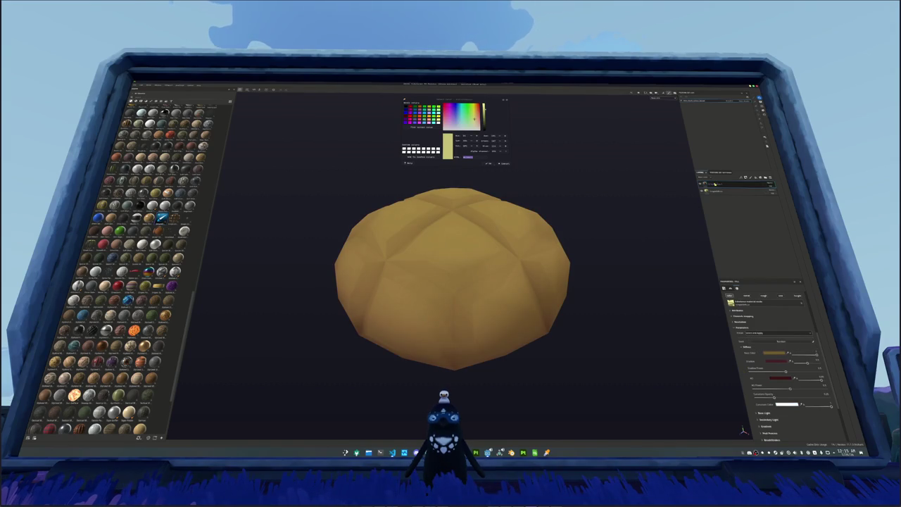
pyautogui.rightClick(719, 187)
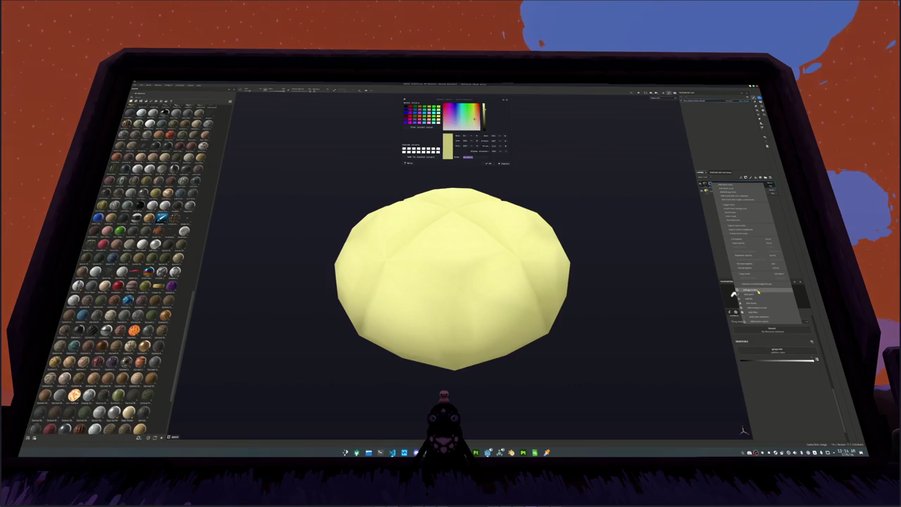
# Step: Add a generator with a rounded Default Shape to the bun layer, lowering its slider until dark creases appear
pyautogui.click(758, 291)
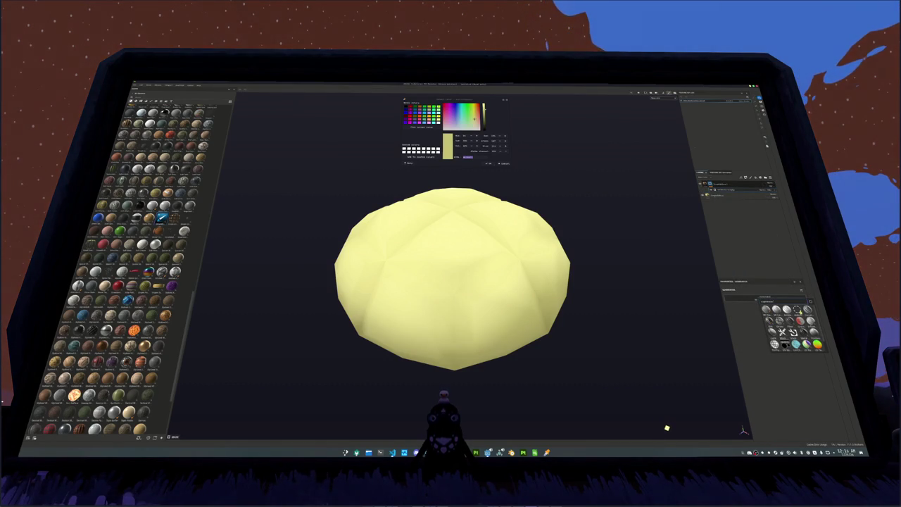
pyautogui.click(766, 321)
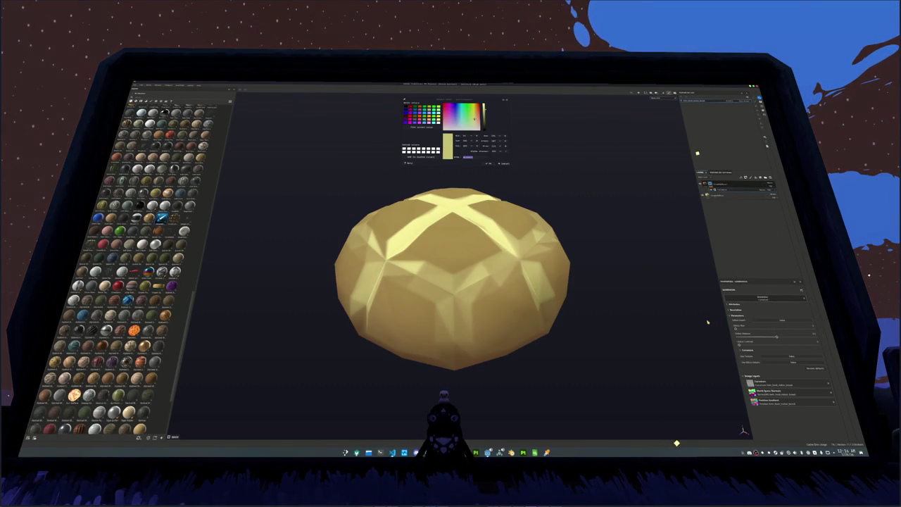
pyautogui.click(764, 322)
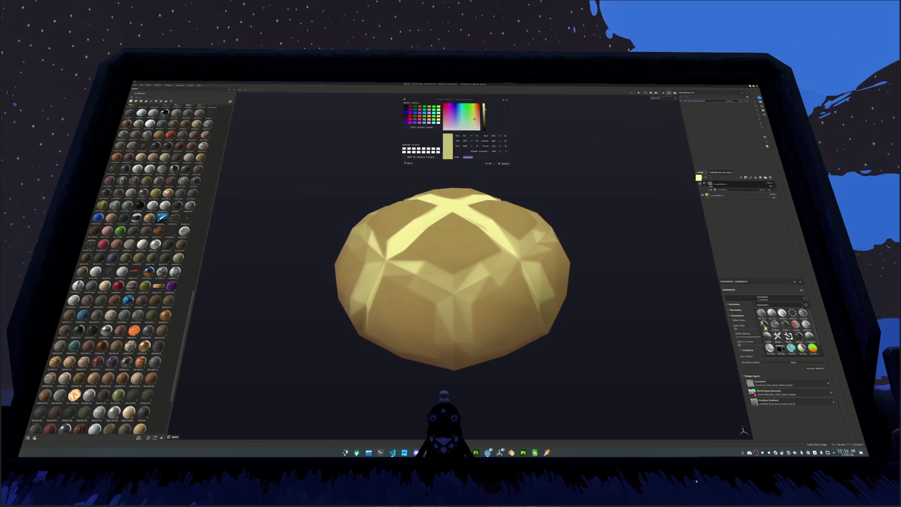
pyautogui.click(774, 348)
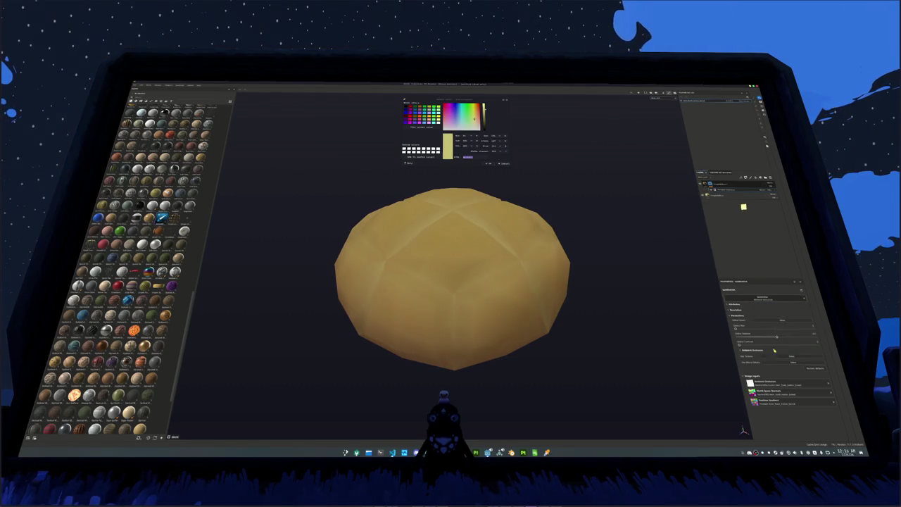
pyautogui.click(771, 344)
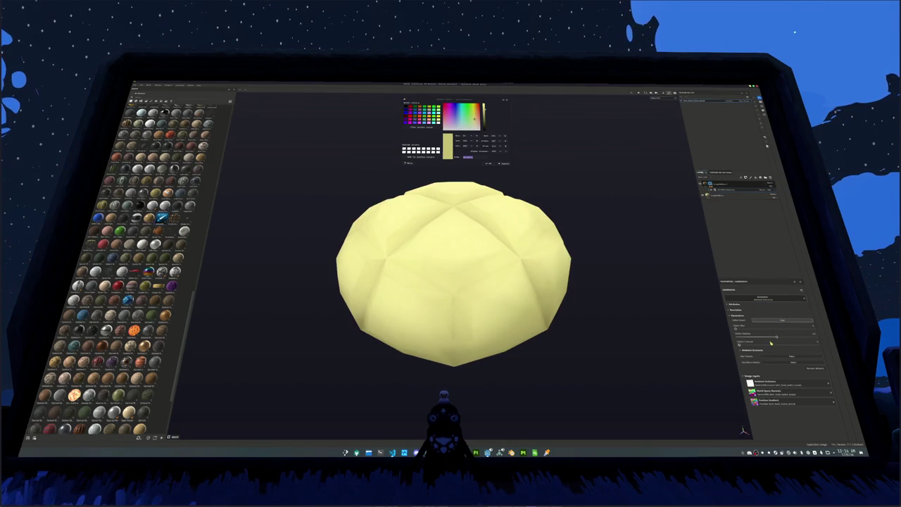
pyautogui.moveTo(771, 343); pyautogui.dragTo(748, 338)
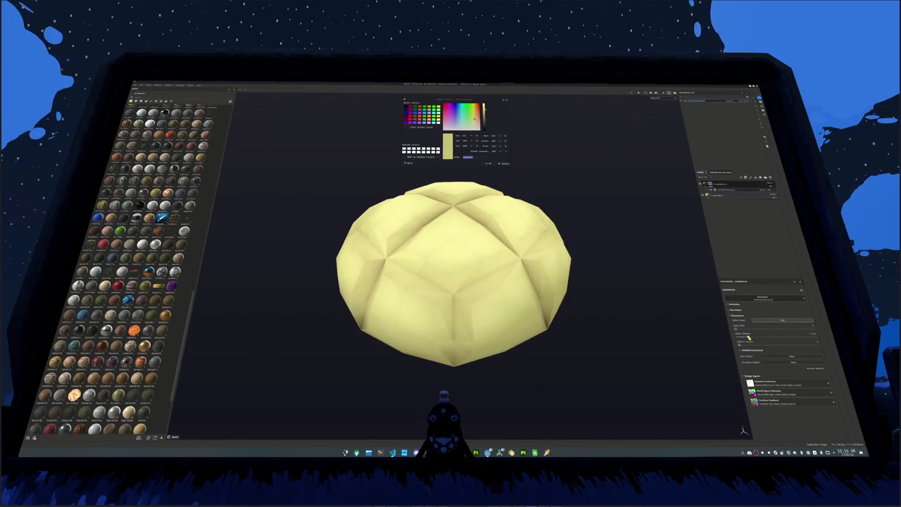
pyautogui.moveTo(658, 298); pyautogui.dragTo(545, 342)
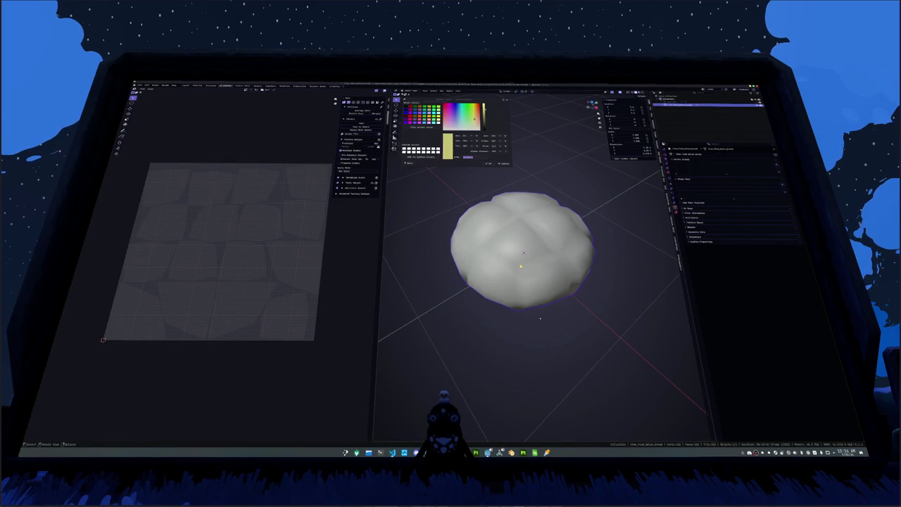
# Step: Shade the bun smooth, check its UVs, and add subdivision smoothing with Ctrl+2
pyautogui.rightClick(521, 266)
pyautogui.click(513, 273)
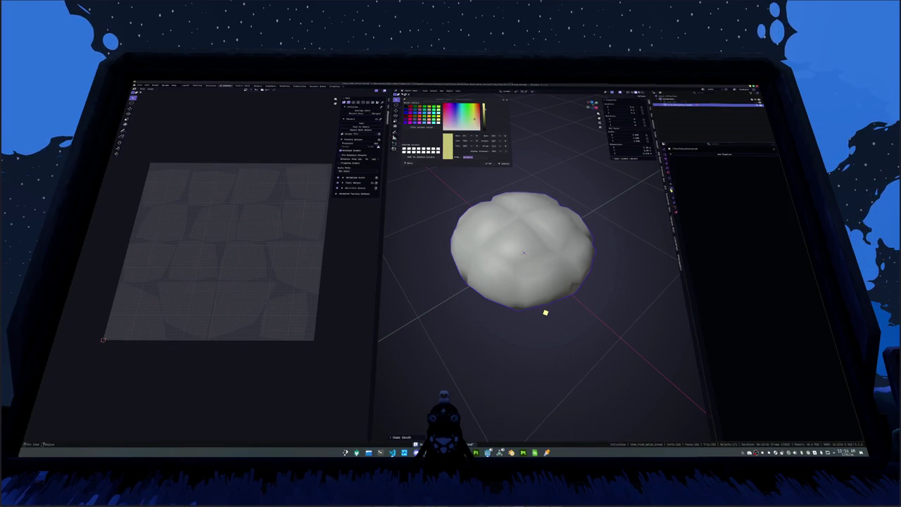
pyautogui.press('KP_2')
pyautogui.press('KP_2')
pyautogui.press('Tab')
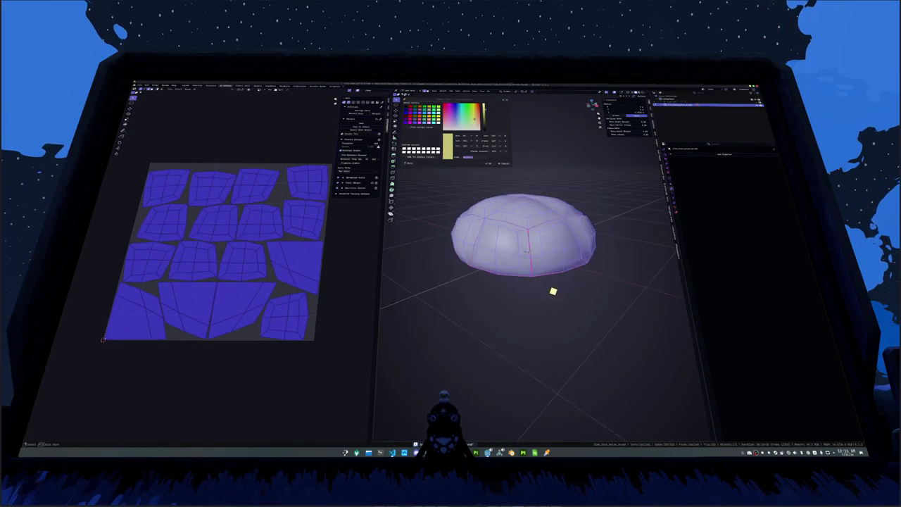
pyautogui.press('Tab')
pyautogui.hotkey('ctrl', '2')
pyautogui.press('KP_8')
pyautogui.press('KP_8')
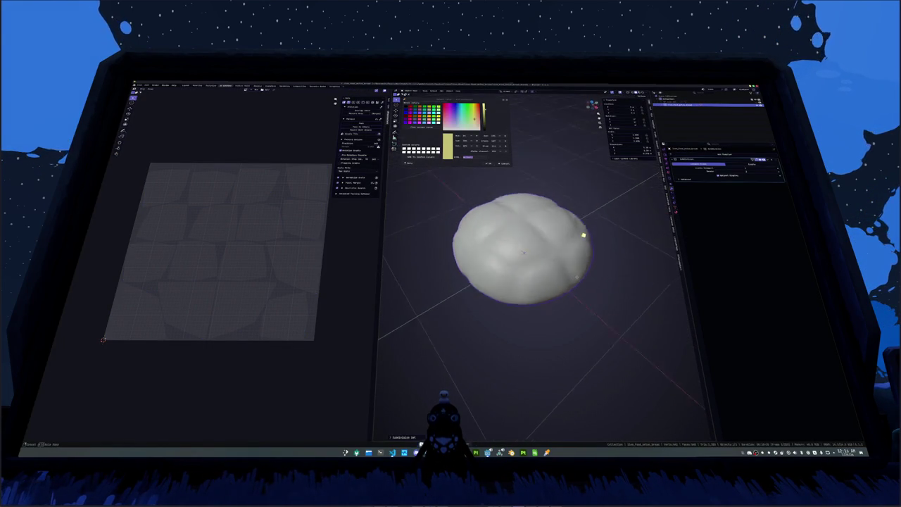
pyautogui.press('KP_2')
pyautogui.scroll(-3)
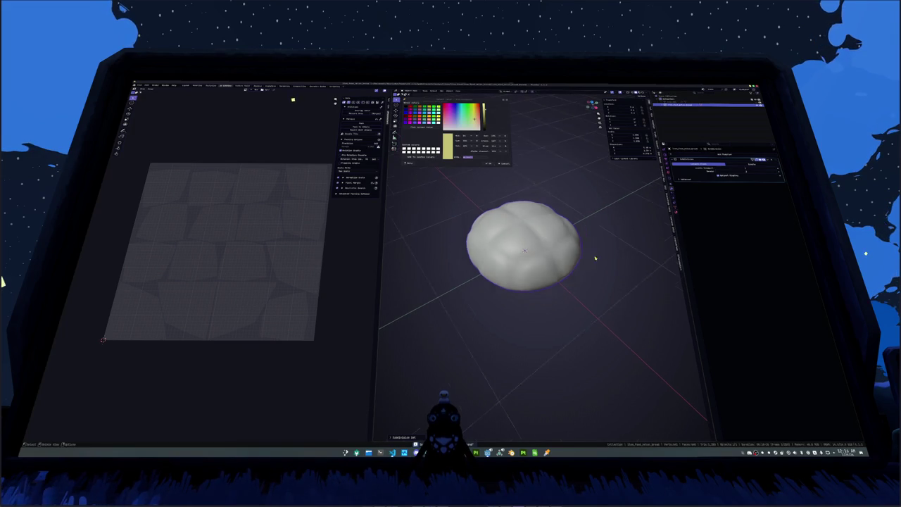
pyautogui.scroll(-3)
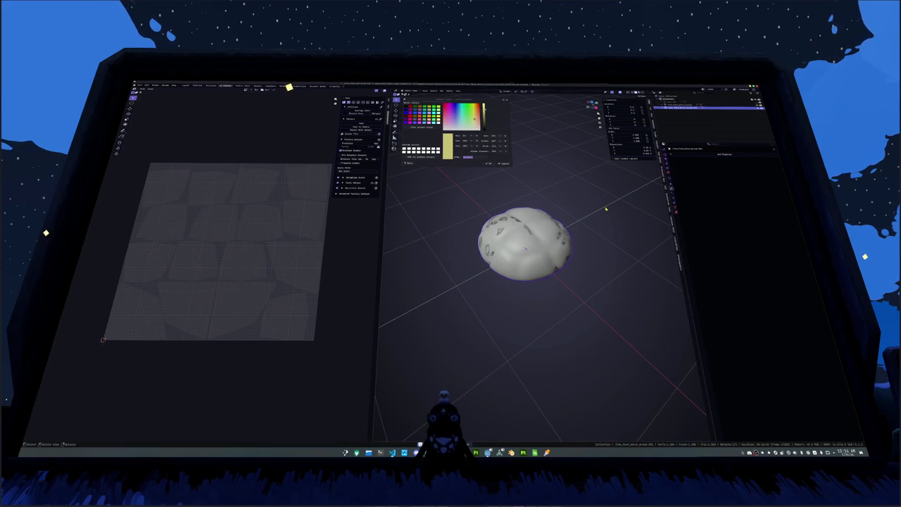
# Step: Rename the bun object and apply the subdivision modifier to its mesh
pyautogui.press('F2')
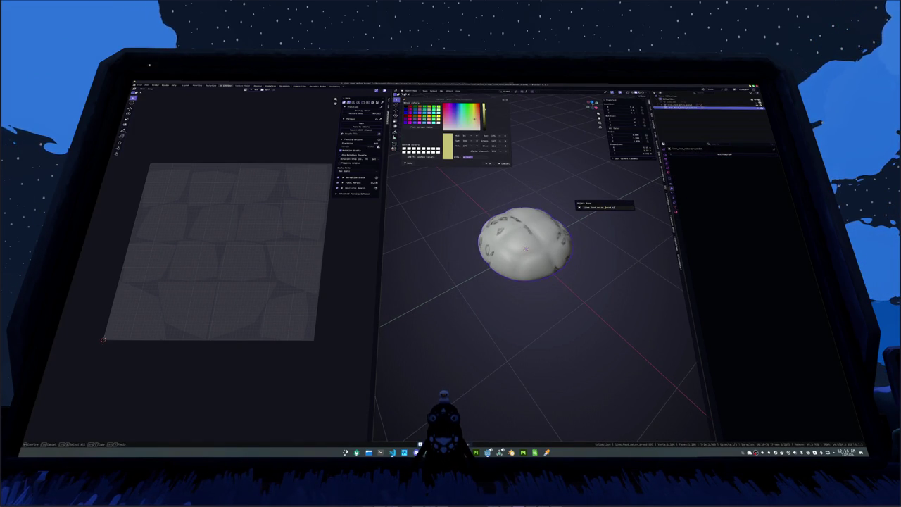
pyautogui.press('Return')
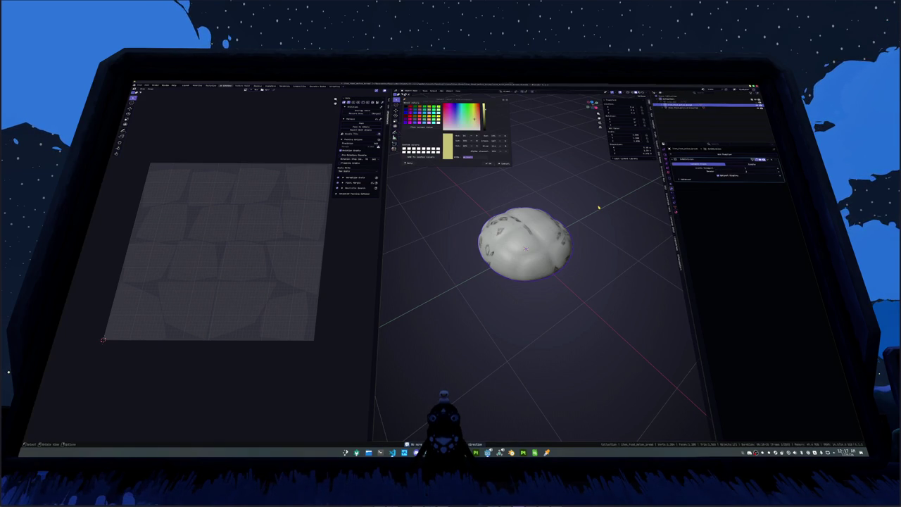
pyautogui.press('Tab')
pyautogui.press('Tab')
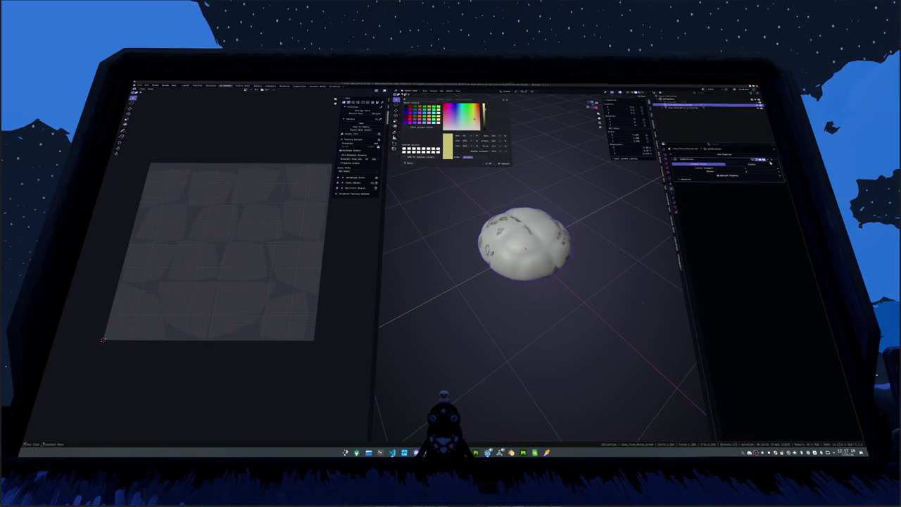
pyautogui.hotkey('ctrl', 'a')
pyautogui.press('F2')
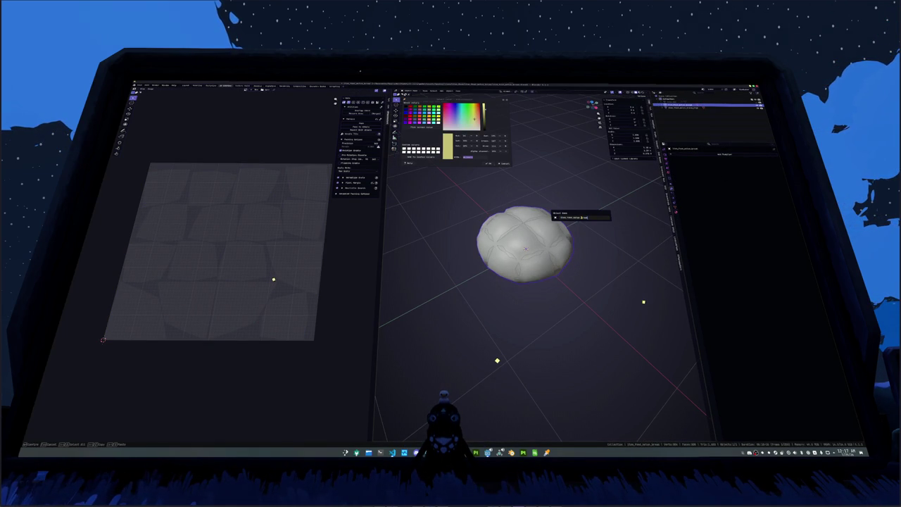
pyautogui.press('Return')
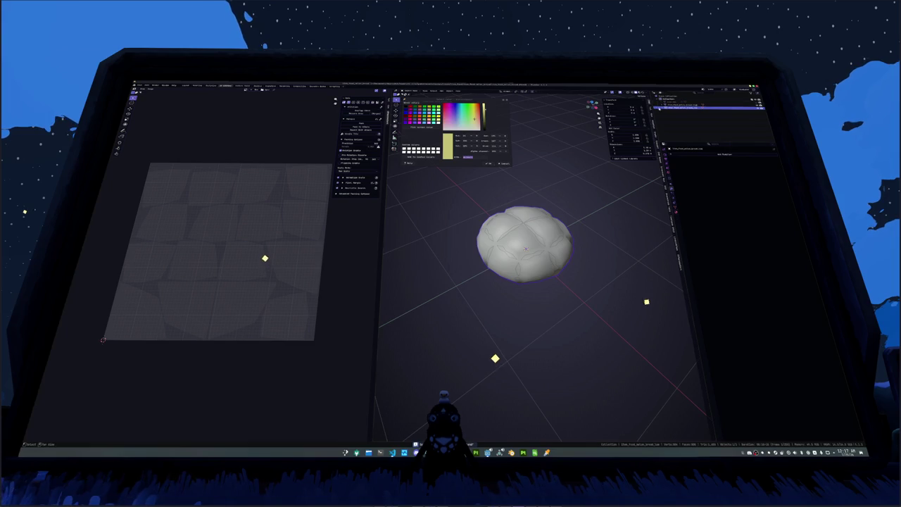
pyautogui.press('Tab')
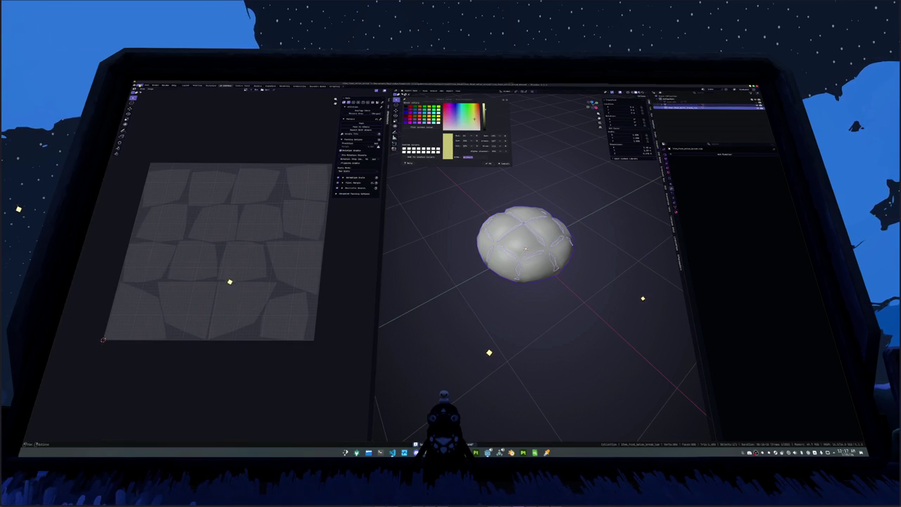
# Step: Export the bun mesh as FBX and switch to Substance 3D Painter
pyautogui.click(136, 85)
pyautogui.moveTo(138, 133)
pyautogui.click(180, 160)
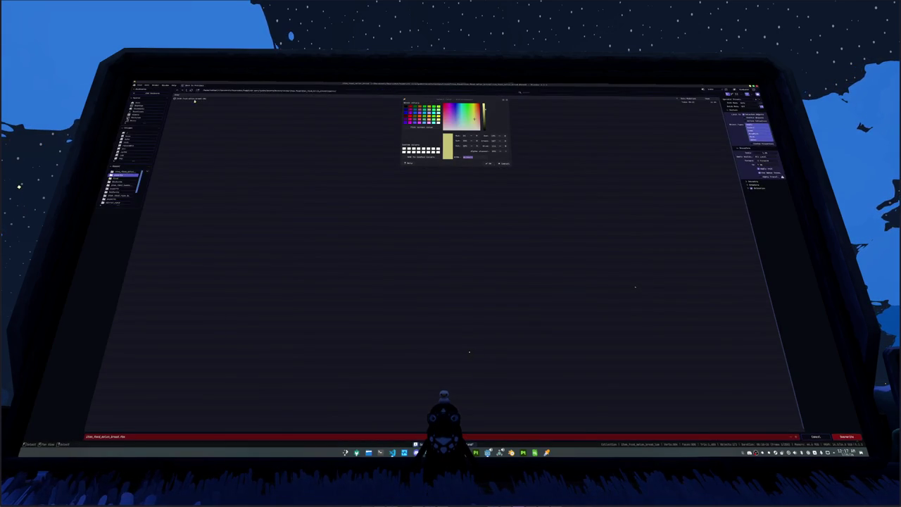
pyautogui.click(847, 437)
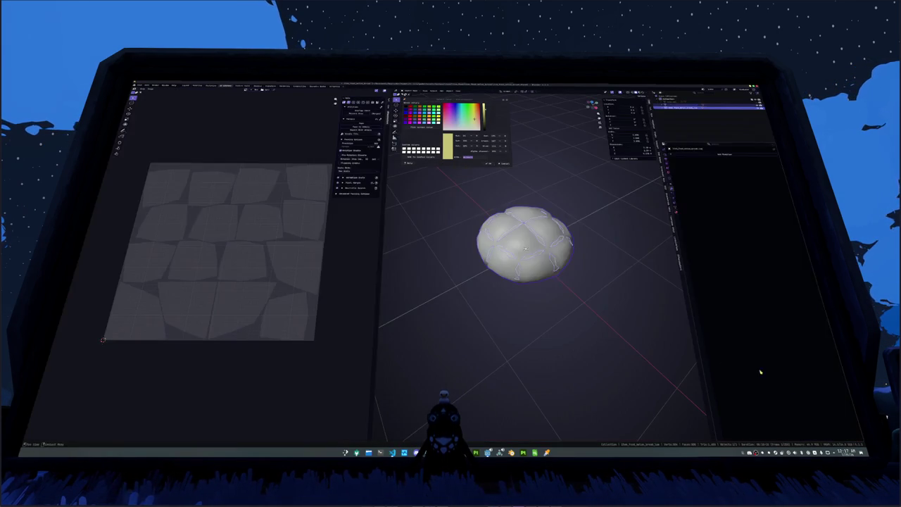
pyautogui.hotkey('alt', 'Tab')
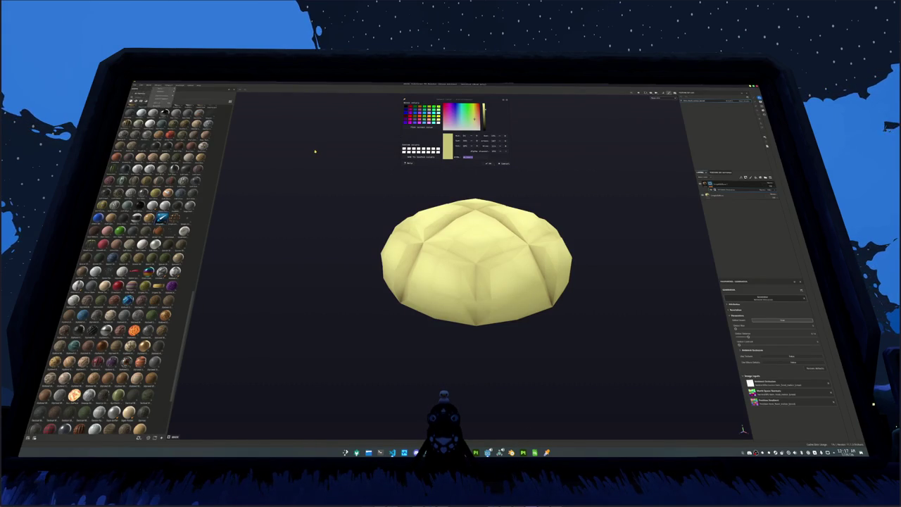
# Step: Bake the bun's mesh maps, inspect the dark wedge artefacts from several angles, and rebake
pyautogui.hotkey('ctrl', 'b')
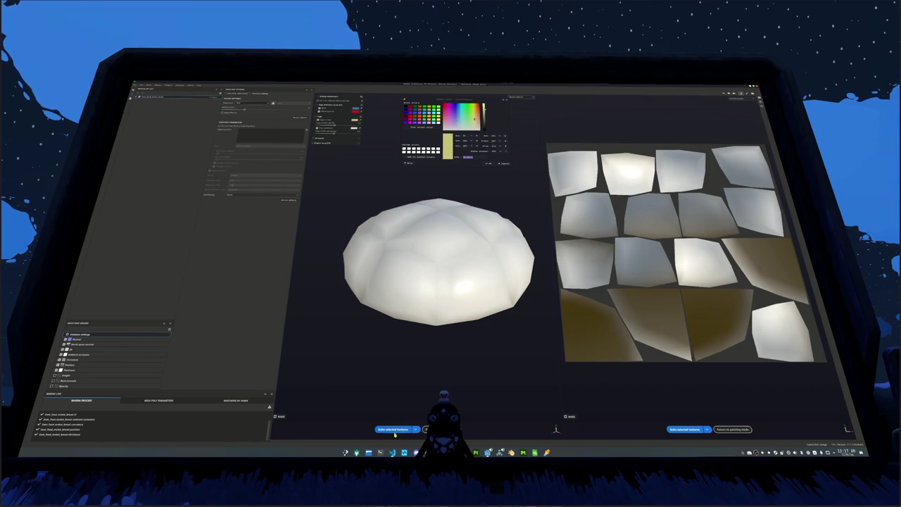
pyautogui.click(393, 430)
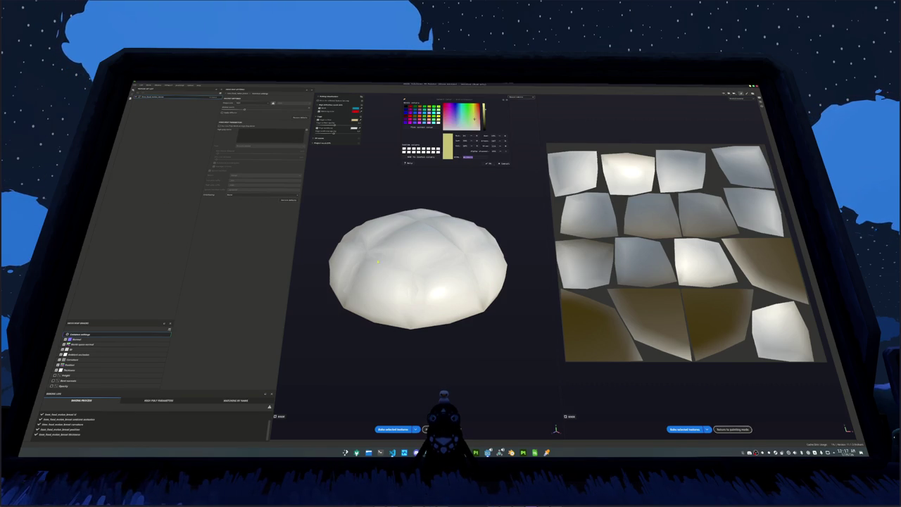
pyautogui.moveTo(377, 262); pyautogui.dragTo(380, 295)
pyautogui.click(394, 430)
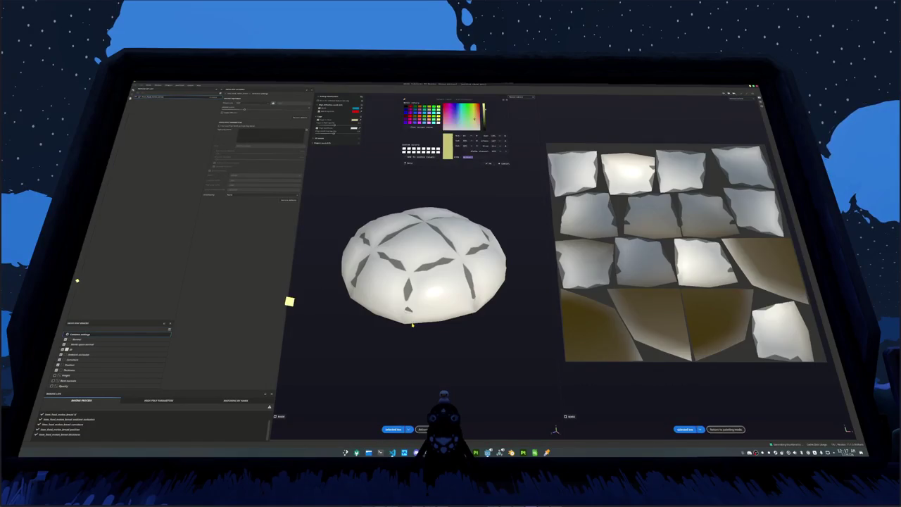
pyautogui.moveTo(401, 297); pyautogui.dragTo(401, 271)
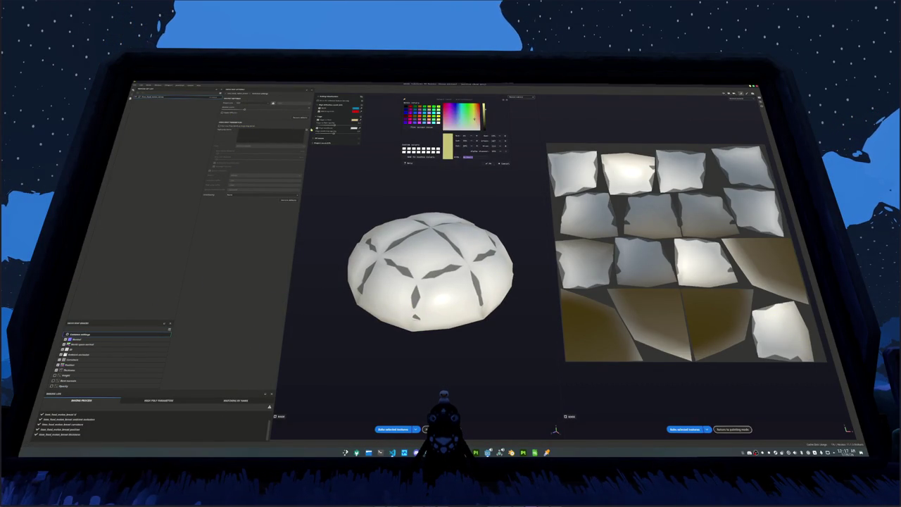
pyautogui.hotkey('alt', 'Tab')
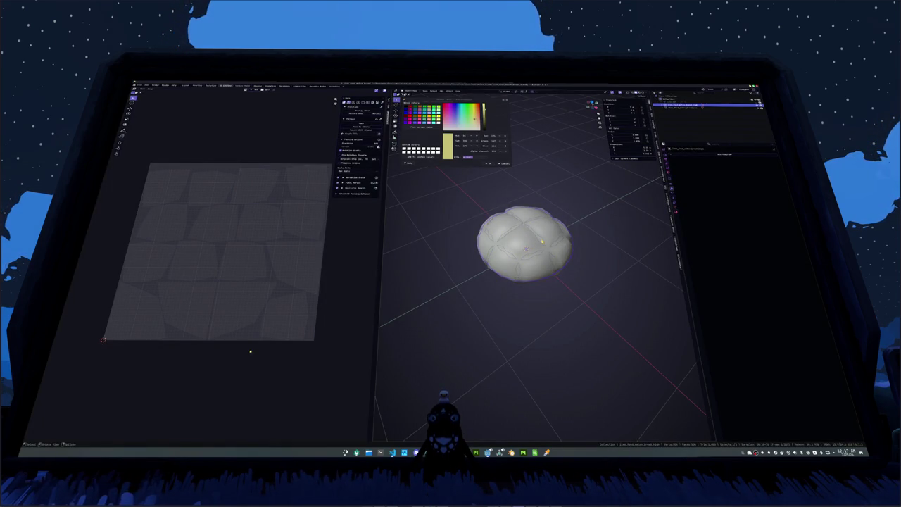
# Step: Select the second bun object and export it as FBX, overwriting the existing bun file
pyautogui.click(687, 108)
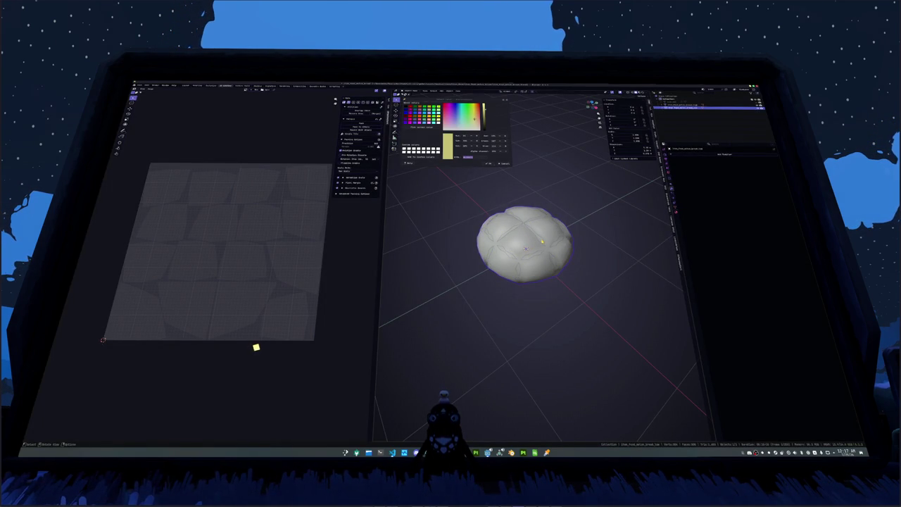
pyautogui.click(138, 86)
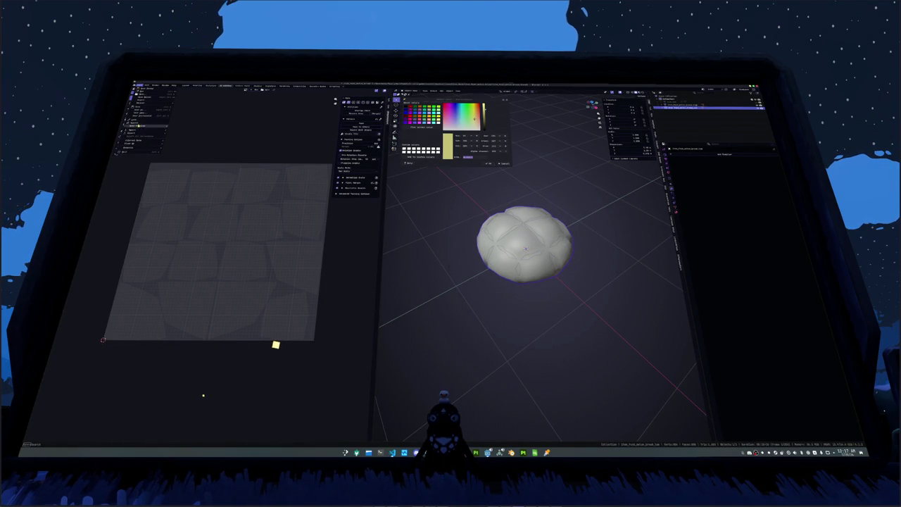
pyautogui.click(191, 160)
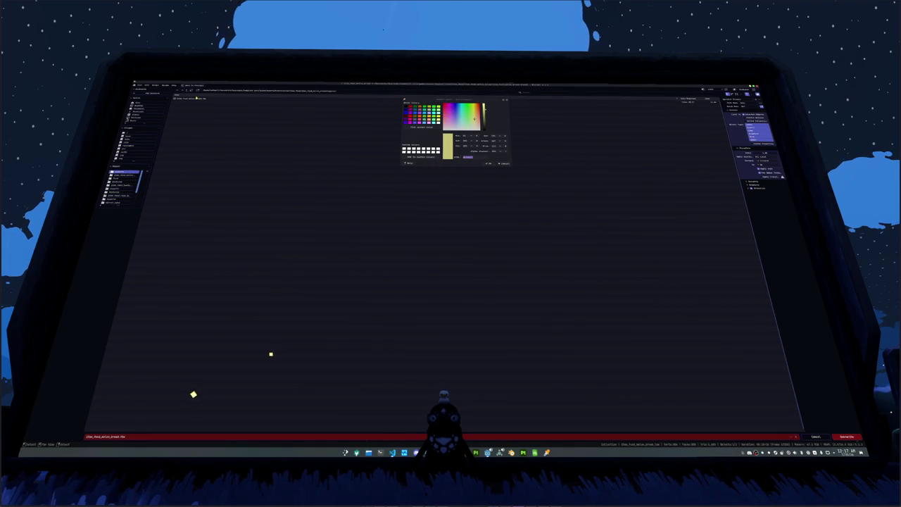
pyautogui.click(197, 97)
pyautogui.click(844, 436)
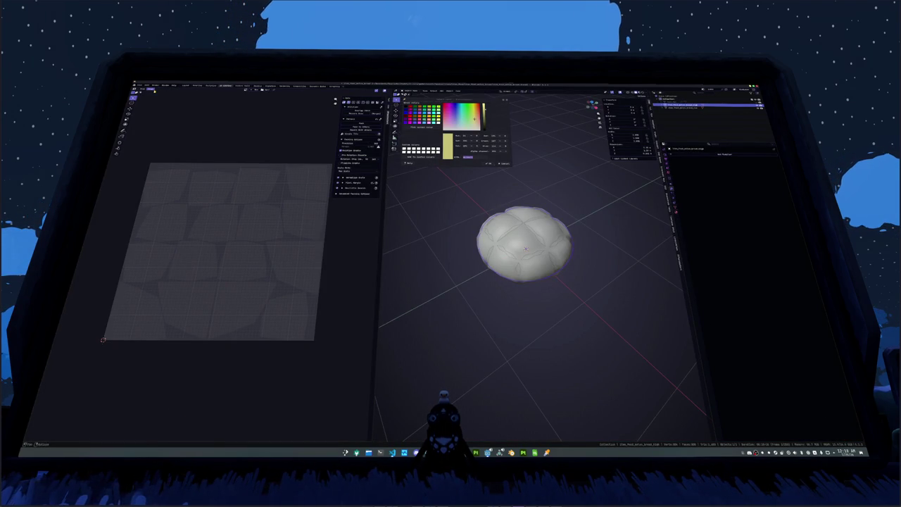
# Step: Export the other bun mesh as FBX, then rebake the textures in Substance 3D Painter
pyautogui.click(140, 85)
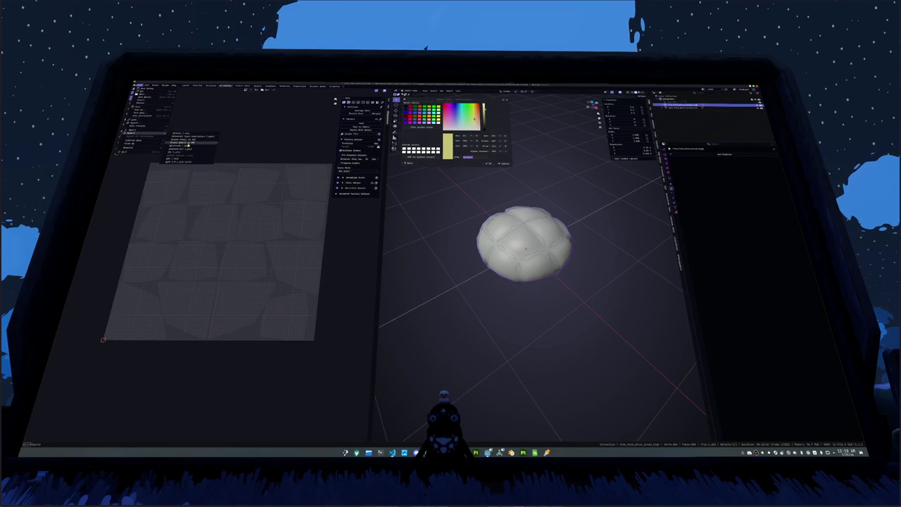
pyautogui.click(176, 161)
pyautogui.click(156, 436)
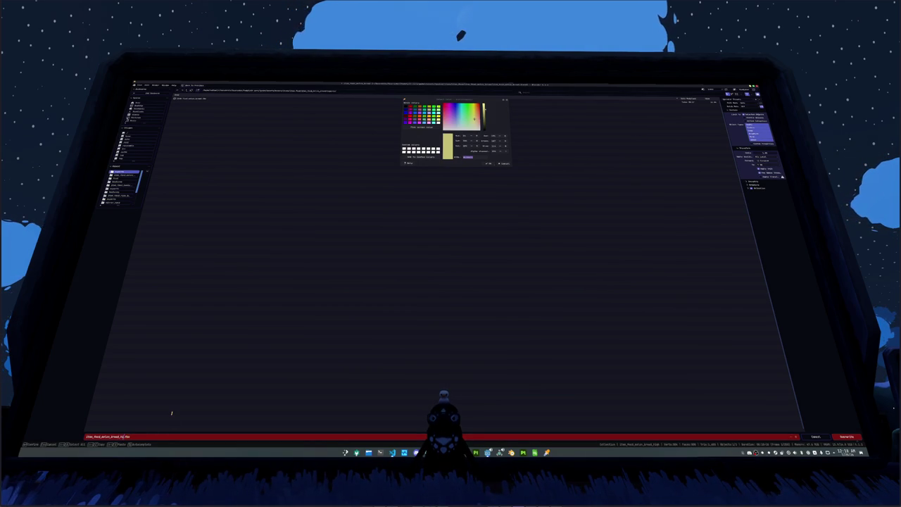
pyautogui.press('Return')
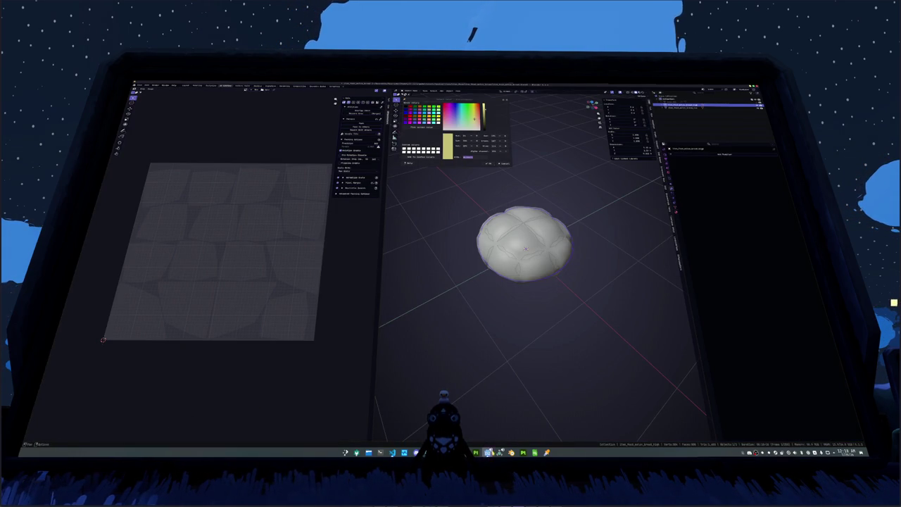
pyautogui.hotkey('alt', 'Tab')
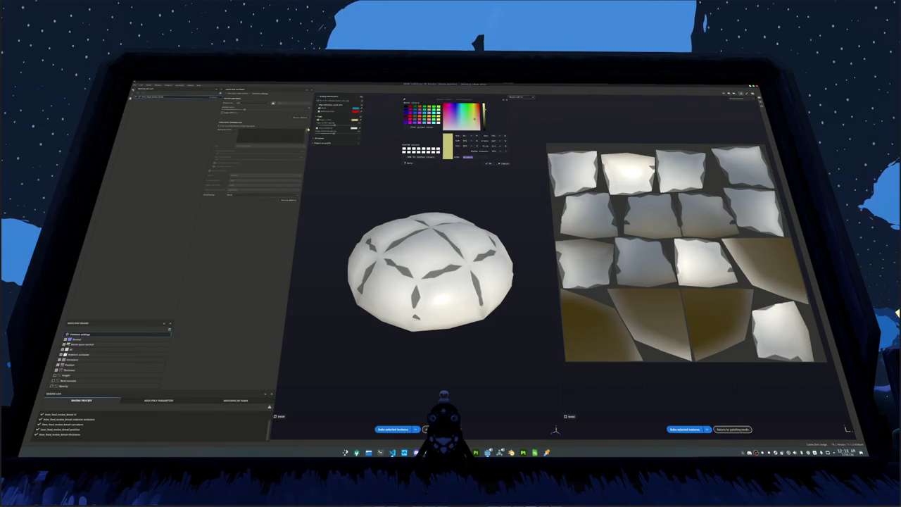
pyautogui.scroll(3)
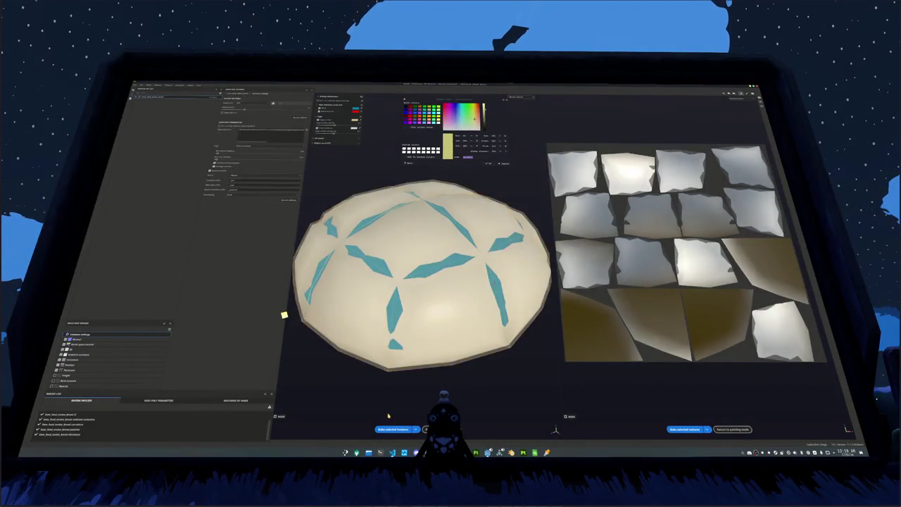
pyautogui.click(392, 429)
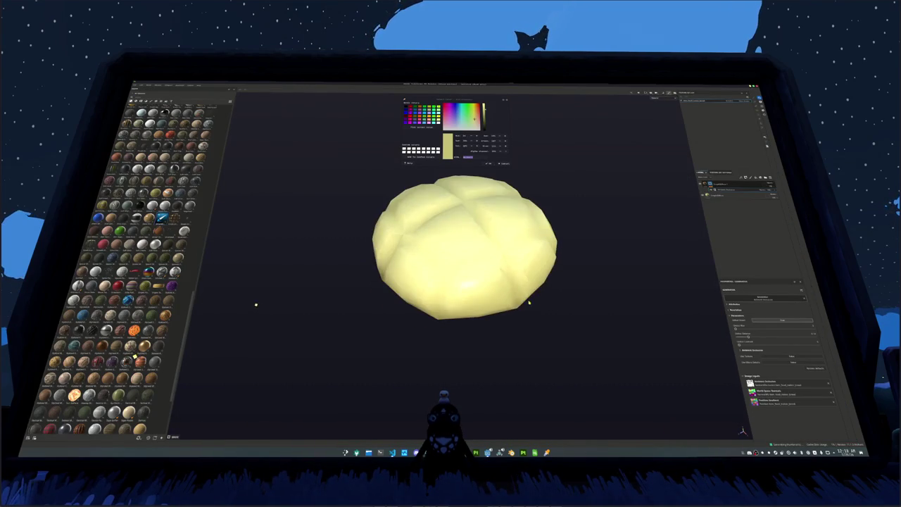
# Step: Switch the camera to a side view and orbit around the baked yellow bun
pyautogui.click(655, 99)
pyautogui.click(662, 110)
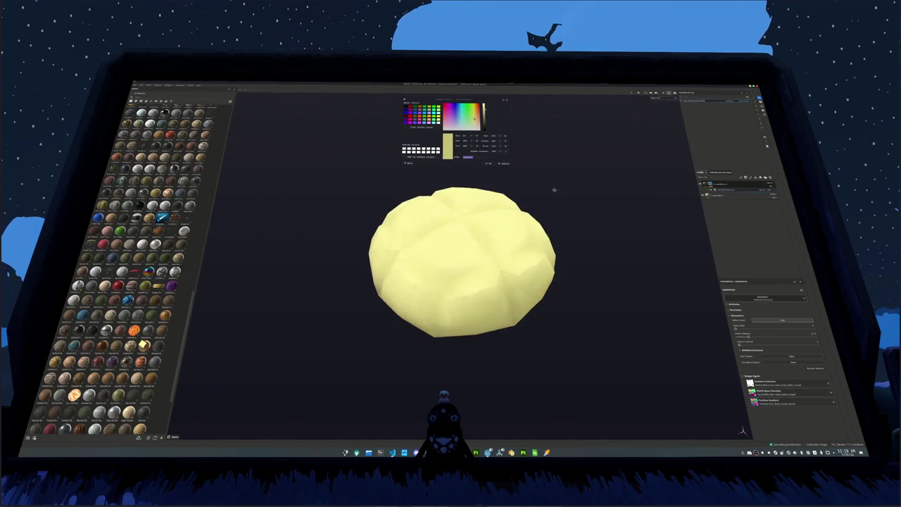
pyautogui.moveTo(549, 166); pyautogui.dragTo(460, 263)
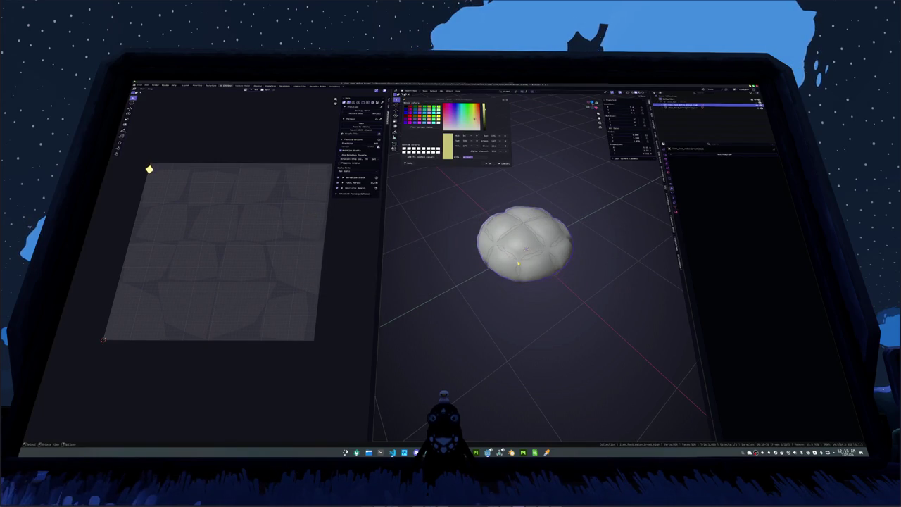
# Step: Merge overlapping vertices by distance and recalculate normals on the bun mesh, then return to Object Mode
pyautogui.press('Tab')
pyautogui.rightClick(609, 236)
pyautogui.moveTo(595, 310)
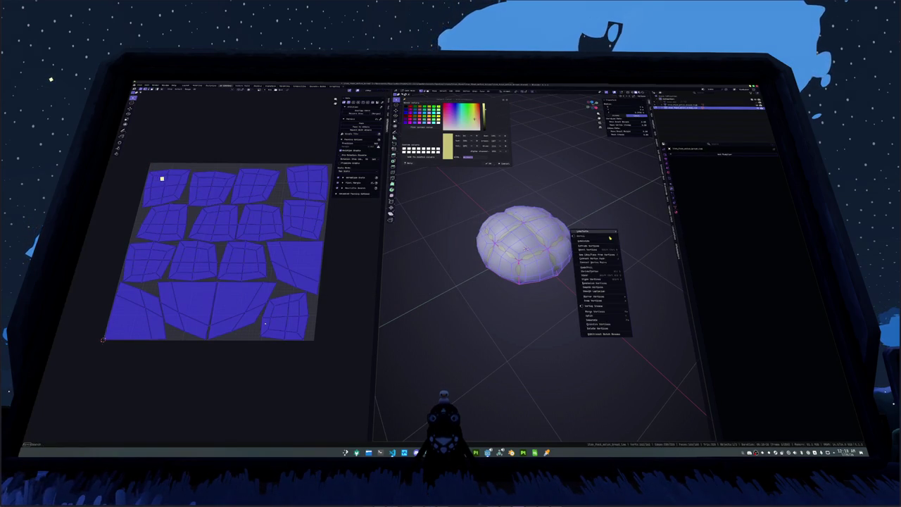
pyautogui.click(645, 326)
pyautogui.hotkey('shift', 'n')
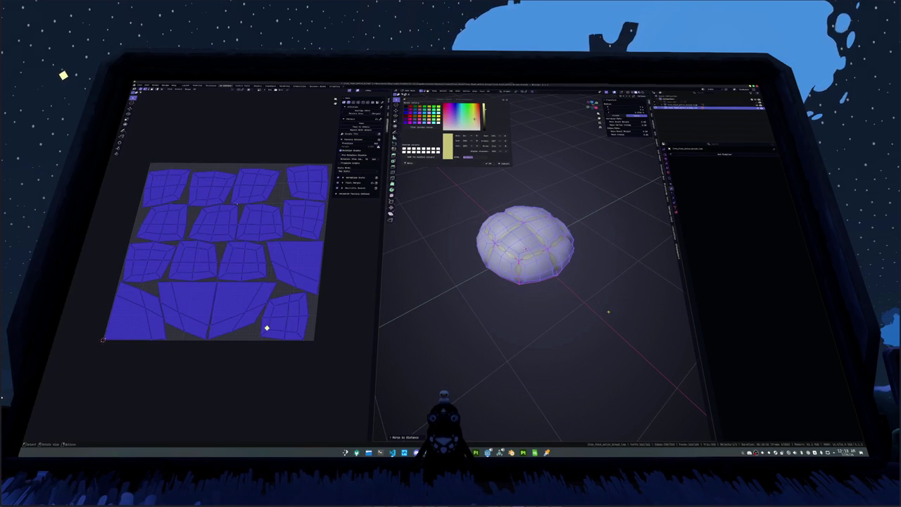
pyautogui.press('Tab')
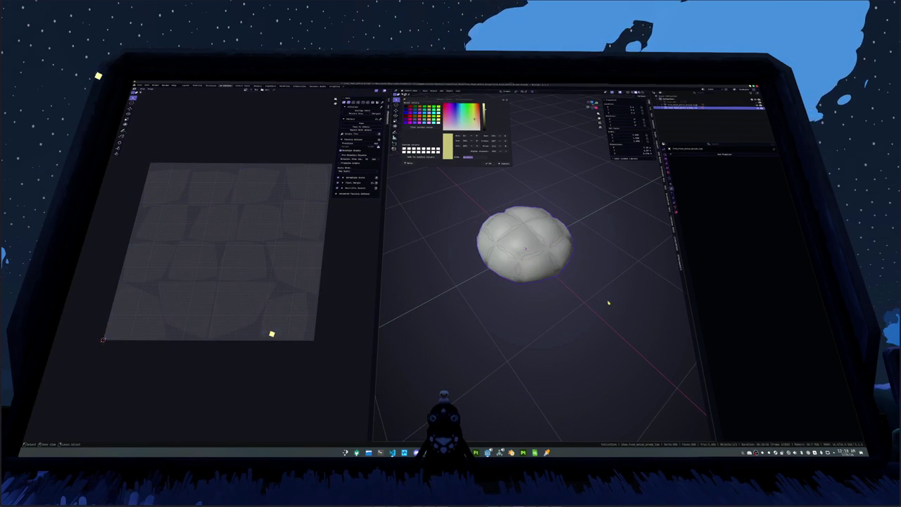
pyautogui.press('Tab')
pyautogui.rightClick(587, 257)
pyautogui.moveTo(571, 258)
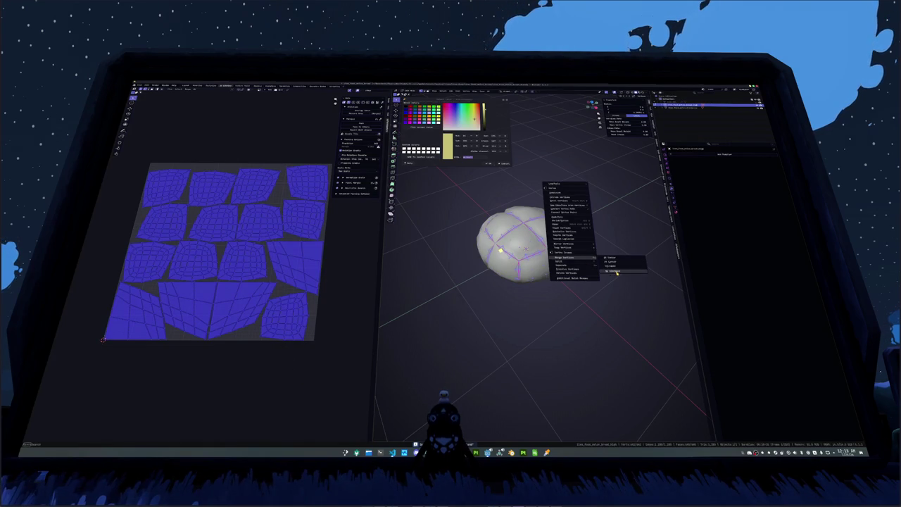
pyautogui.hotkey('ctrl', 'Tab')
pyautogui.click(484, 276)
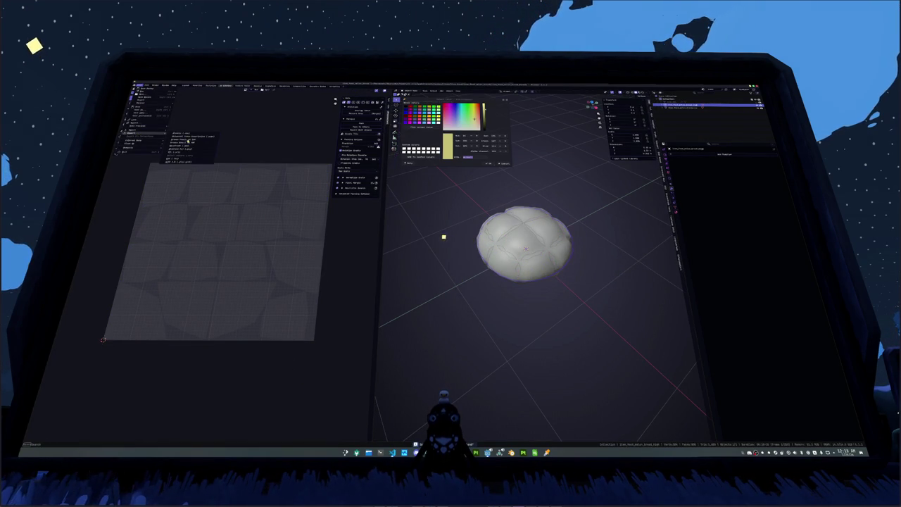
# Step: Re-export the second bun object as FBX over its existing file and switch to Painter
pyautogui.hotkey('ctrl', 'pagedown')
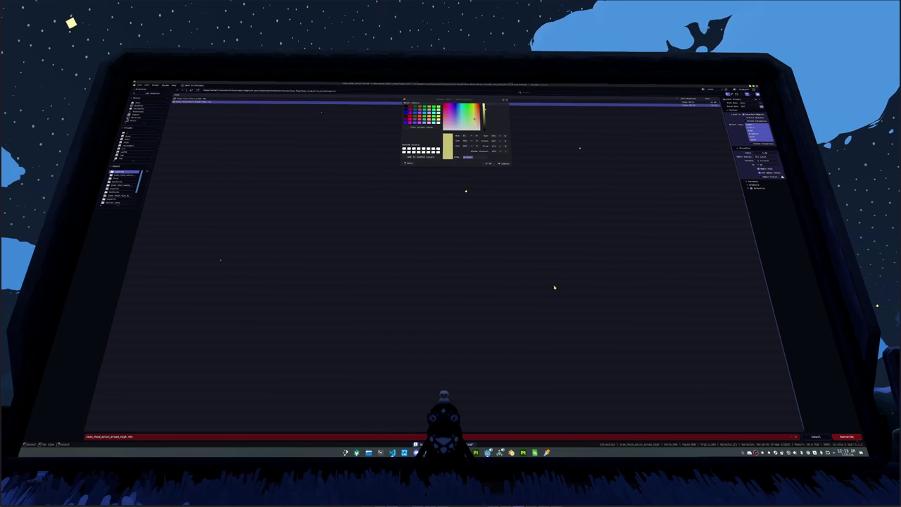
pyautogui.hotkey('ctrl', 'pageup')
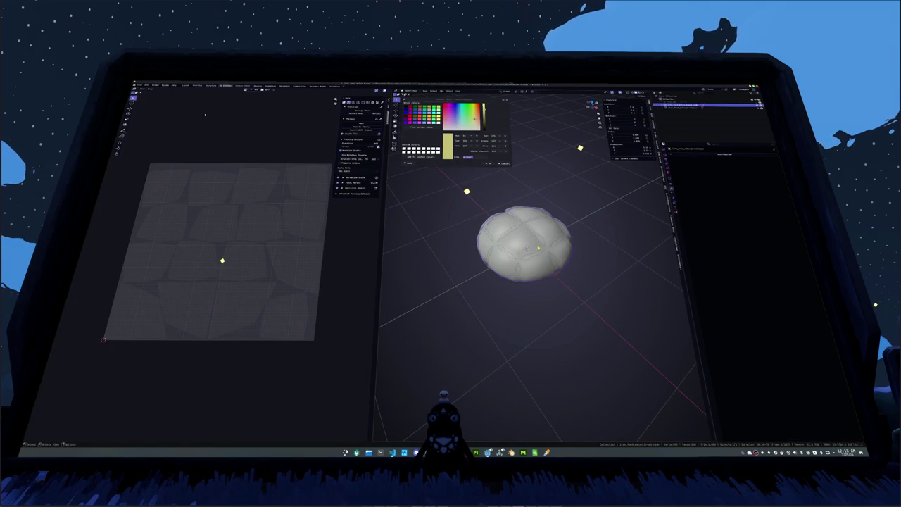
pyautogui.click(704, 108)
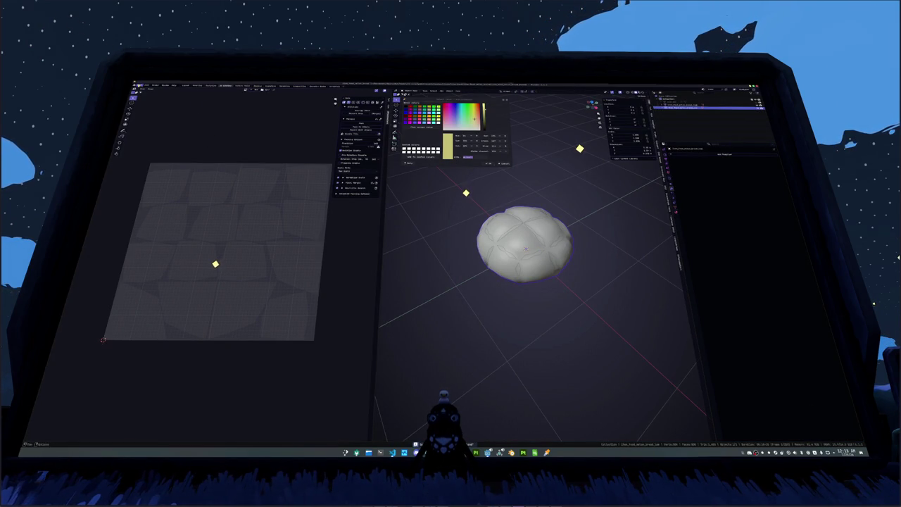
pyautogui.hotkey('ctrl', 'pagedown')
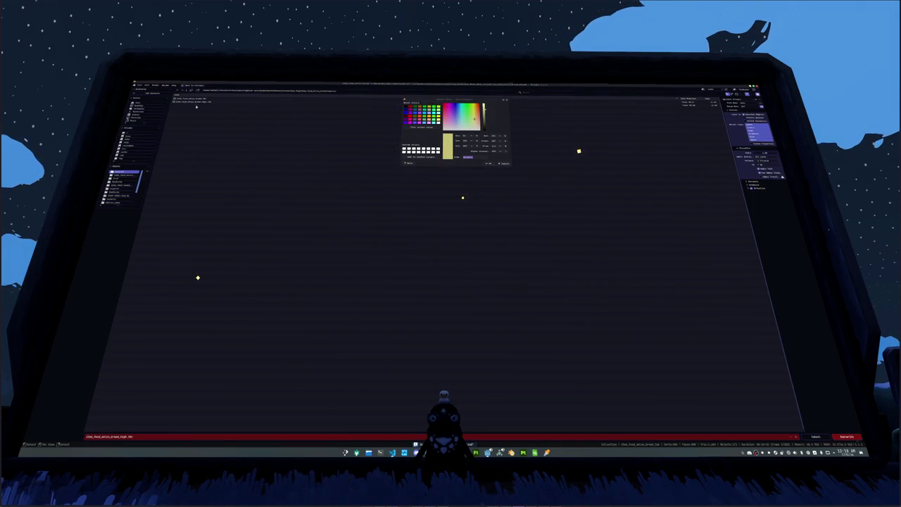
pyautogui.click(197, 99)
pyautogui.click(845, 437)
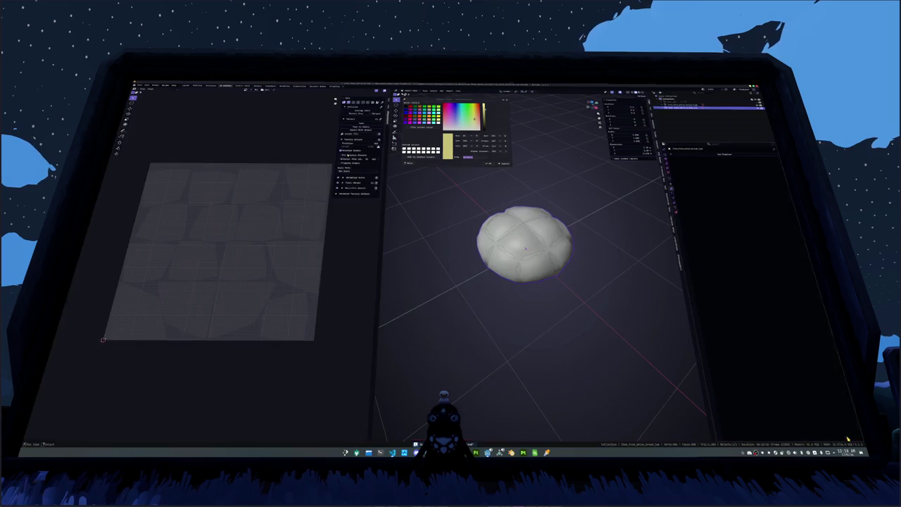
pyautogui.hotkey('alt', 'Tab')
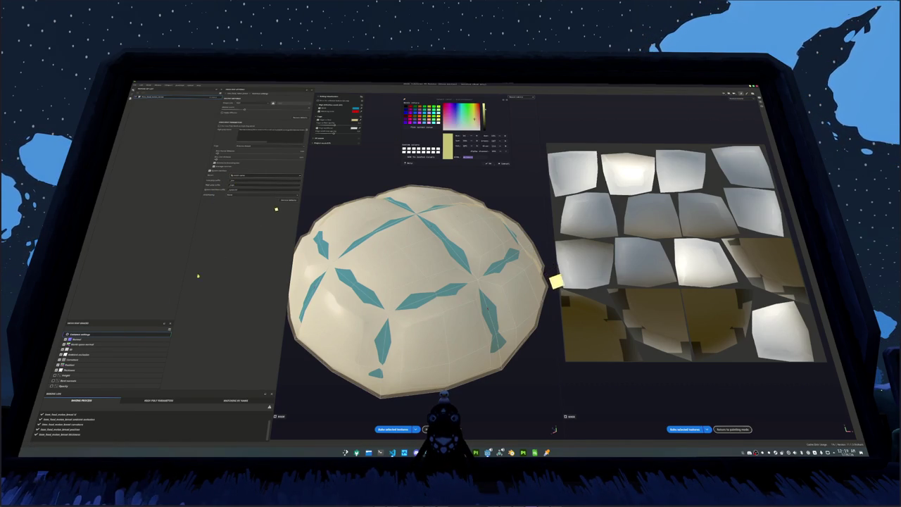
# Step: Bake the textures again and preview the normal map in the texture view
pyautogui.click(394, 429)
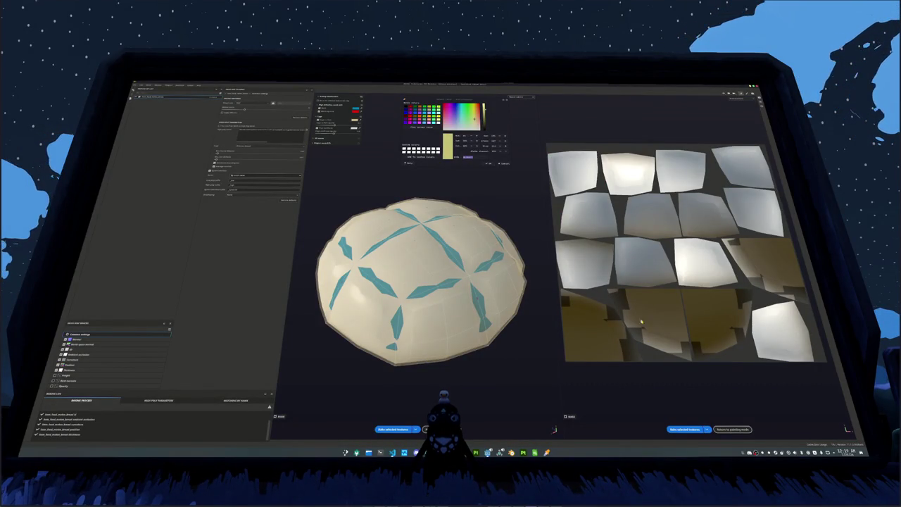
pyautogui.click(736, 97)
pyautogui.click(739, 111)
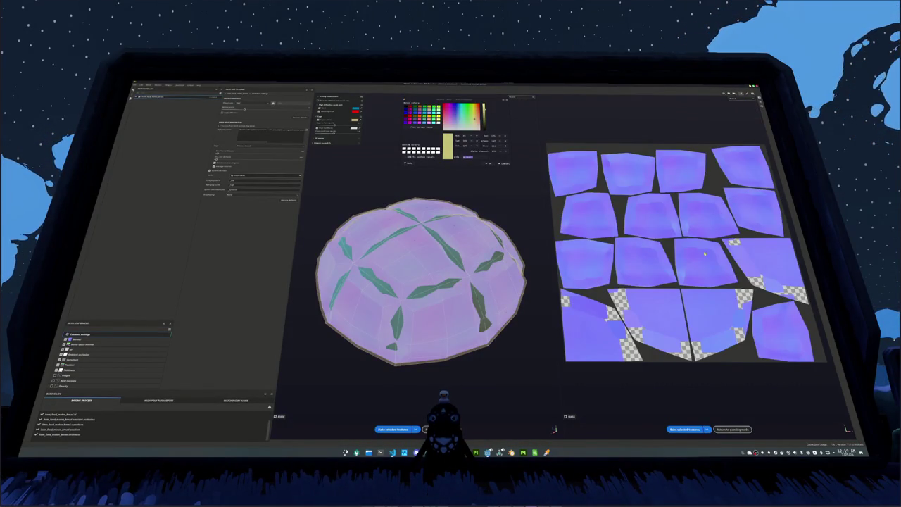
pyautogui.scroll(-3)
pyautogui.scroll(-3)
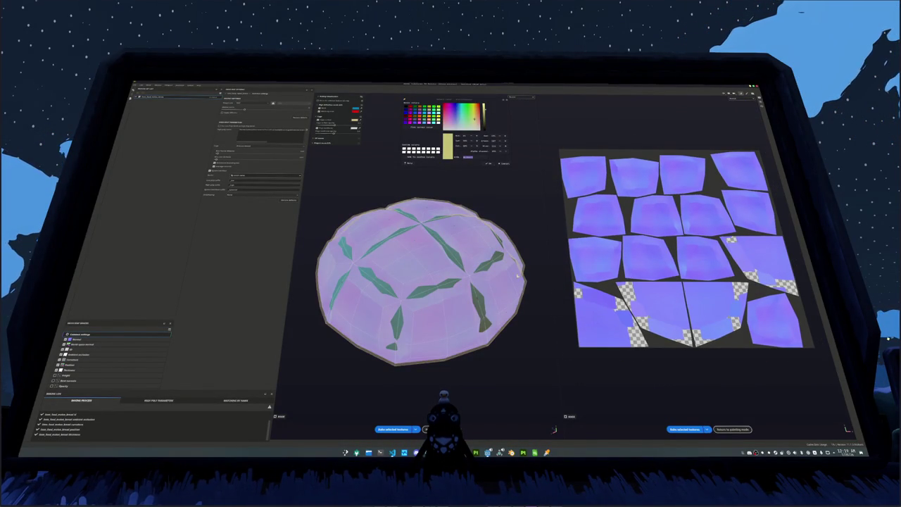
# Step: Orbit the bun to inspect the normal map's checkered gaps, then rebake the mesh maps
pyautogui.moveTo(423, 296); pyautogui.dragTo(423, 253)
pyautogui.moveTo(487, 223); pyautogui.dragTo(394, 239)
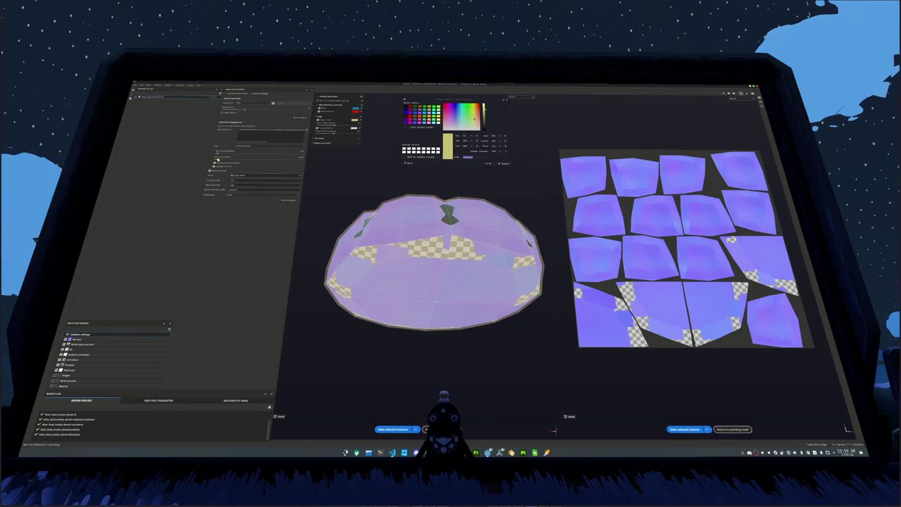
pyautogui.moveTo(394, 240); pyautogui.dragTo(365, 237)
pyautogui.click(366, 238)
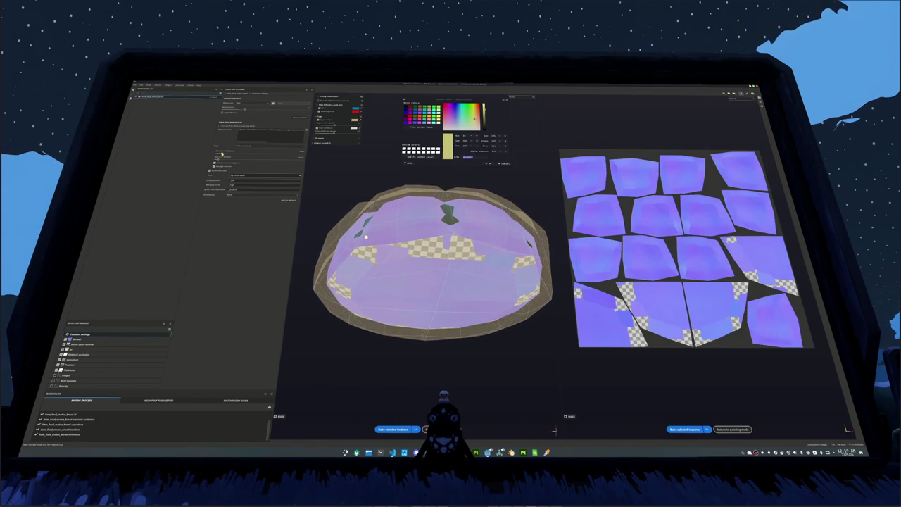
pyautogui.click(397, 429)
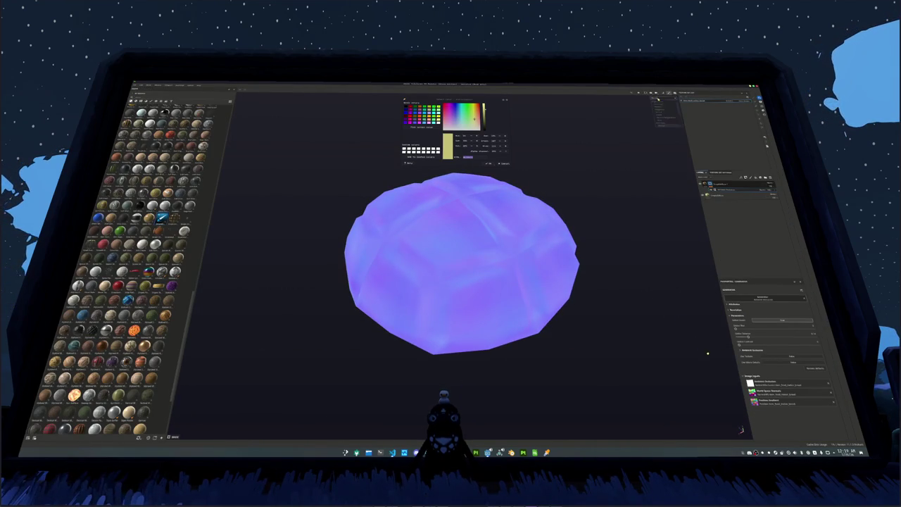
# Step: Fill the bun with solid pale yellow and tune the crease shading slider, darker then softer
pyautogui.click(574, 224)
pyautogui.moveTo(574, 224); pyautogui.dragTo(615, 252)
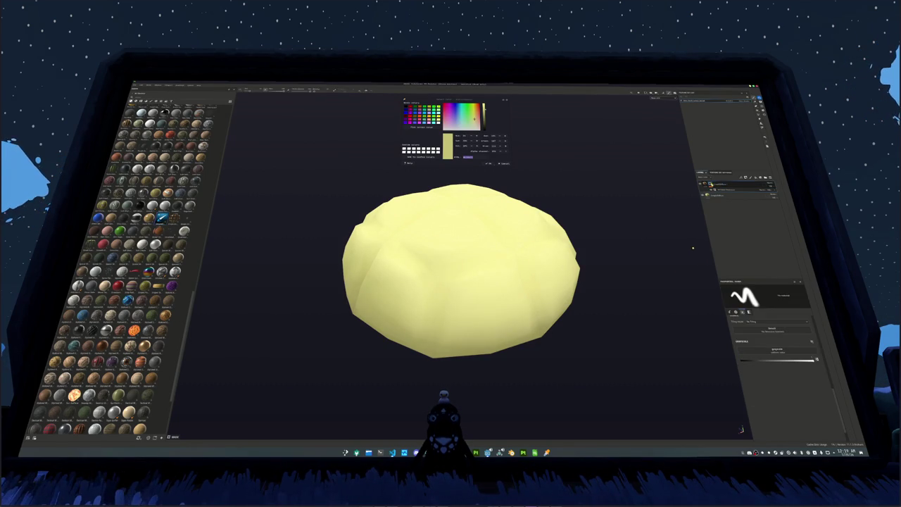
pyautogui.moveTo(764, 339); pyautogui.dragTo(741, 340)
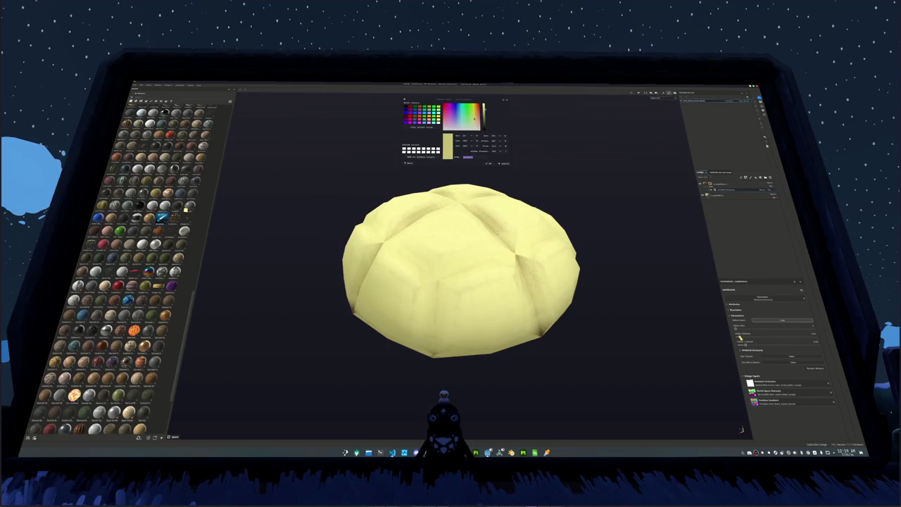
pyautogui.moveTo(744, 344); pyautogui.dragTo(792, 344)
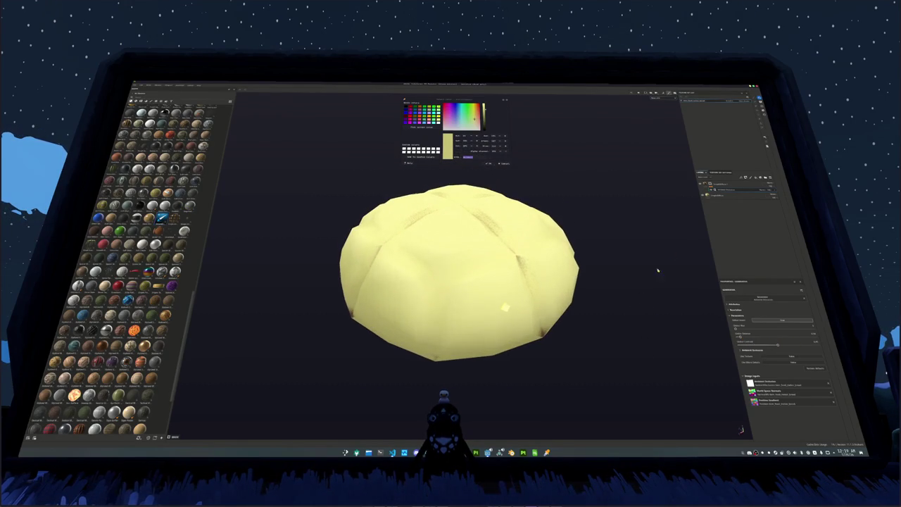
# Step: Reorder the layer, add fill effects with a pale yellow preset, and soften the crease shading
pyautogui.click(716, 196)
pyautogui.moveTo(715, 197); pyautogui.dragTo(716, 192)
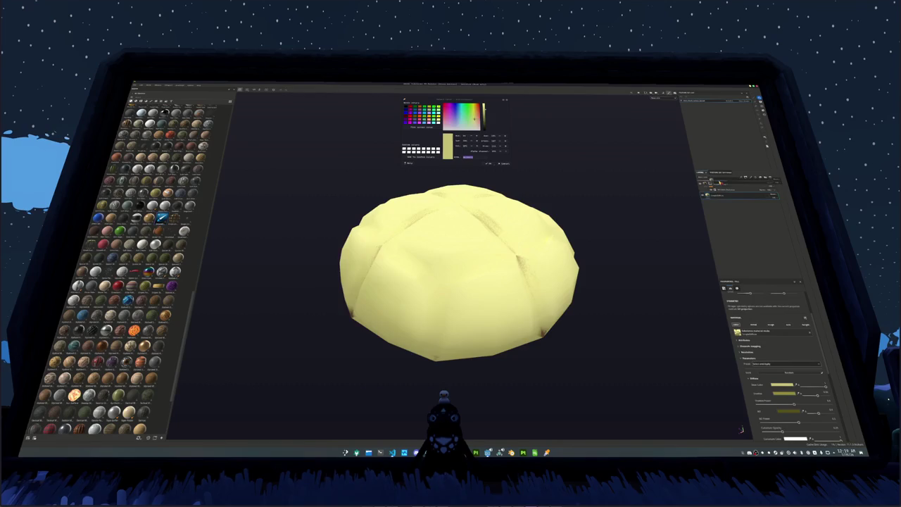
pyautogui.rightClick(720, 197)
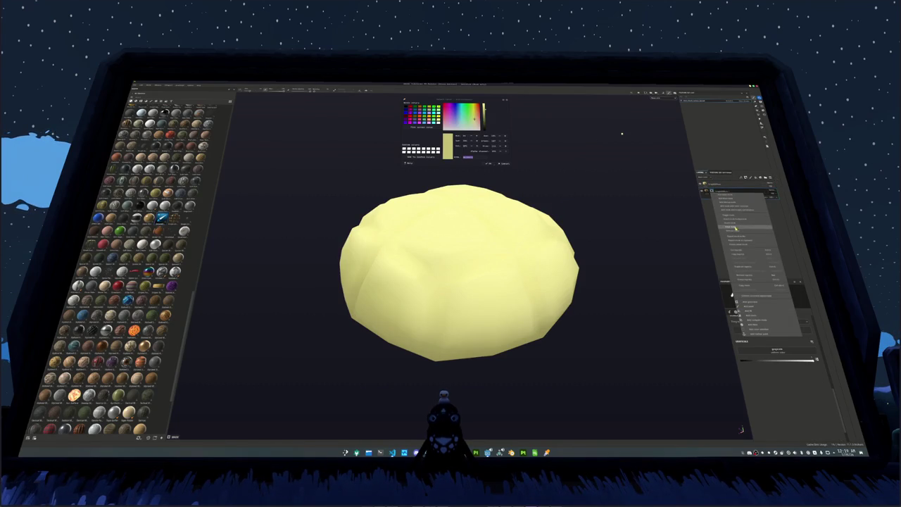
pyautogui.click(736, 227)
pyautogui.rightClick(712, 186)
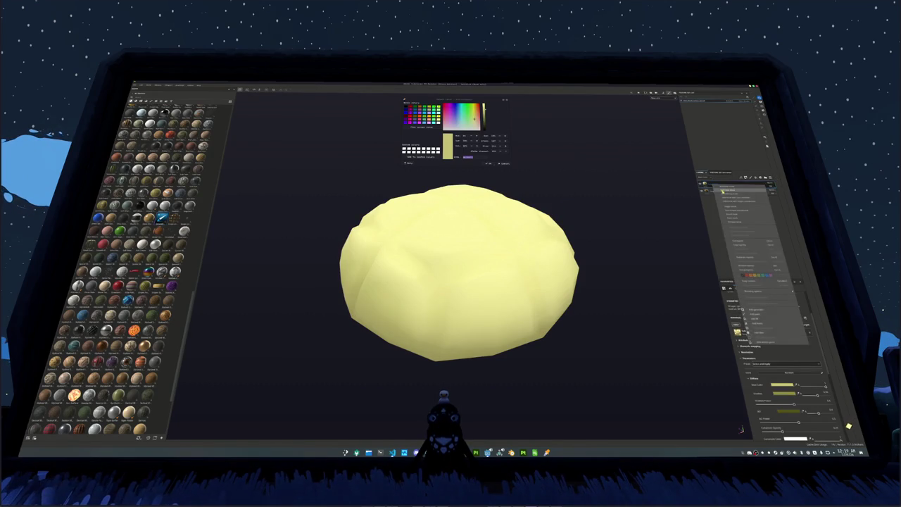
pyautogui.click(725, 191)
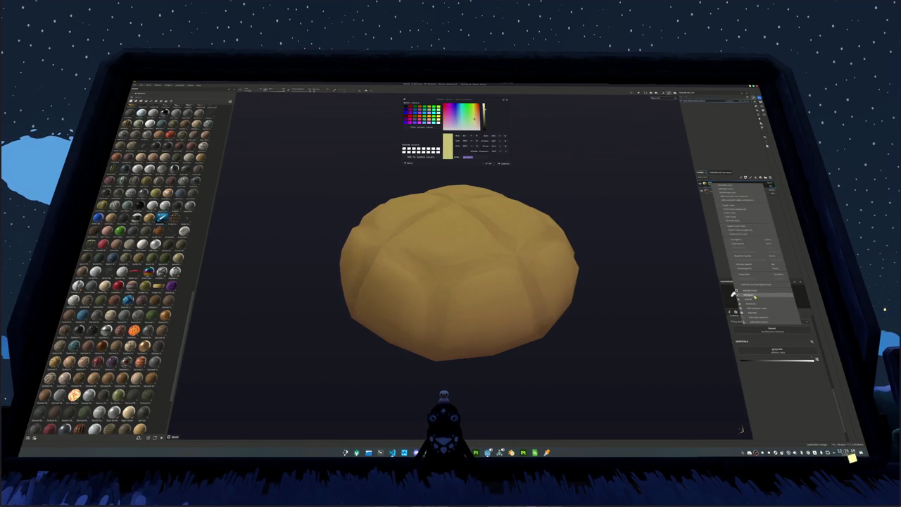
pyautogui.click(754, 297)
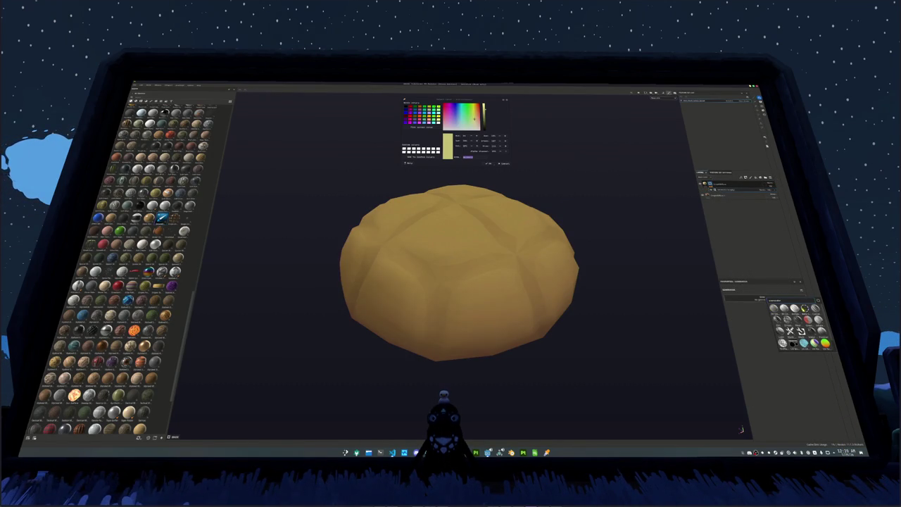
pyautogui.click(780, 318)
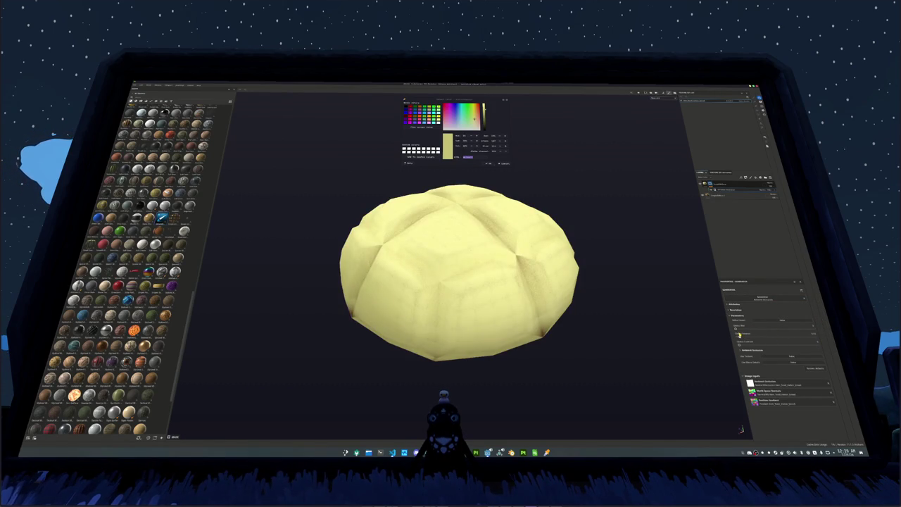
pyautogui.moveTo(738, 344); pyautogui.dragTo(770, 344)
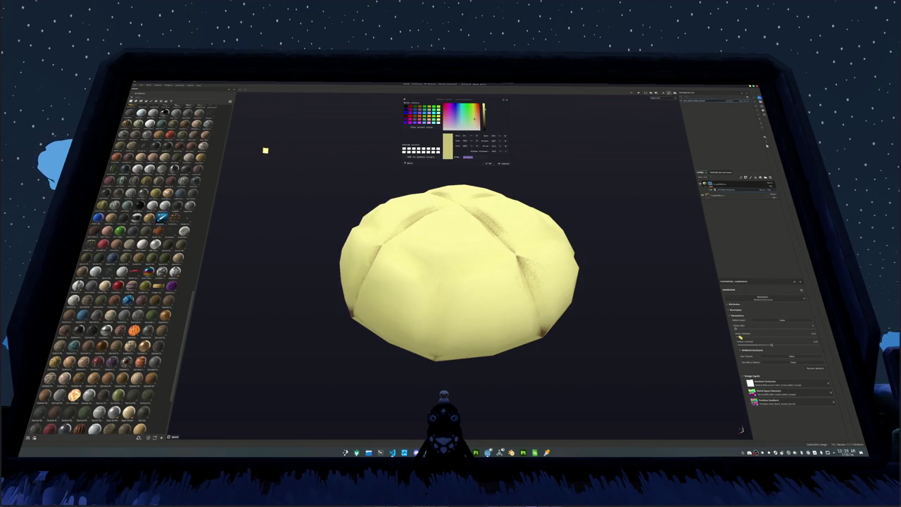
pyautogui.scroll(-3)
# Step: Review the Ambient Occlusion, Common and output size bake settings, then bake the mesh maps
pyautogui.hotkey('ctrl', 'shift', 'b')
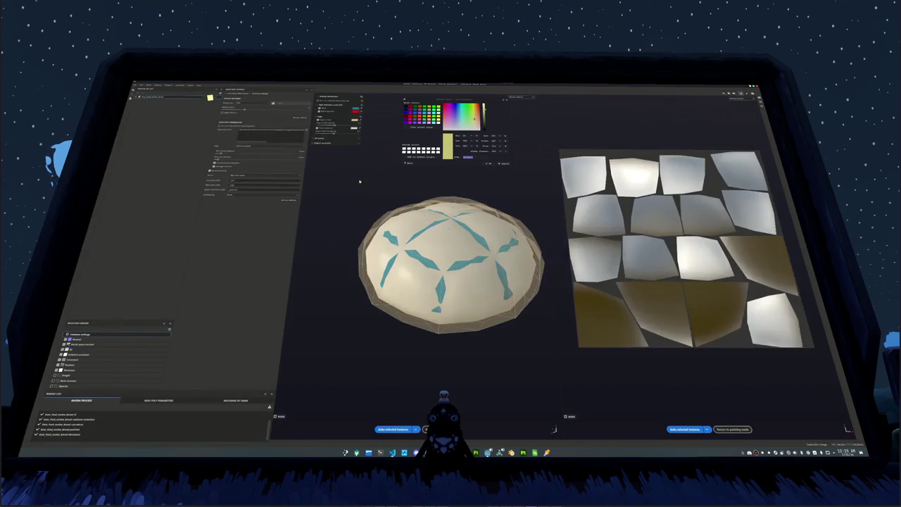
pyautogui.click(93, 354)
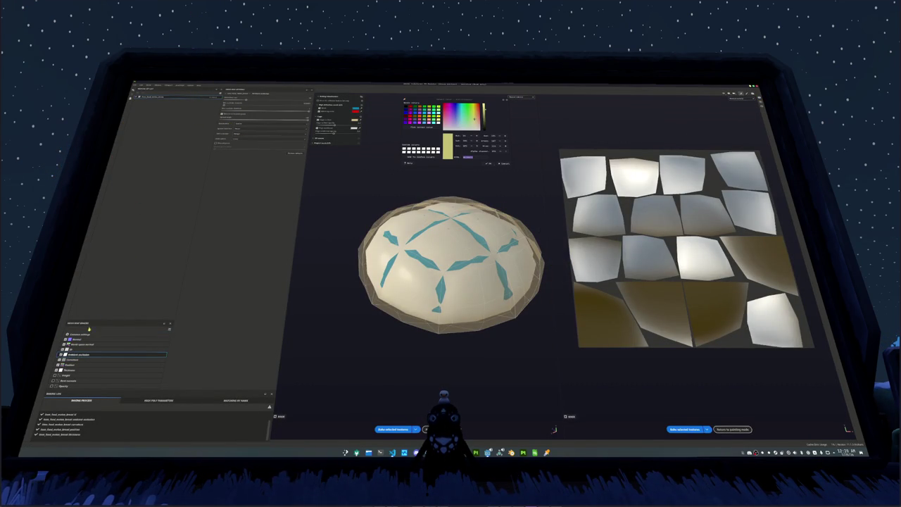
pyautogui.click(89, 331)
pyautogui.click(245, 107)
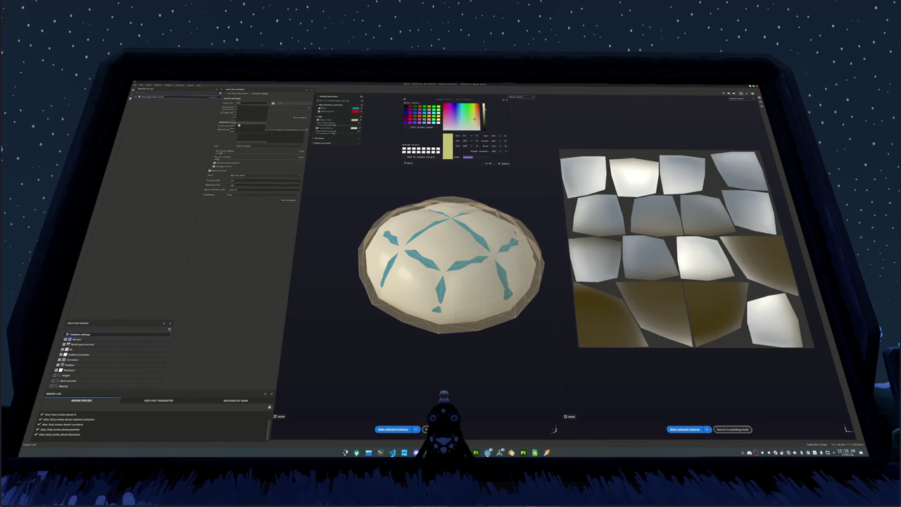
pyautogui.click(399, 429)
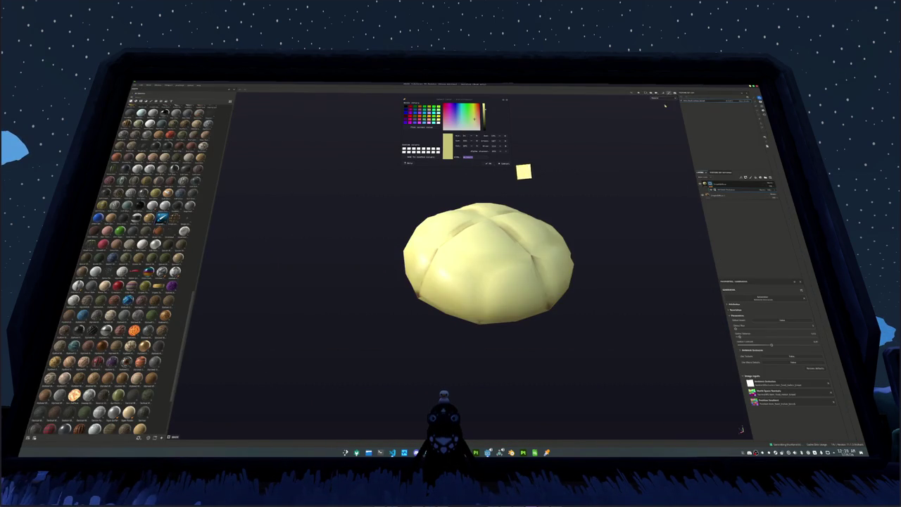
# Step: Toggle the generator's crease setting off and back on so the bun shows golden brown crust with grooves
pyautogui.moveTo(633, 141); pyautogui.dragTo(608, 214)
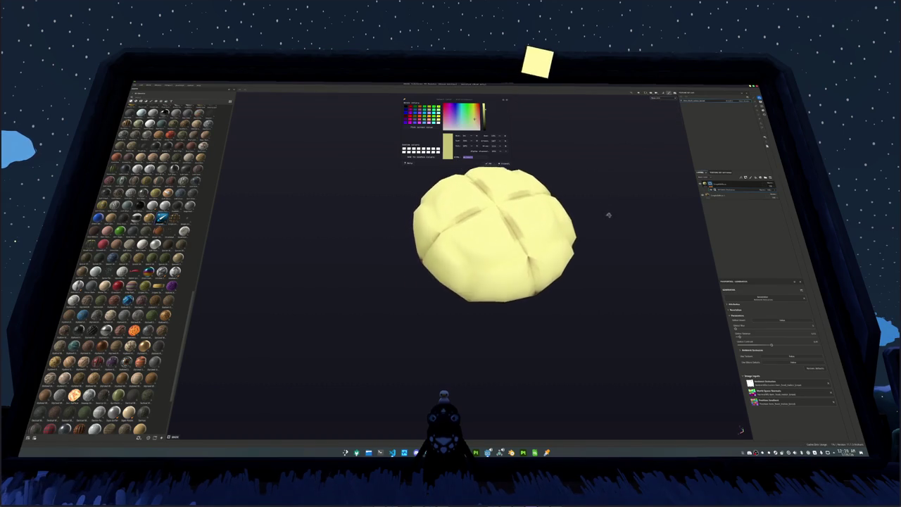
pyautogui.moveTo(619, 230); pyautogui.dragTo(620, 254)
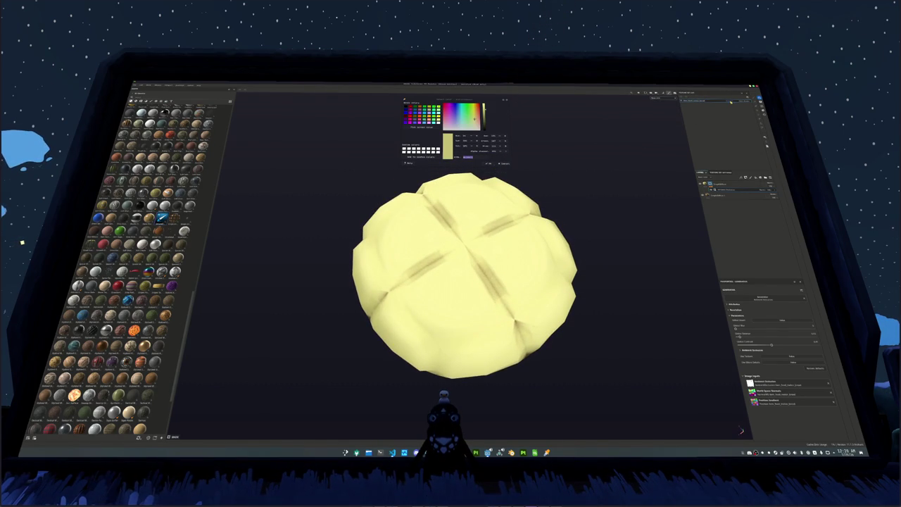
pyautogui.moveTo(665, 209); pyautogui.dragTo(668, 193)
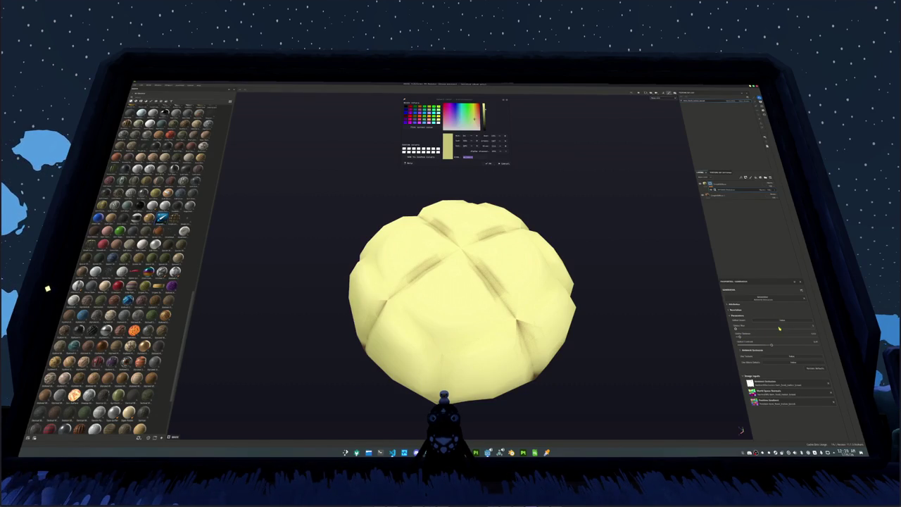
pyautogui.click(773, 343)
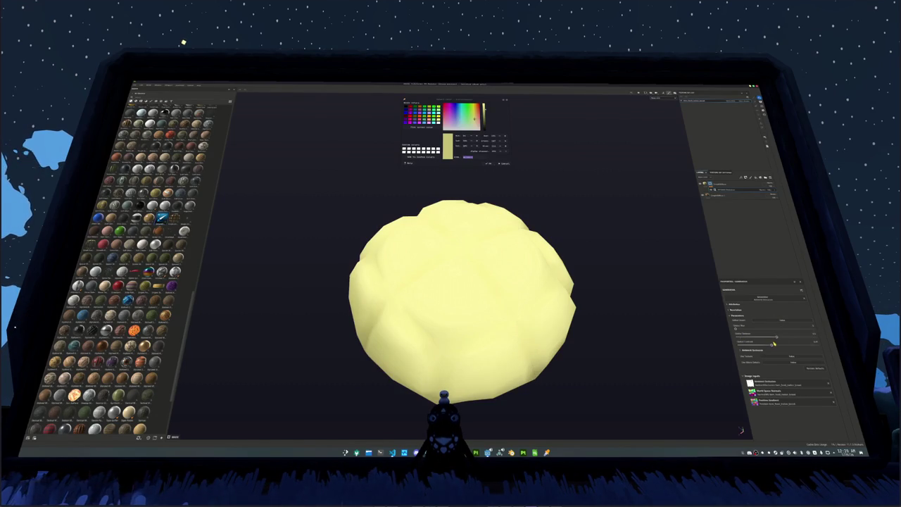
pyautogui.click(770, 322)
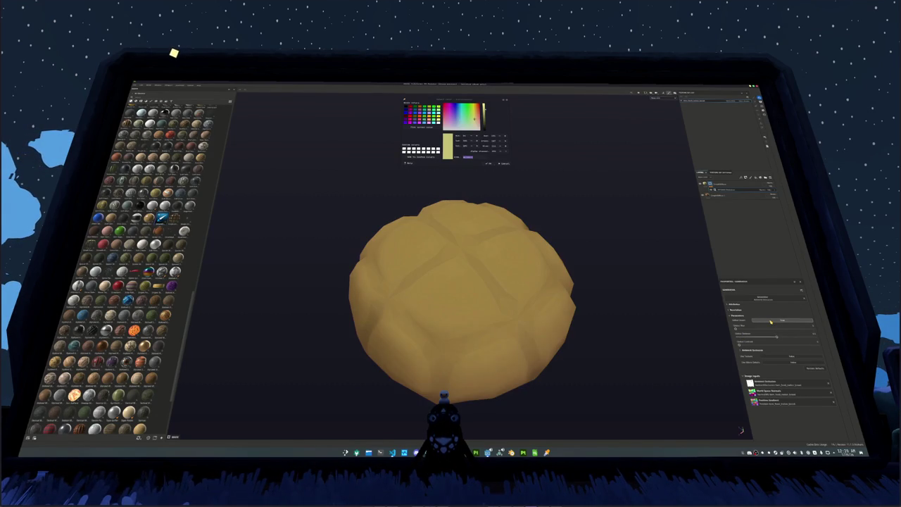
pyautogui.moveTo(528, 257); pyautogui.dragTo(507, 259)
pyautogui.scroll(3)
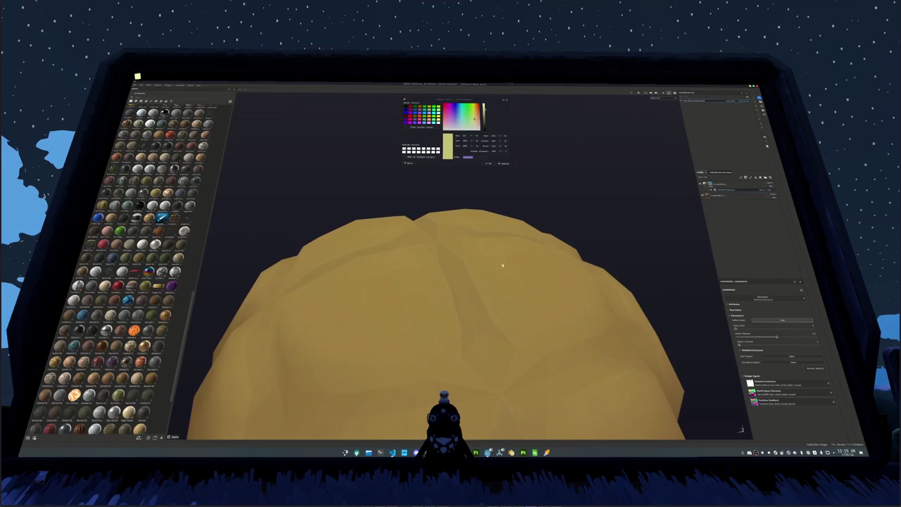
pyautogui.moveTo(449, 256); pyautogui.dragTo(523, 244)
pyautogui.moveTo(523, 244); pyautogui.dragTo(424, 245)
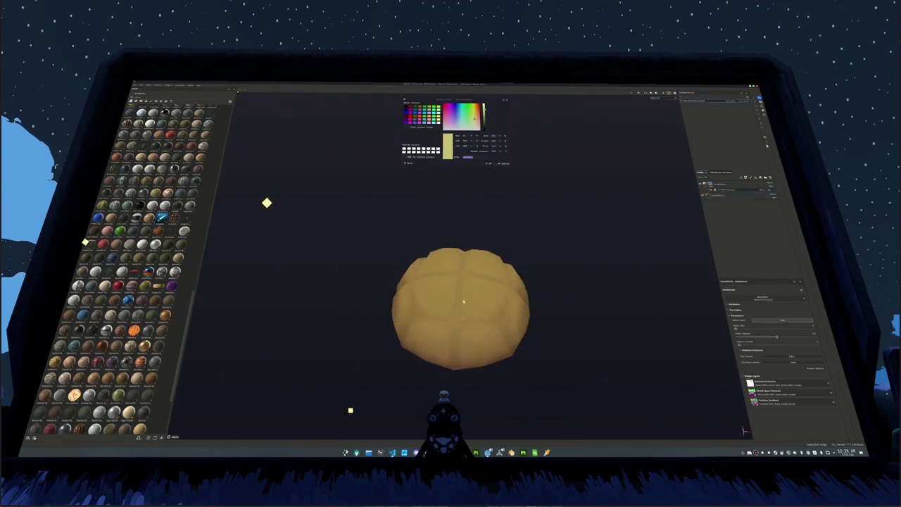
# Step: Disable the cage in the Bake Mesh Maps settings and bake the selected textures again
pyautogui.hotkey('ctrl', 'shift', 'b')
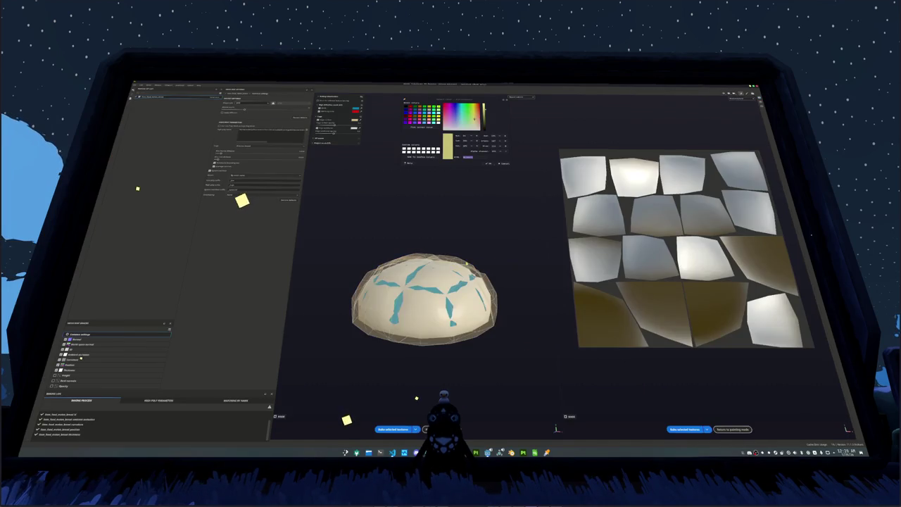
pyautogui.scroll(3)
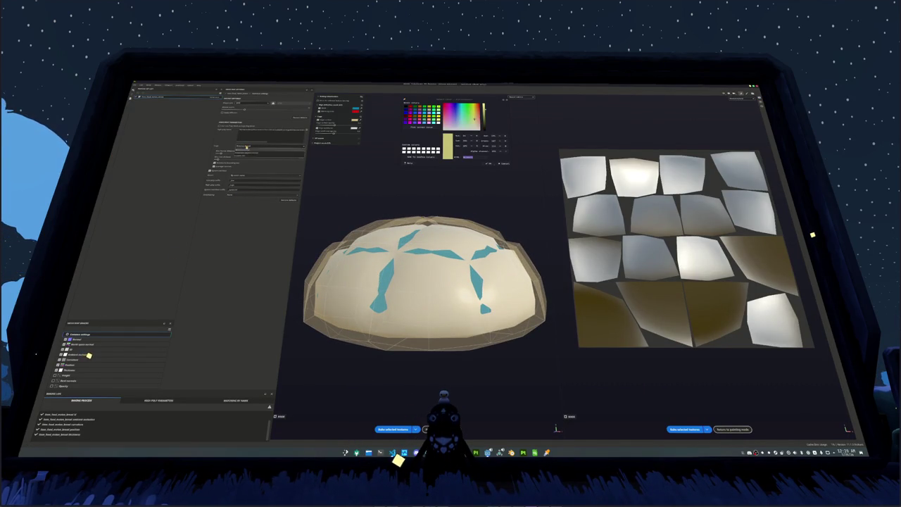
pyautogui.click(102, 349)
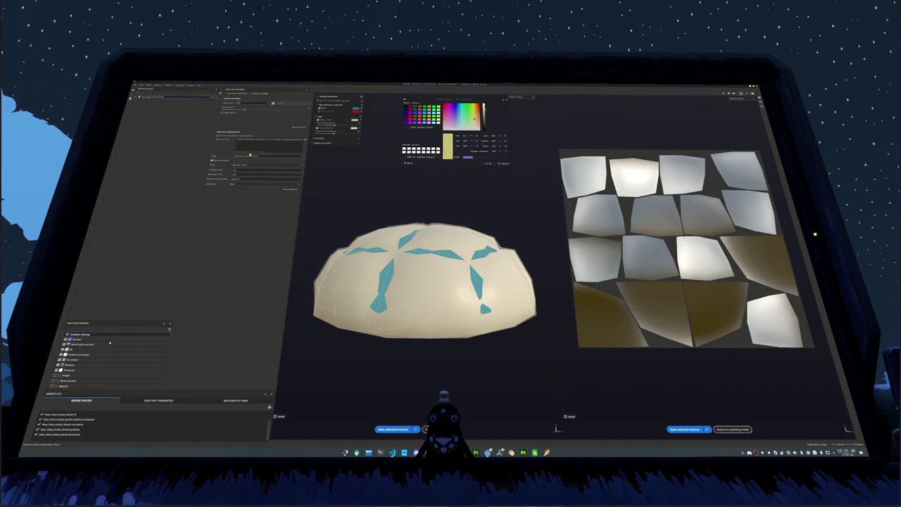
pyautogui.click(393, 429)
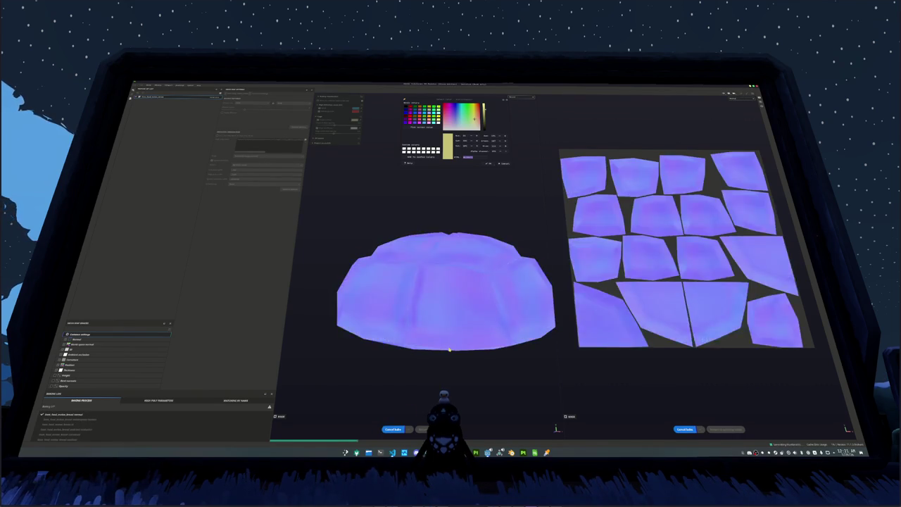
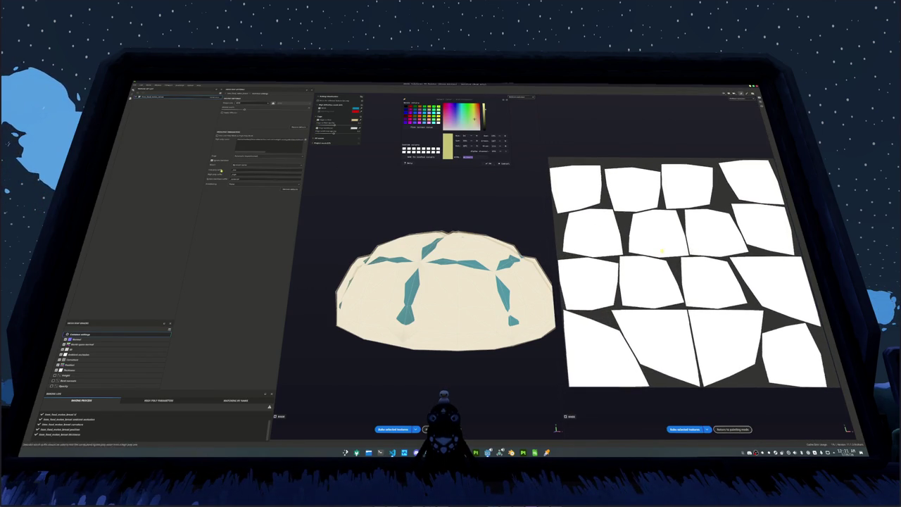
# Step: Bake the bun's mesh maps with ambient occlusion selected, then preview the baked normal map
pyautogui.click(77, 354)
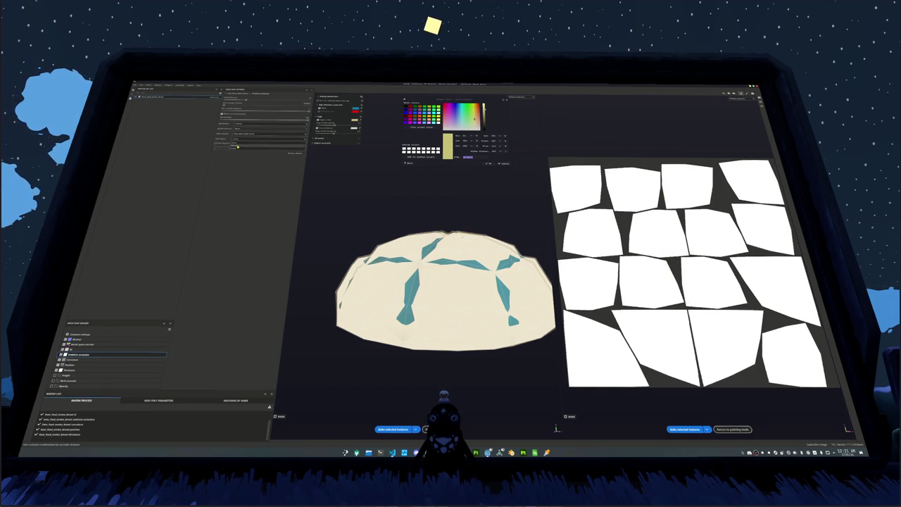
pyautogui.click(392, 429)
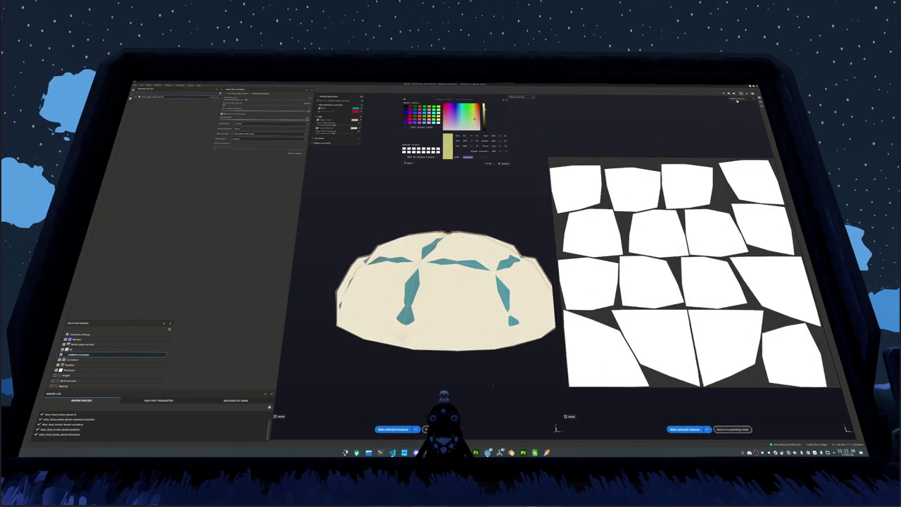
pyautogui.click(737, 101)
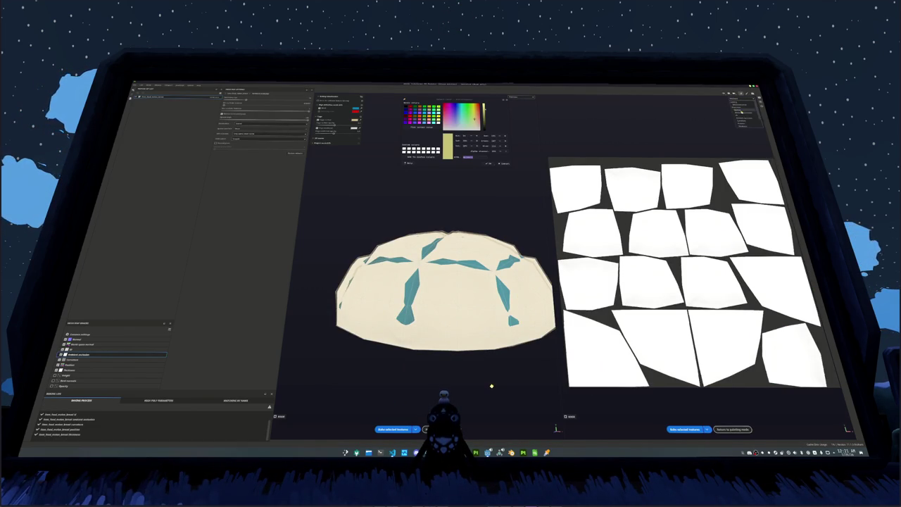
pyautogui.click(737, 101)
pyautogui.click(740, 107)
pyautogui.click(737, 100)
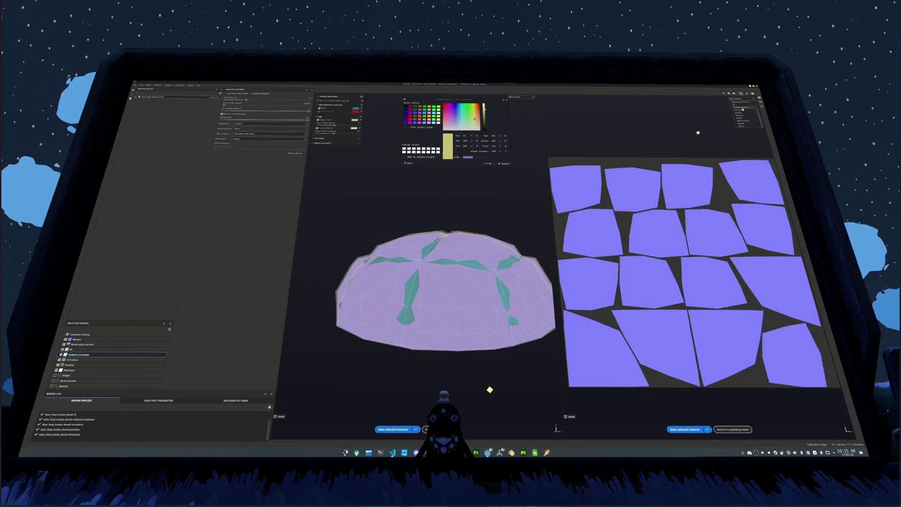
pyautogui.click(747, 124)
# Step: Preview the other baked maps: the grey, white and colourful gradient bakes
pyautogui.click(738, 102)
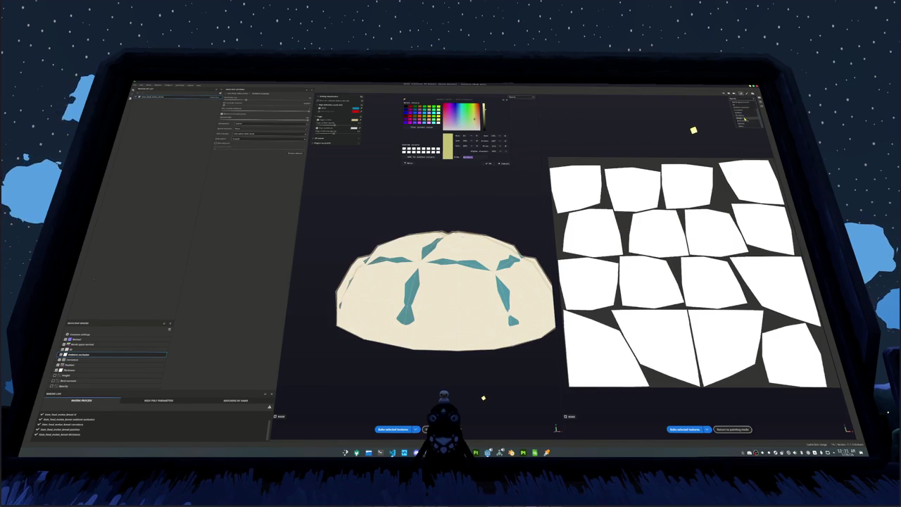
pyautogui.click(745, 119)
pyautogui.click(739, 100)
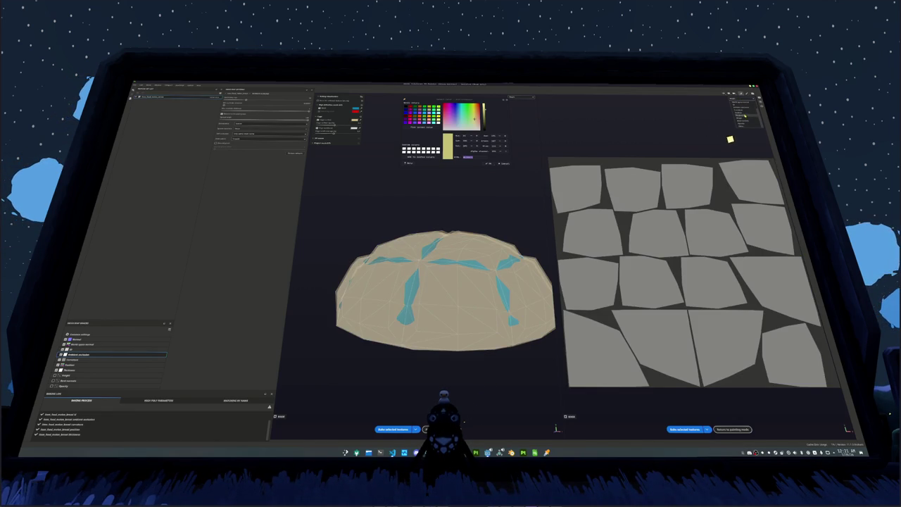
pyautogui.click(744, 115)
pyautogui.click(739, 101)
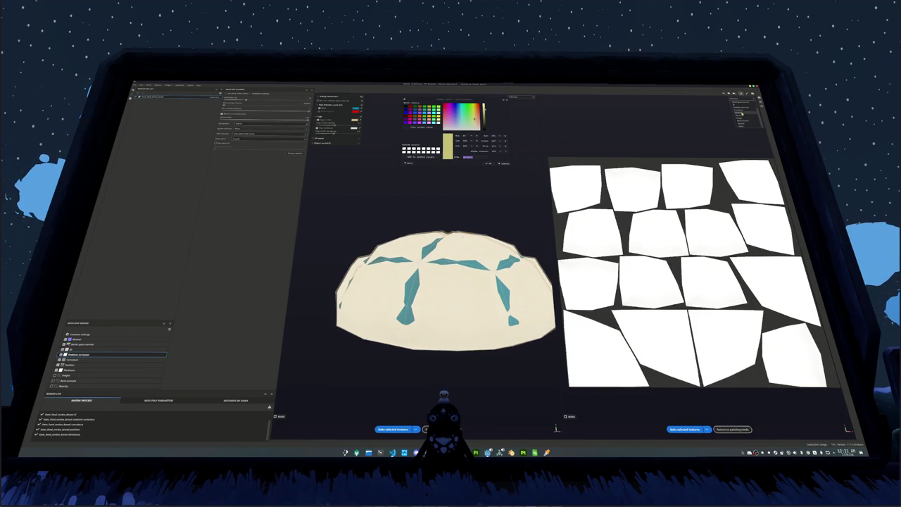
pyautogui.click(740, 112)
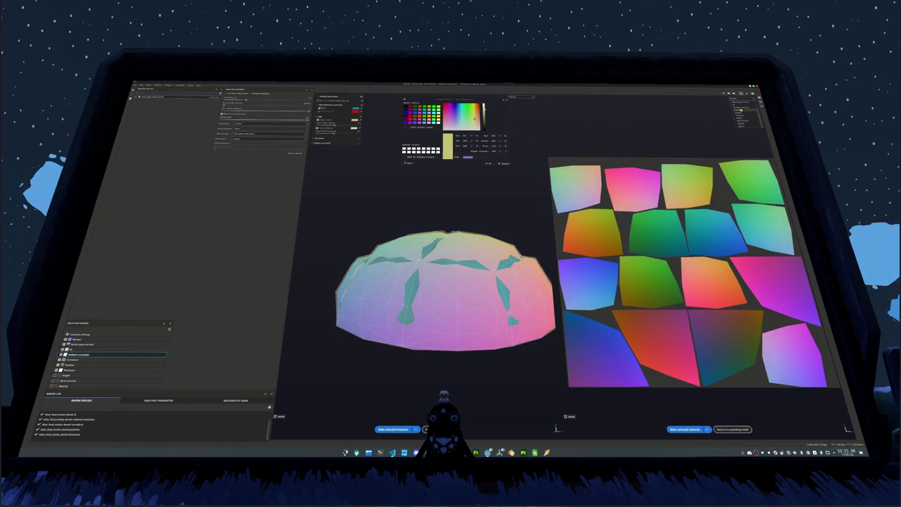
pyautogui.click(739, 110)
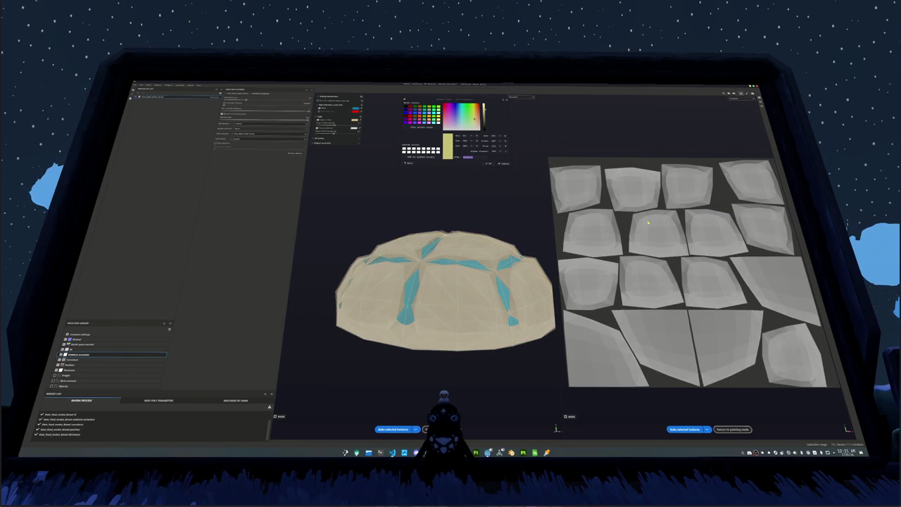
# Step: Inspect the flat white bake across the UV islands, then return to painting mode
pyautogui.scroll(3)
pyautogui.scroll(3)
pyautogui.scroll(3)
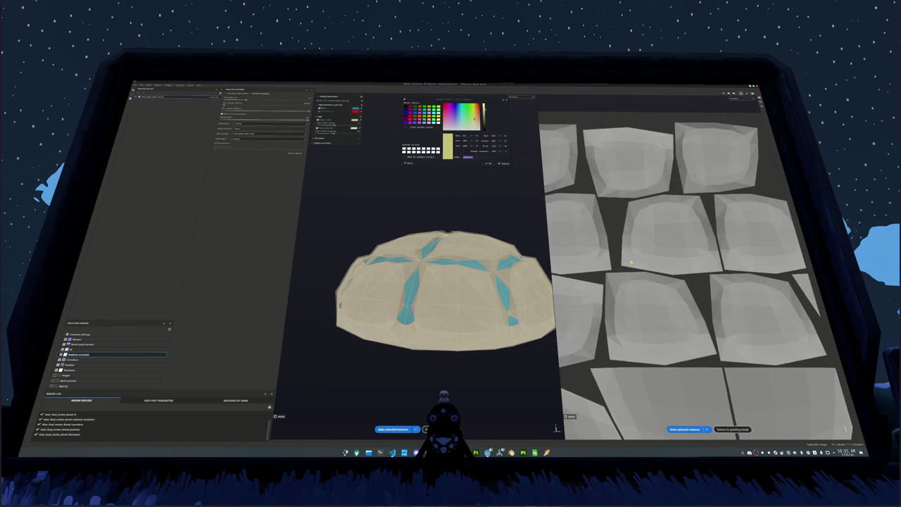
pyautogui.moveTo(688, 266); pyautogui.dragTo(662, 284)
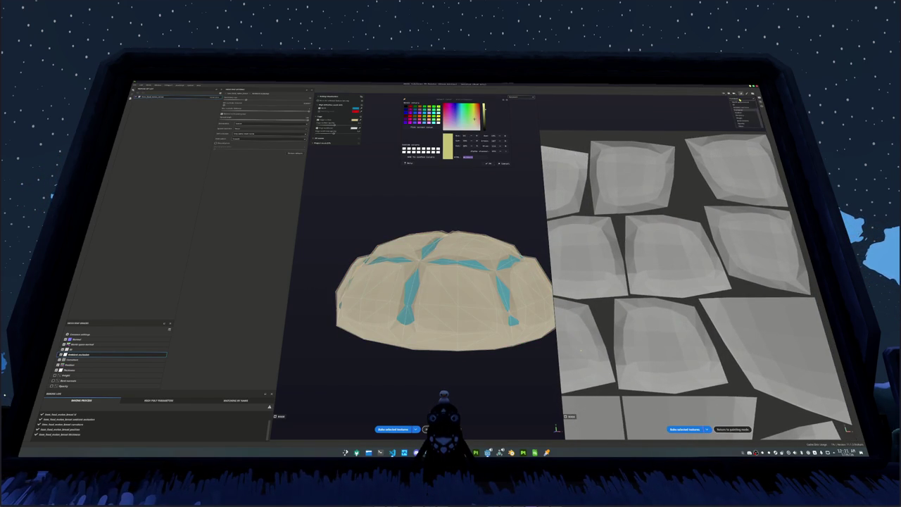
pyautogui.click(739, 109)
pyautogui.scroll(-3)
pyautogui.scroll(-3)
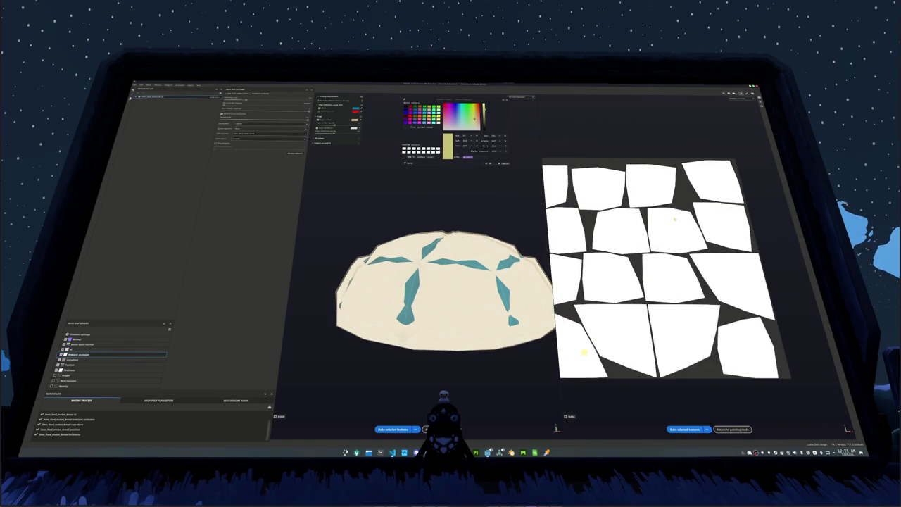
pyautogui.scroll(3)
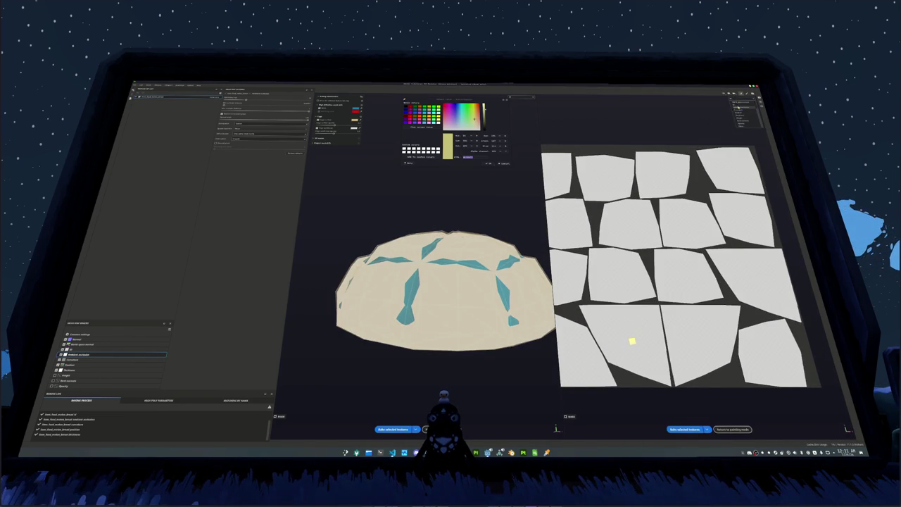
pyautogui.click(741, 115)
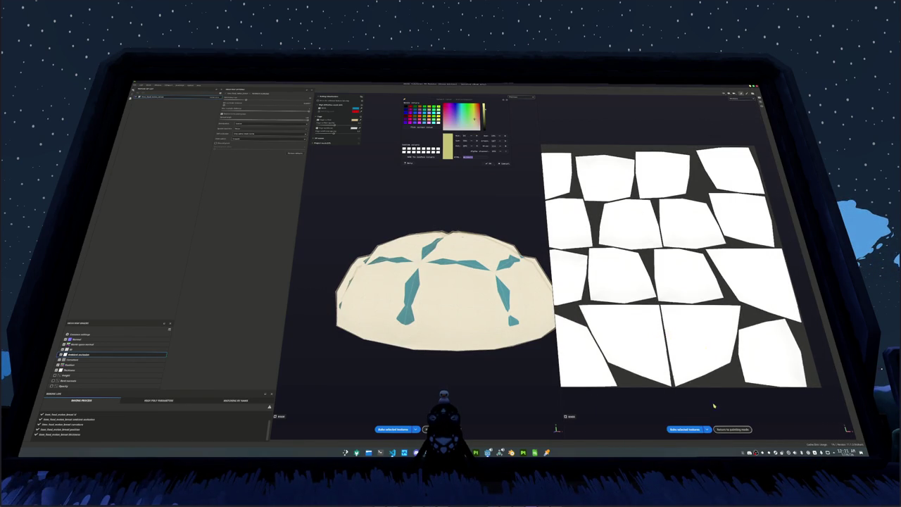
pyautogui.click(725, 430)
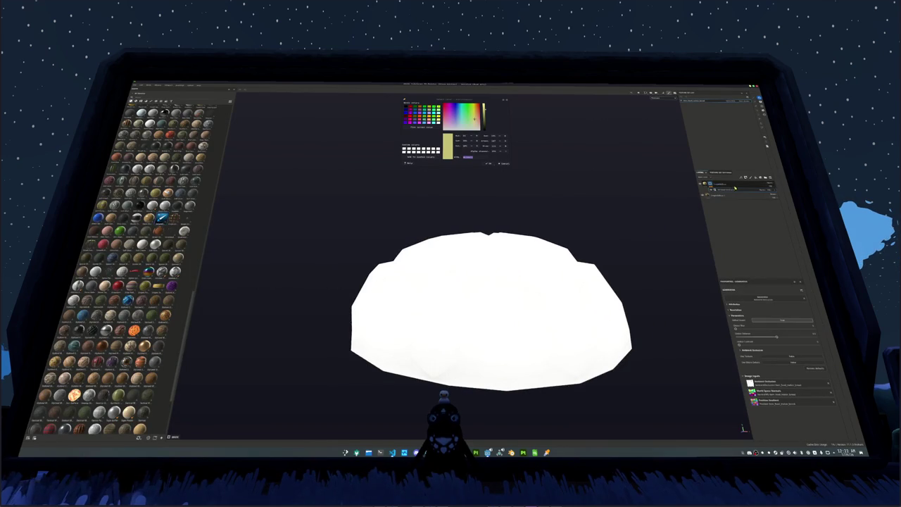
# Step: Add a new layer to the bun's layer stack
pyautogui.click(774, 190)
pyautogui.rightClick(712, 186)
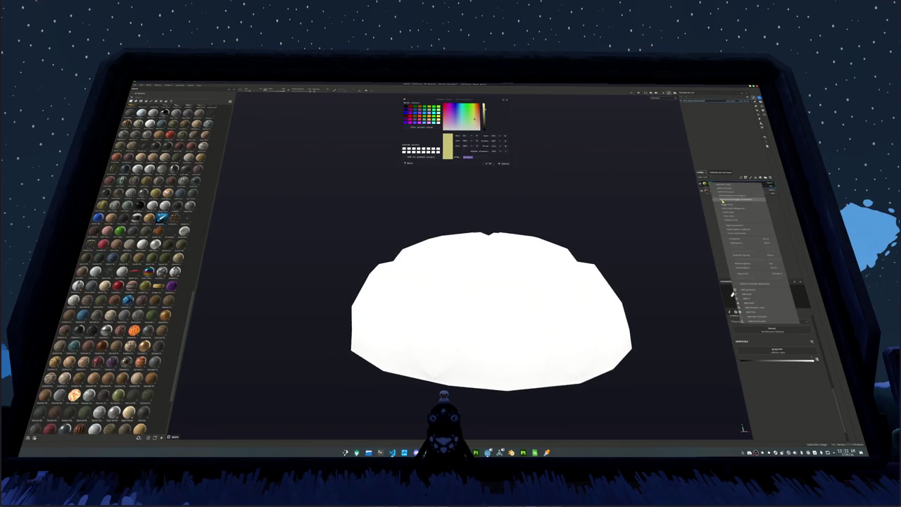
pyautogui.click(725, 185)
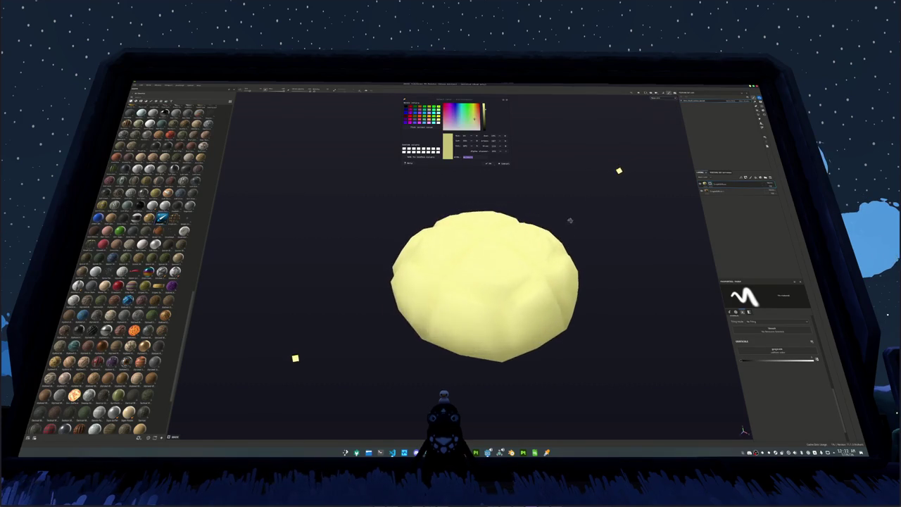
pyautogui.click(712, 190)
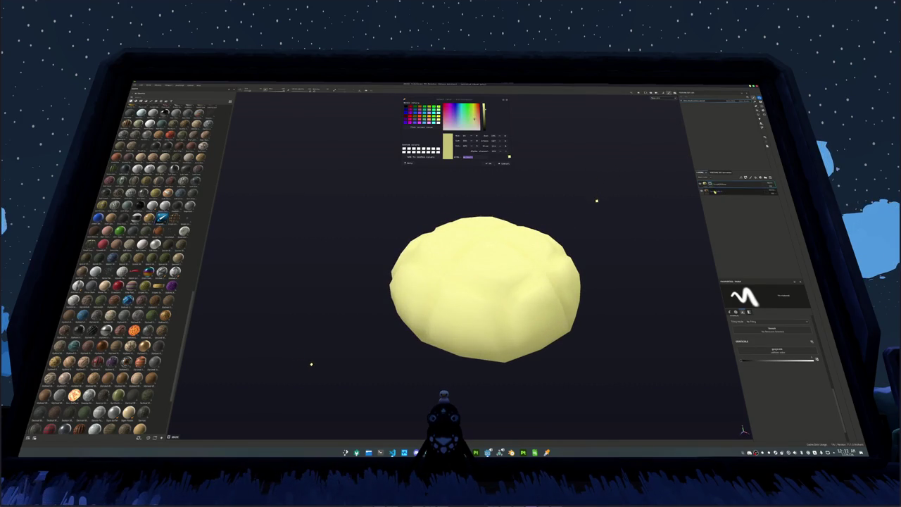
pyautogui.click(713, 184)
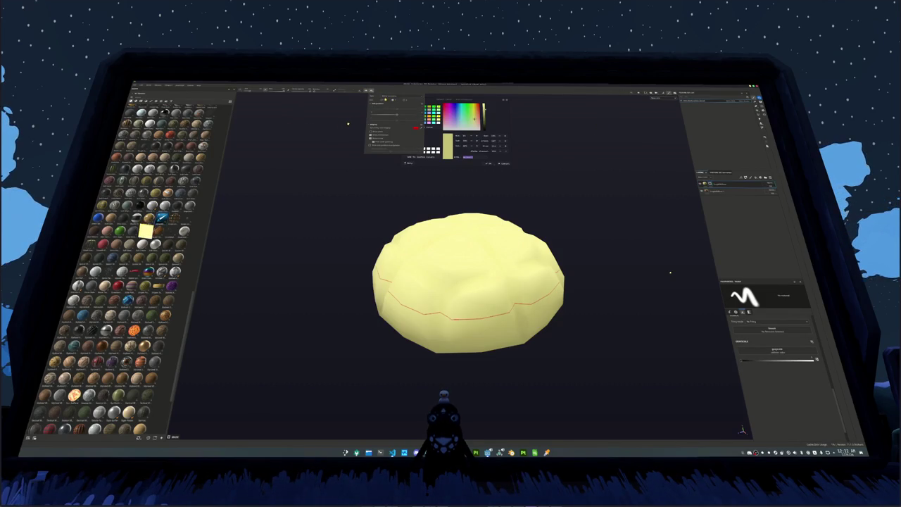
# Step: Test-paint small dark dots on the bun from a top-down view, then undo them
pyautogui.click(385, 103)
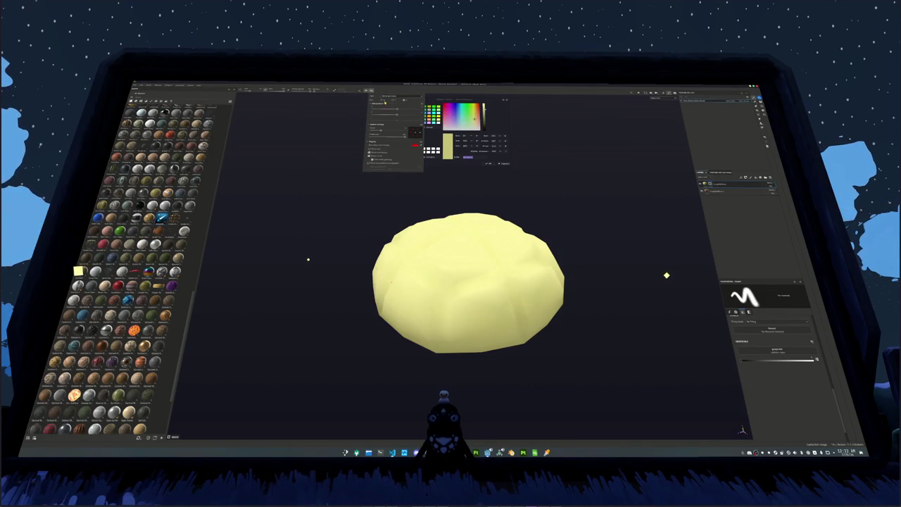
pyautogui.moveTo(385, 103); pyautogui.dragTo(364, 118)
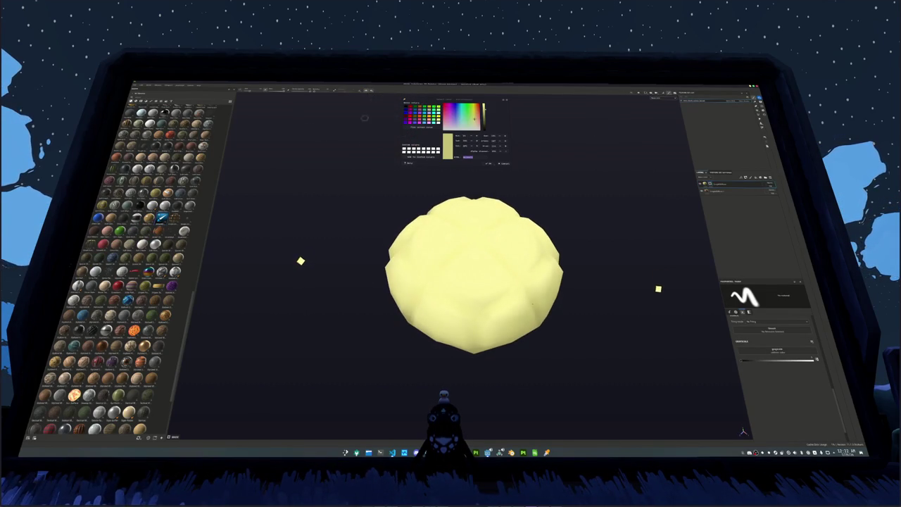
pyautogui.click(367, 90)
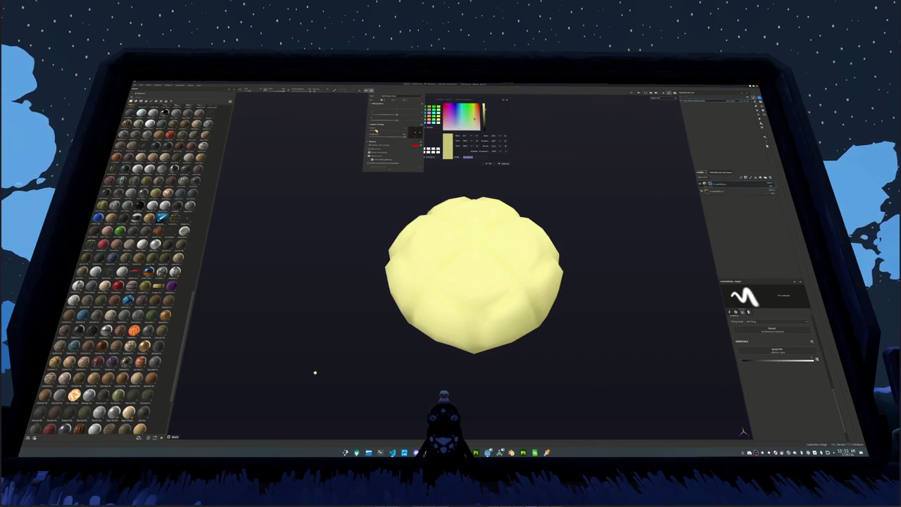
pyautogui.click(461, 288)
pyautogui.hotkey('ctrl', 'z')
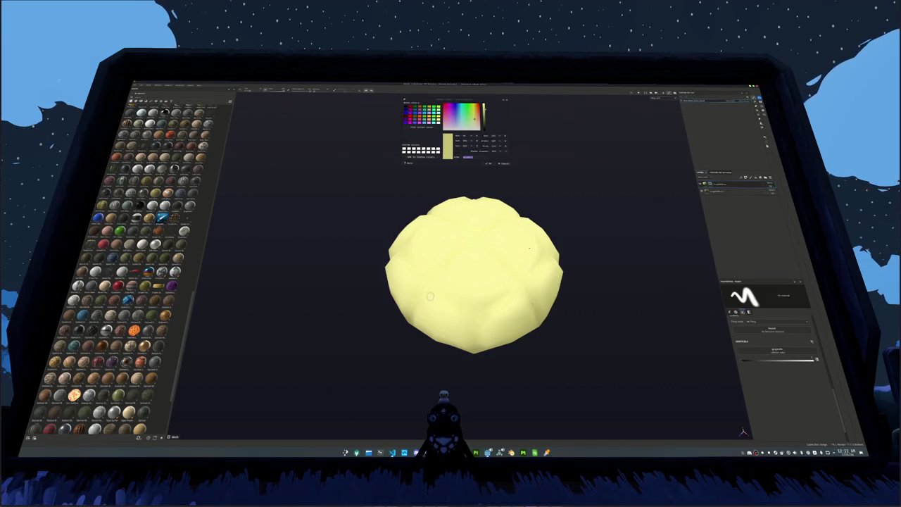
# Step: Paint brown loop strokes on top of the bun, then undo them
pyautogui.moveTo(492, 283); pyautogui.dragTo(462, 268)
pyautogui.moveTo(462, 268); pyautogui.dragTo(465, 302)
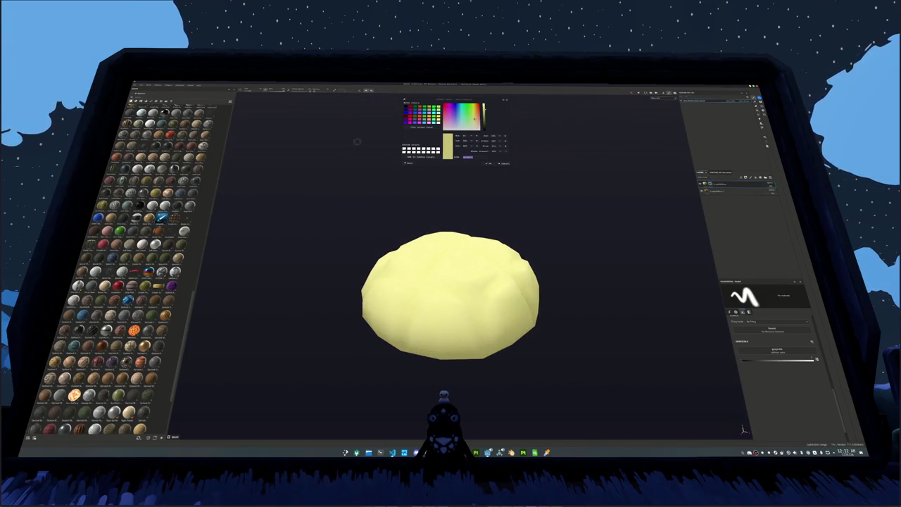
pyautogui.click(394, 100)
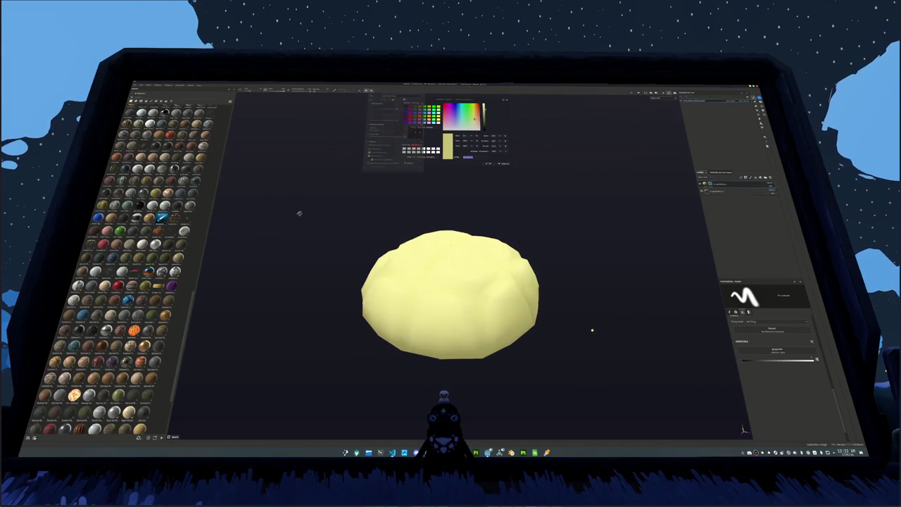
pyautogui.moveTo(437, 214); pyautogui.dragTo(406, 245)
pyautogui.moveTo(485, 231); pyautogui.dragTo(458, 263)
pyautogui.hotkey('ctrl', 'z')
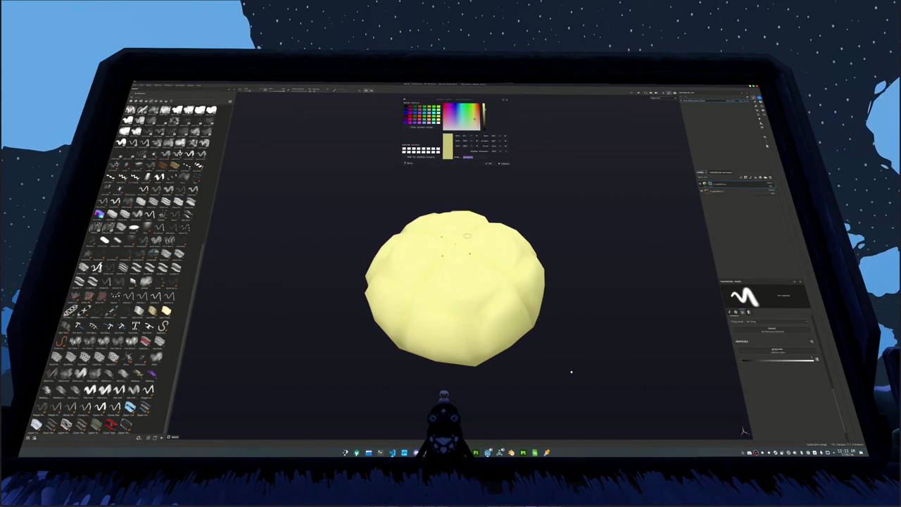
# Step: Set the fill layer's Base Color to a light yellow-green in the colour picker
pyautogui.click(732, 185)
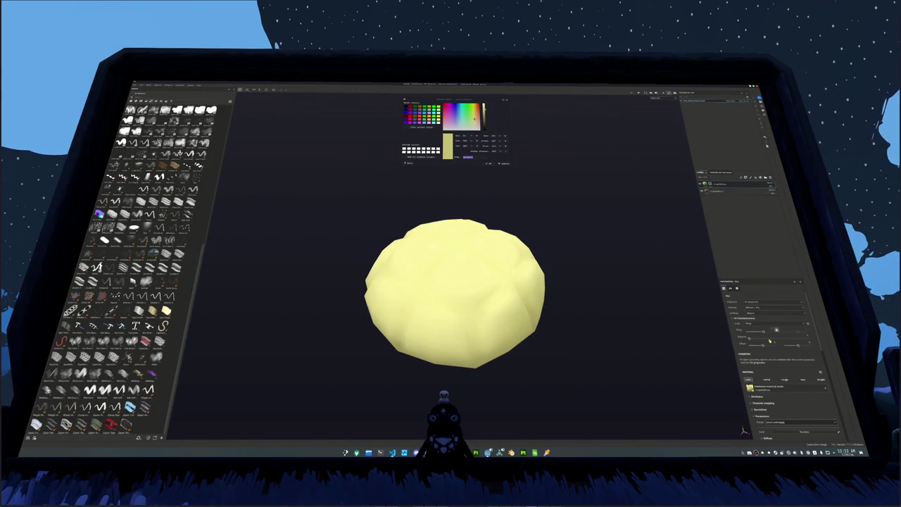
pyautogui.click(765, 437)
pyautogui.click(789, 391)
pyautogui.moveTo(793, 350); pyautogui.dragTo(798, 357)
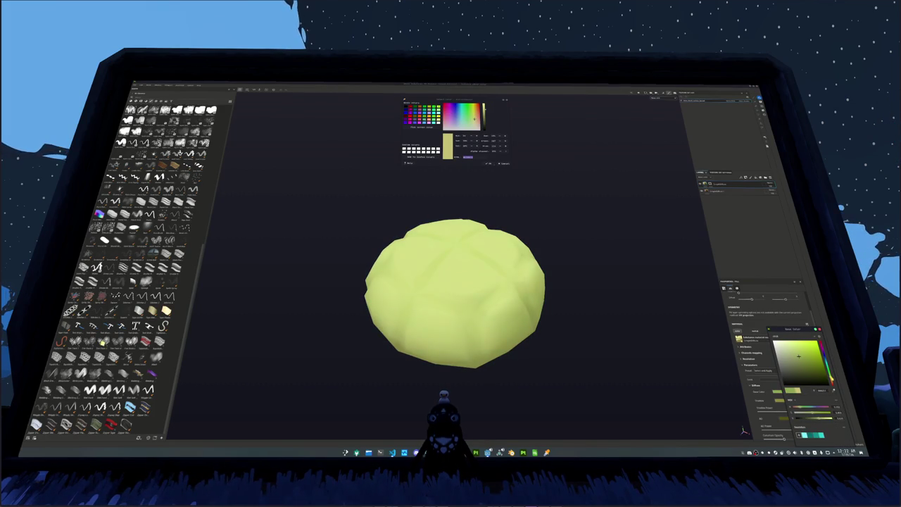
pyautogui.moveTo(798, 356); pyautogui.dragTo(803, 360)
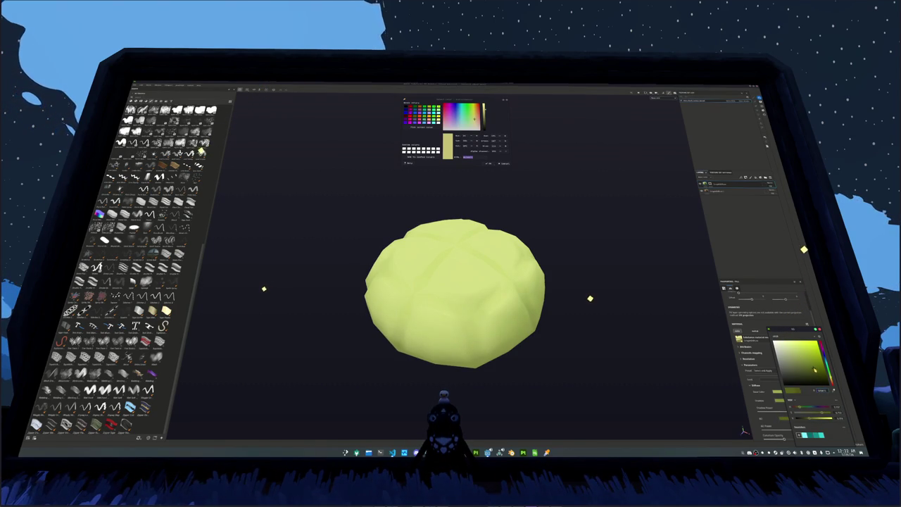
pyautogui.scroll(-3)
pyautogui.scroll(-3)
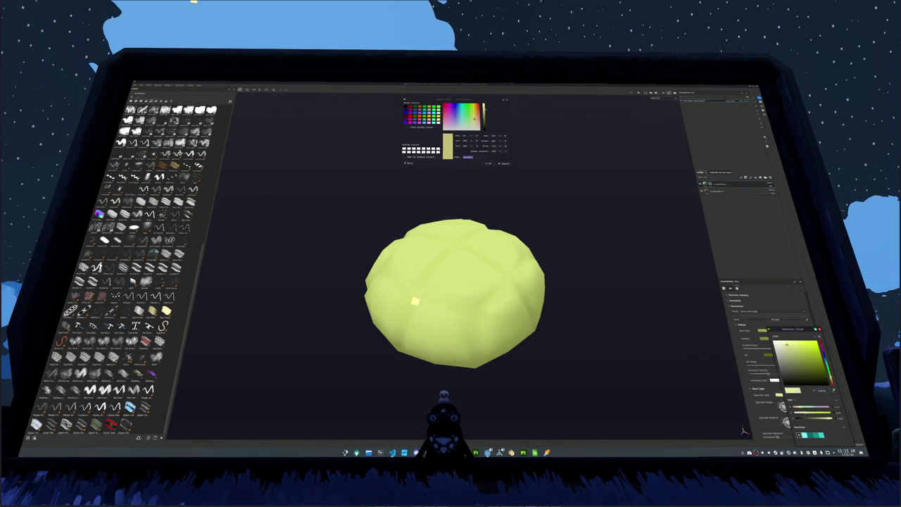
pyautogui.click(655, 254)
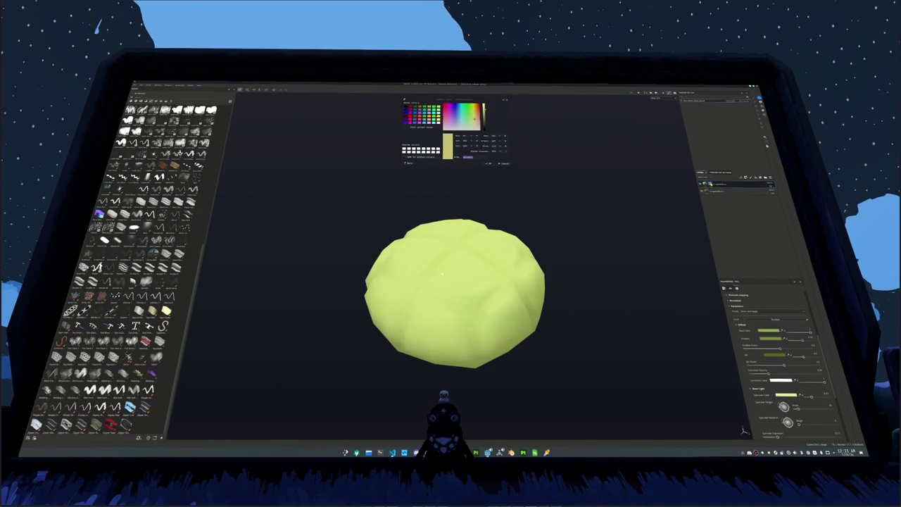
# Step: Paint a brown crack line across the bun, redrawing the joining stroke after an undo
pyautogui.moveTo(454, 295); pyautogui.dragTo(541, 280)
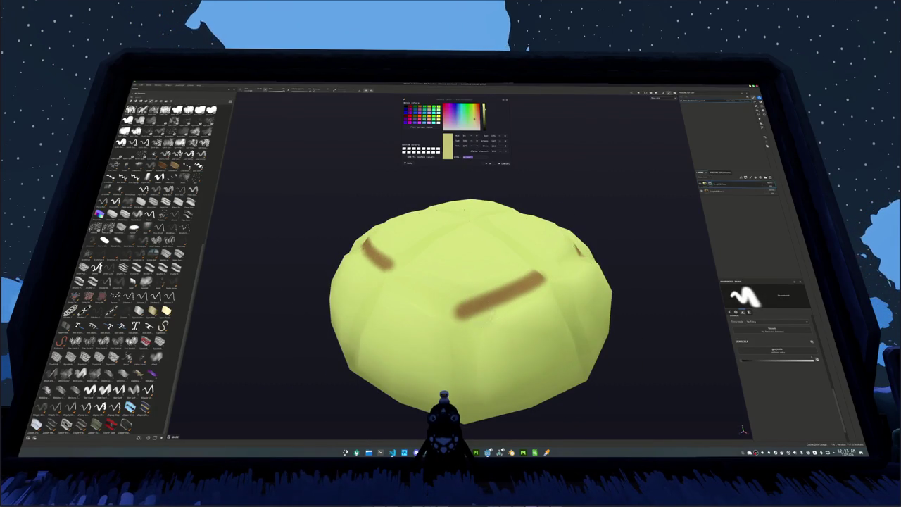
pyautogui.moveTo(514, 308); pyautogui.dragTo(535, 338)
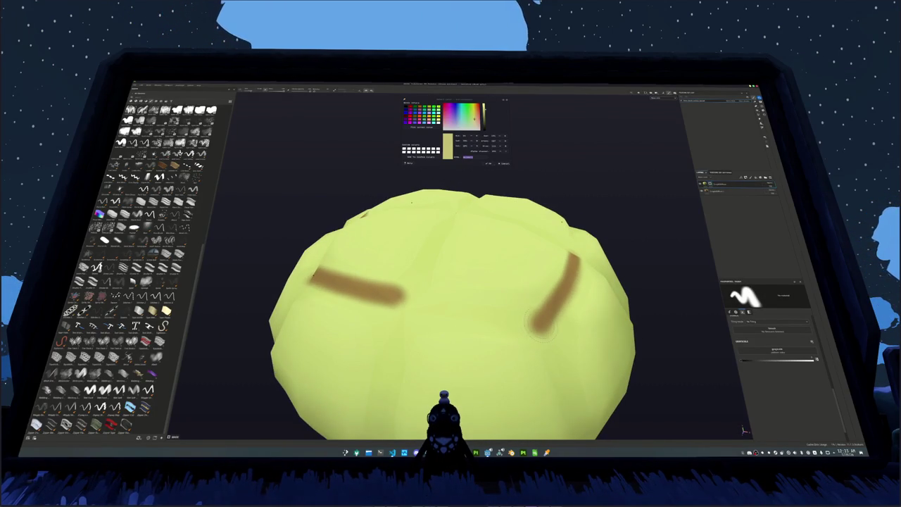
pyautogui.moveTo(539, 325); pyautogui.dragTo(409, 304)
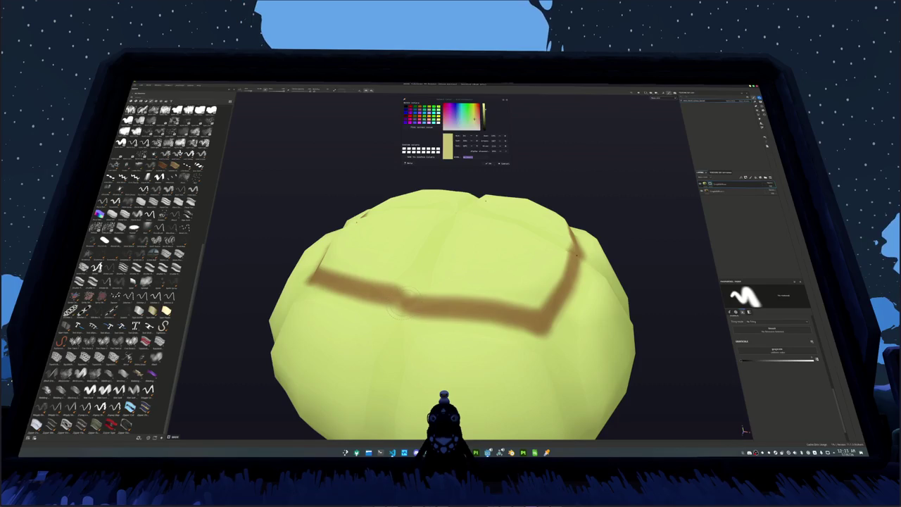
pyautogui.hotkey('ctrl', 'z')
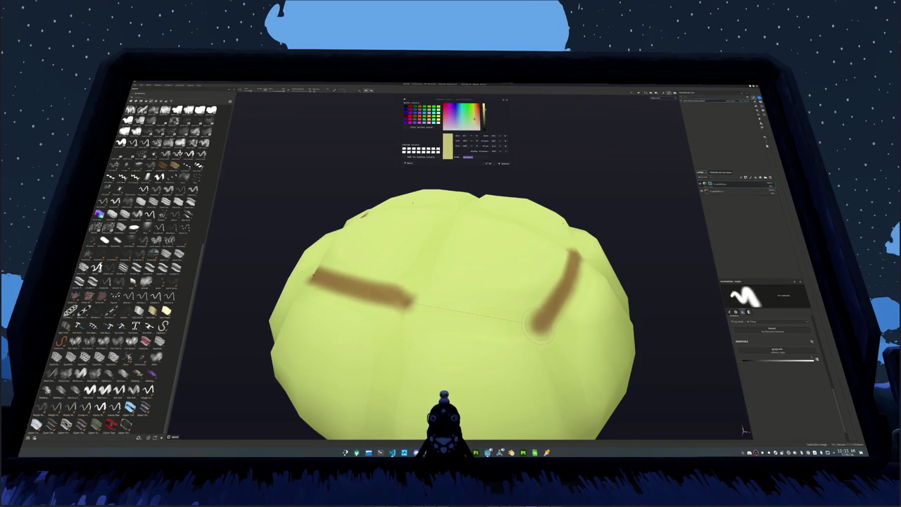
pyautogui.moveTo(539, 325); pyautogui.dragTo(409, 307)
pyautogui.moveTo(408, 307); pyautogui.dragTo(408, 320)
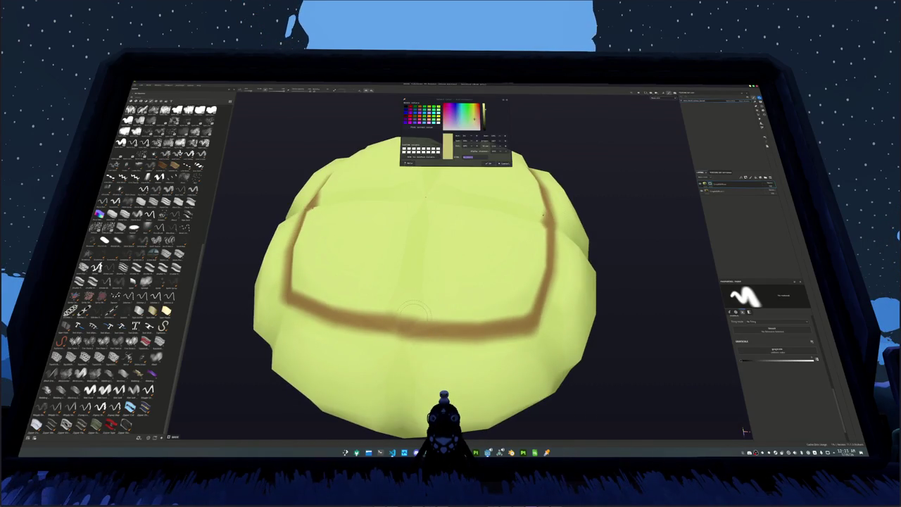
# Step: Paint vertical brown lines down the bun's front and centre to complete the grid
pyautogui.moveTo(408, 321); pyautogui.dragTo(426, 196)
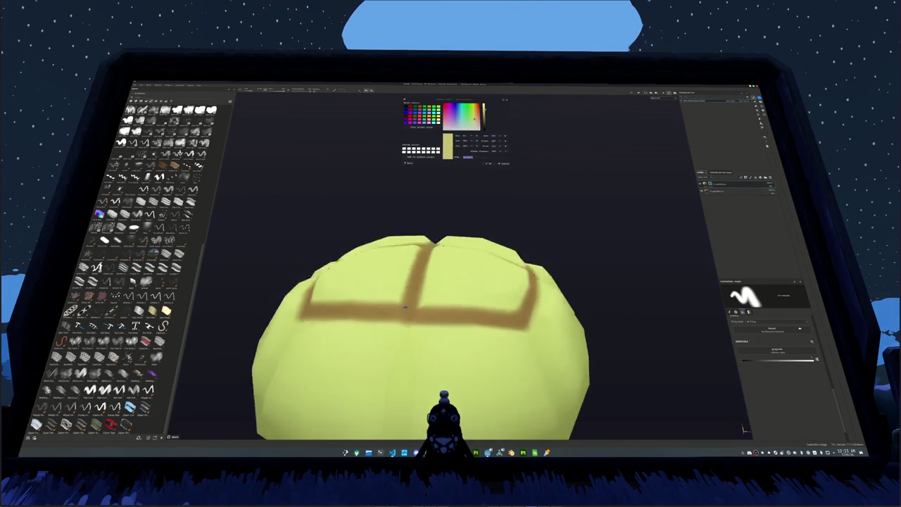
pyautogui.moveTo(425, 197); pyautogui.dragTo(431, 204)
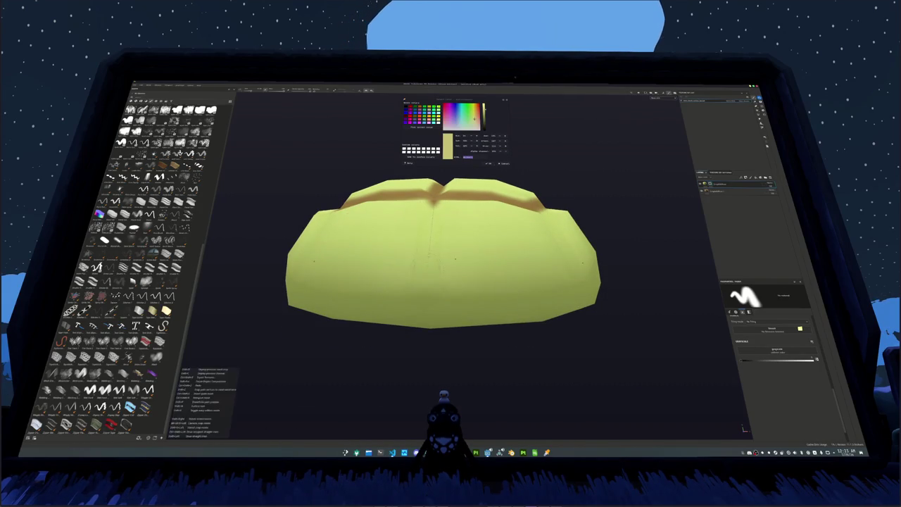
pyautogui.moveTo(431, 204); pyautogui.dragTo(424, 310)
pyautogui.moveTo(425, 310); pyautogui.dragTo(693, 338)
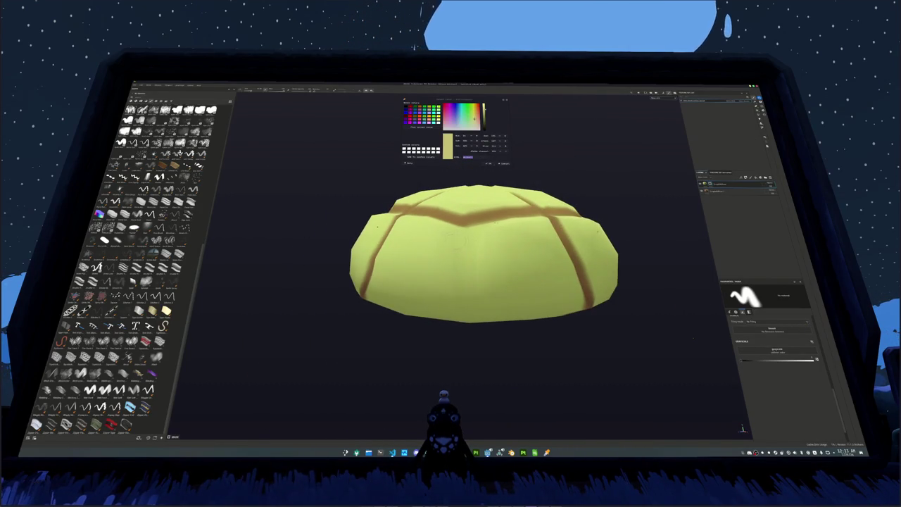
pyautogui.moveTo(465, 223); pyautogui.dragTo(465, 321)
pyautogui.moveTo(464, 321); pyautogui.dragTo(464, 295)
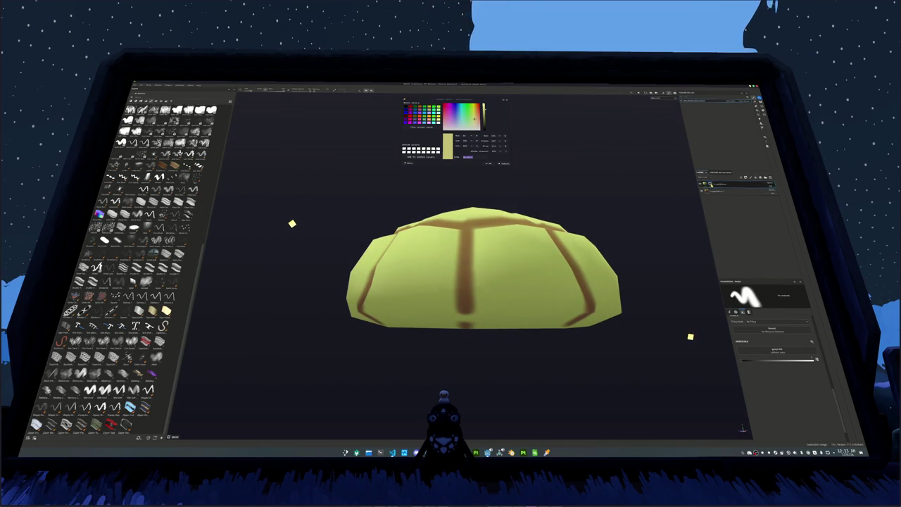
# Step: Add a mask element so the brown crack pattern shows, with subtler, wider, warmer lines
pyautogui.rightClick(711, 185)
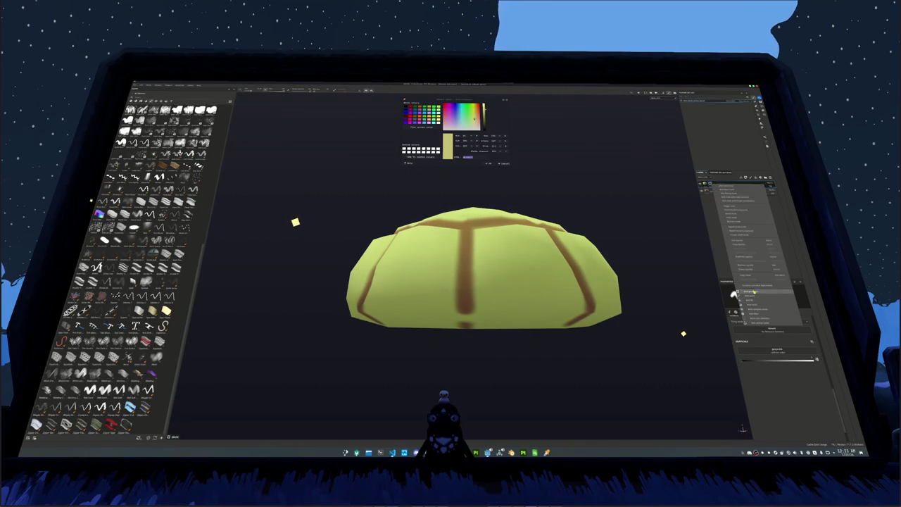
pyautogui.click(760, 292)
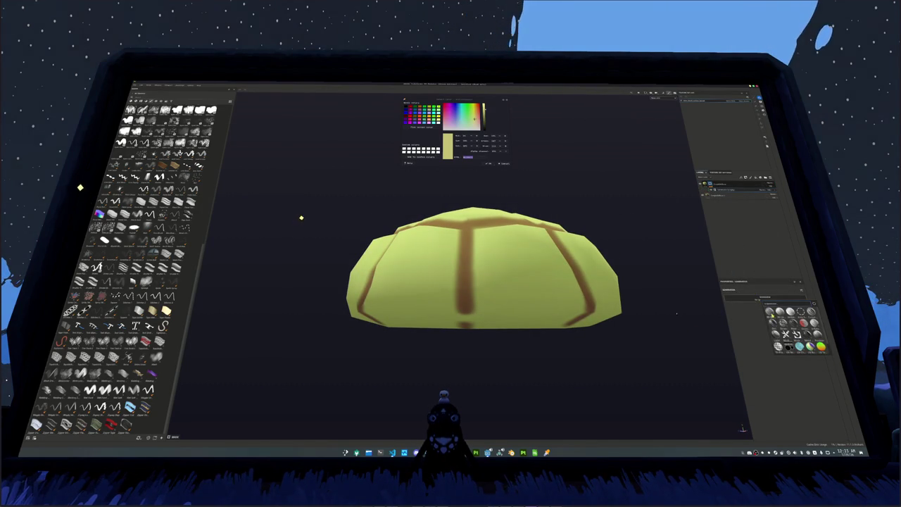
pyautogui.rightClick(761, 188)
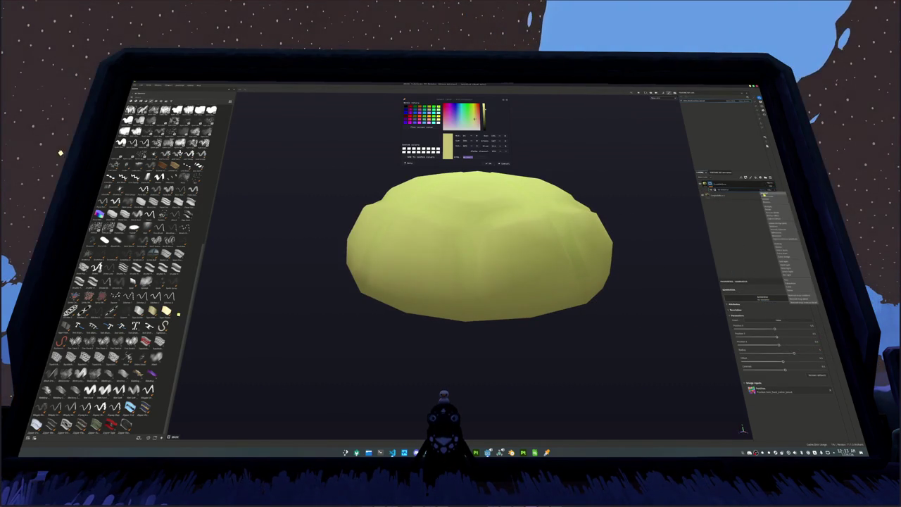
pyautogui.click(772, 206)
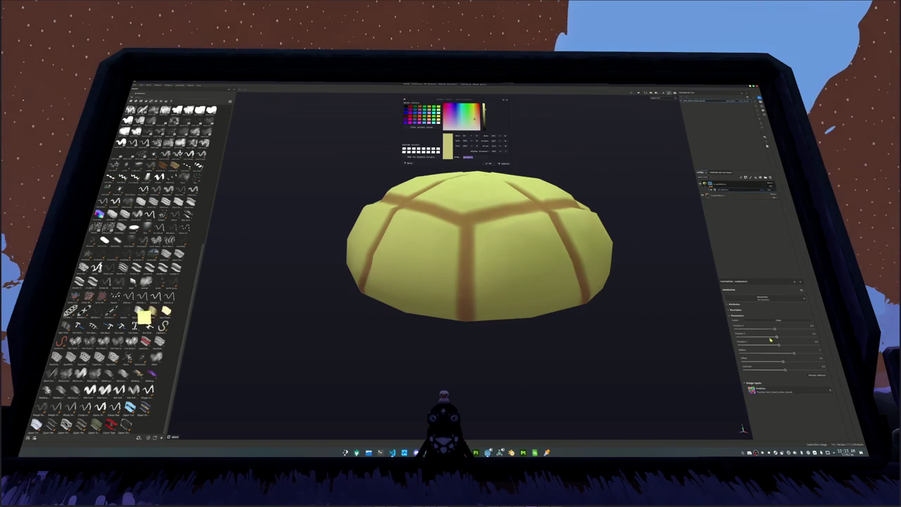
pyautogui.moveTo(779, 344); pyautogui.dragTo(777, 342)
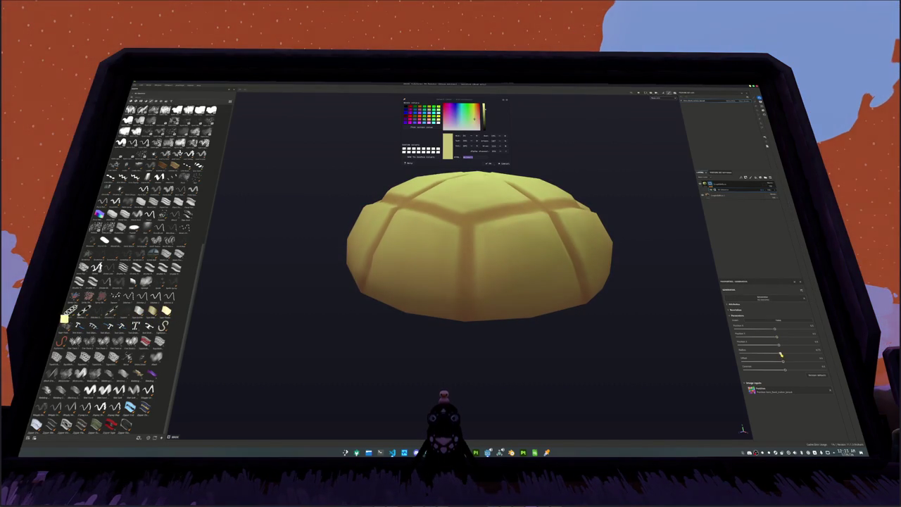
pyautogui.moveTo(779, 351); pyautogui.dragTo(780, 356)
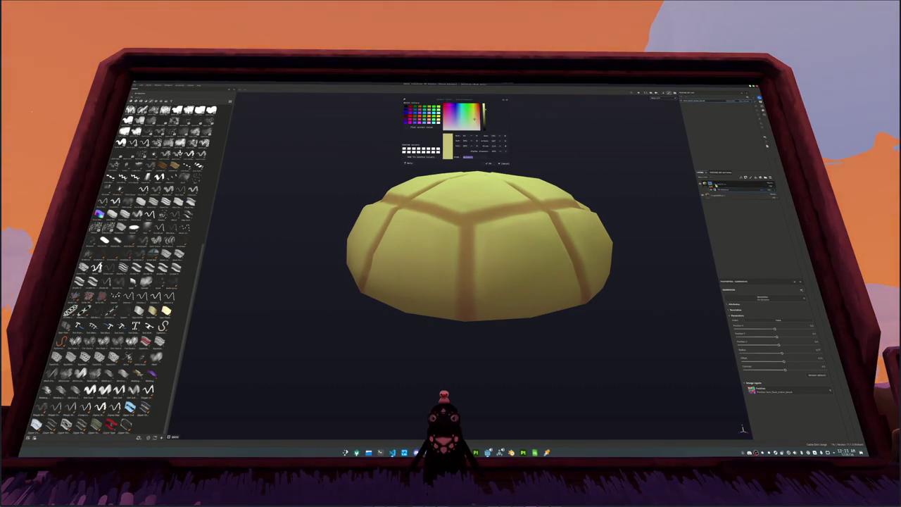
# Step: Add a filter to the layer and tune it so the segments between grooves look puffy
pyautogui.rightClick(716, 185)
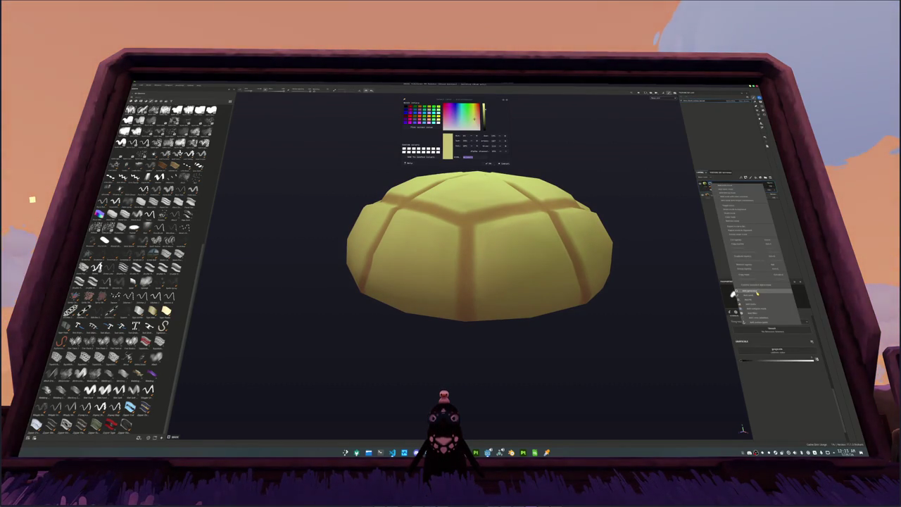
pyautogui.click(756, 292)
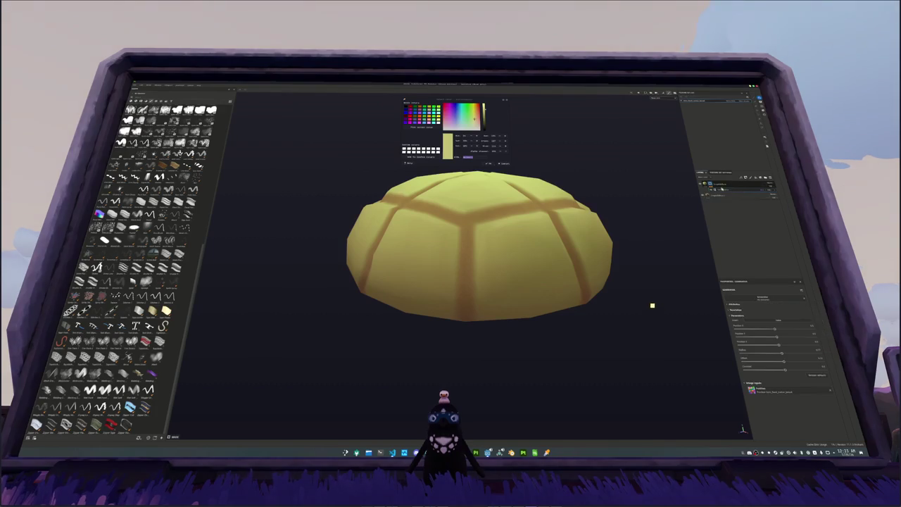
pyautogui.rightClick(711, 185)
pyautogui.click(752, 304)
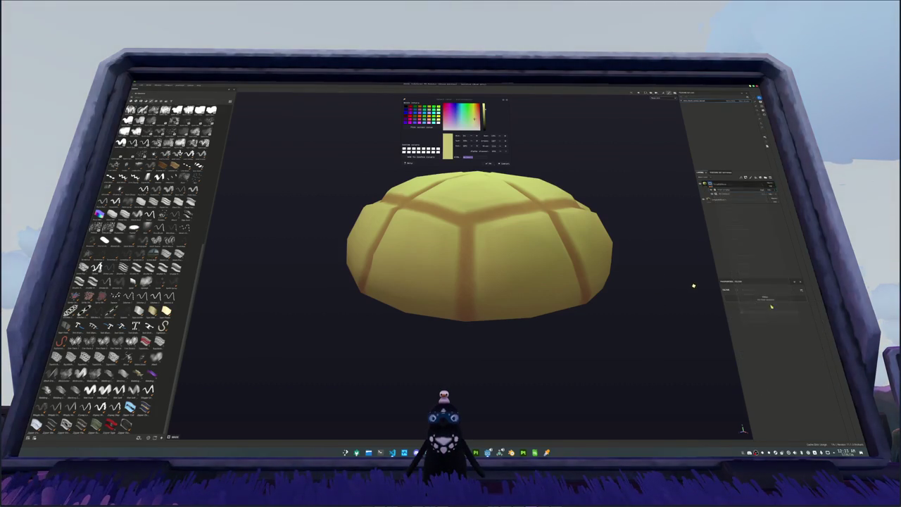
pyautogui.click(816, 345)
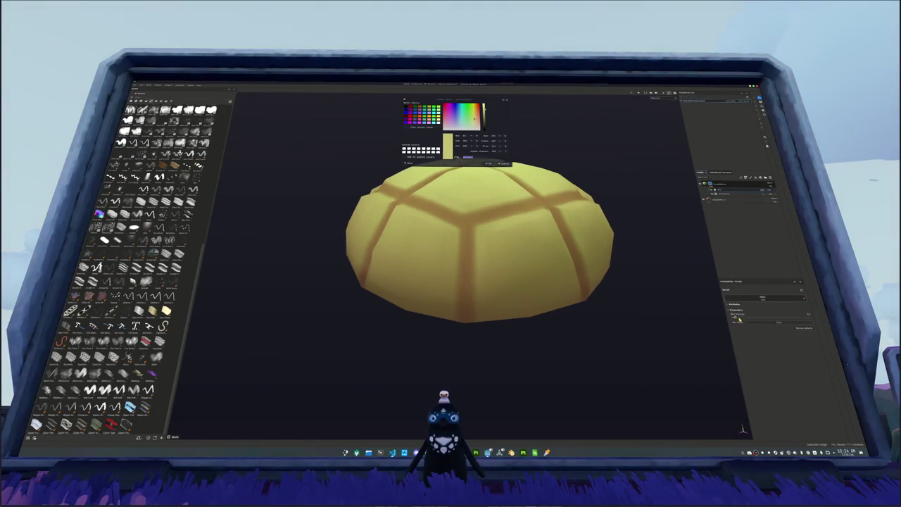
pyautogui.moveTo(741, 318); pyautogui.dragTo(776, 316)
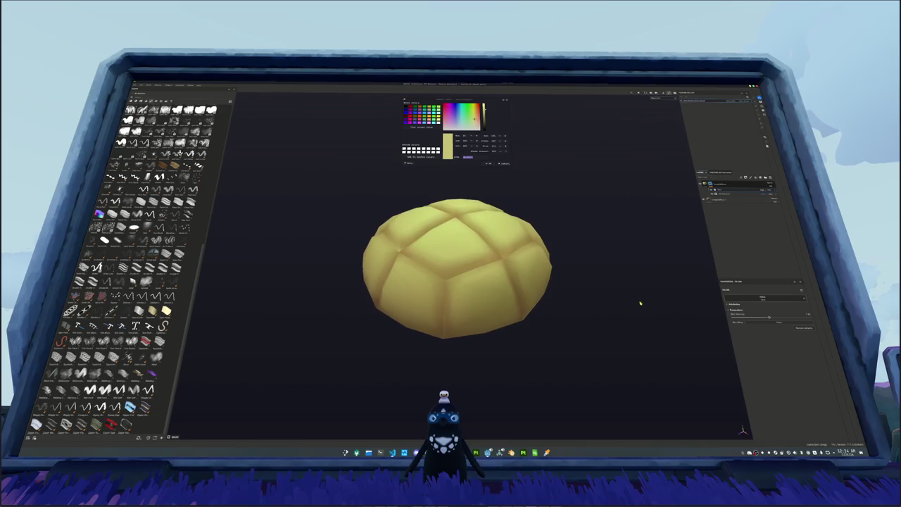
pyautogui.moveTo(770, 319); pyautogui.dragTo(760, 318)
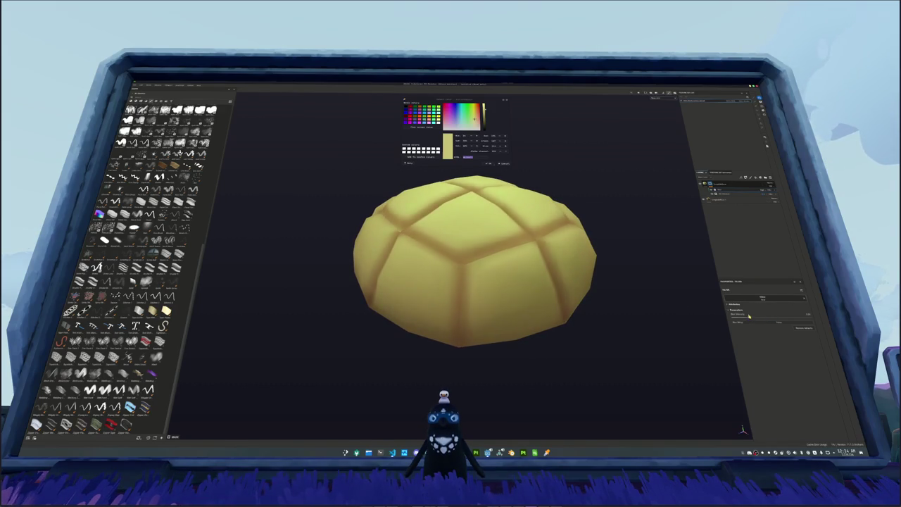
pyautogui.moveTo(605, 289); pyautogui.dragTo(577, 252)
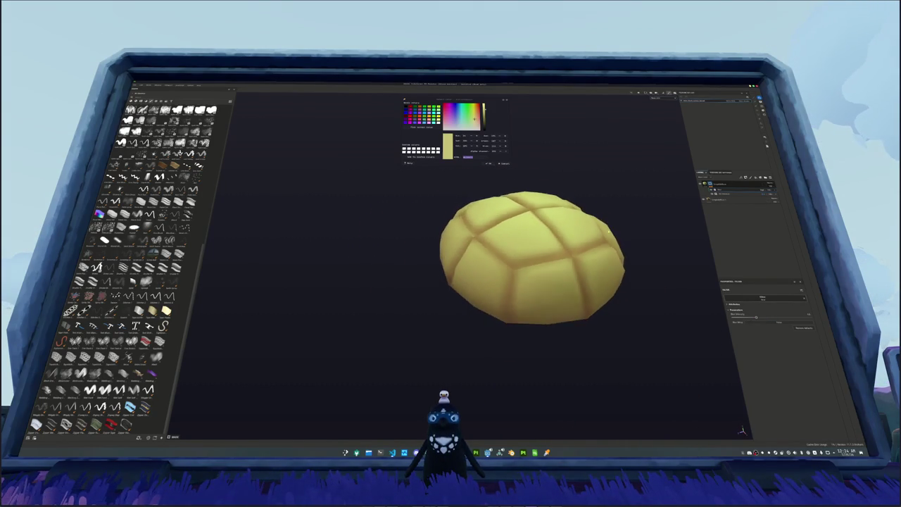
pyautogui.click(721, 185)
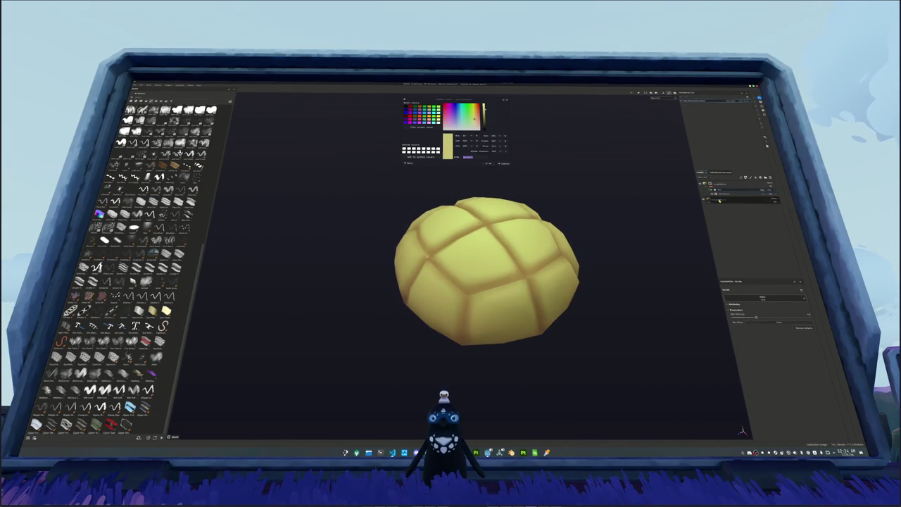
# Step: Lighten the fill layer's Base Color to a paler, creamy yellow
pyautogui.click(769, 336)
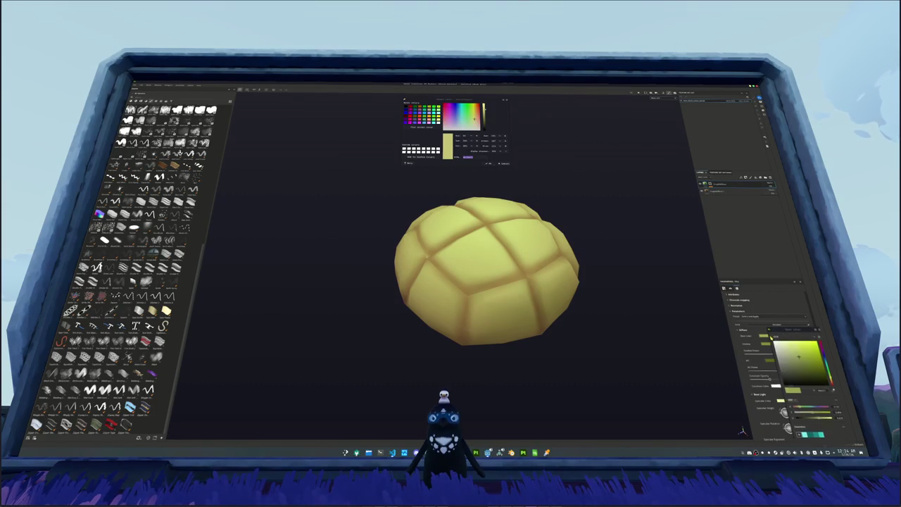
pyautogui.moveTo(801, 360); pyautogui.dragTo(794, 355)
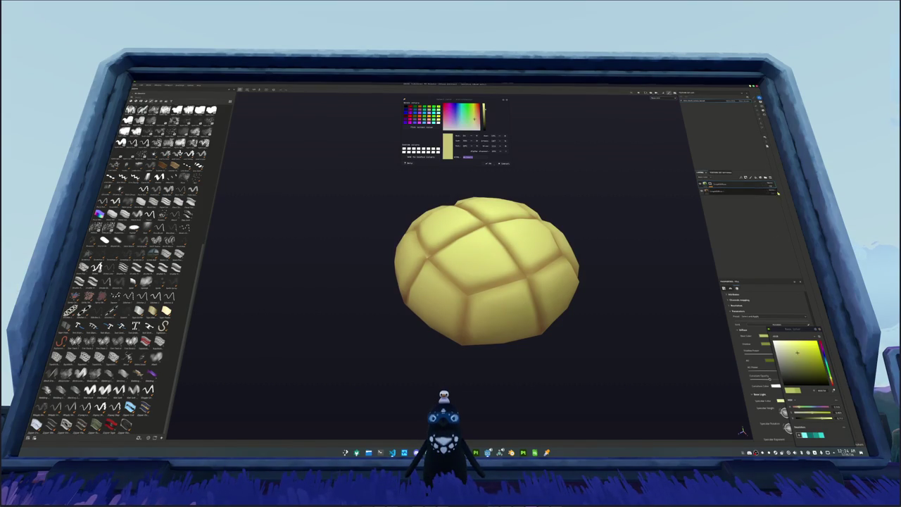
pyautogui.click(767, 190)
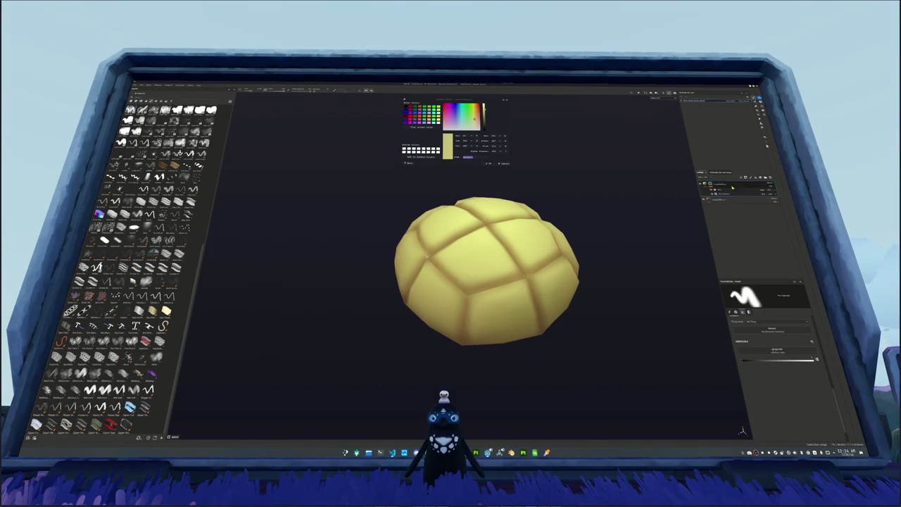
# Step: Try a levels adjustment on the layer, delete it, and add a filter instead
pyautogui.rightClick(710, 183)
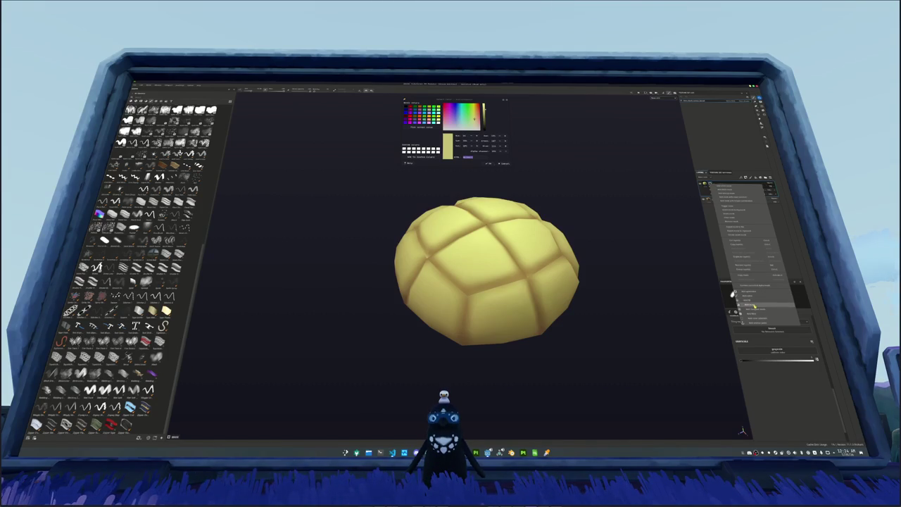
pyautogui.click(754, 305)
pyautogui.moveTo(804, 299); pyautogui.dragTo(776, 297)
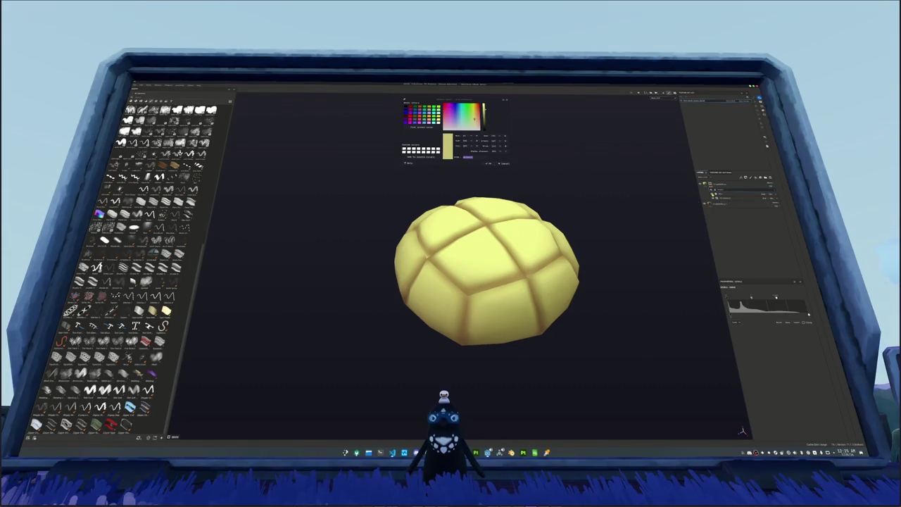
pyautogui.click(756, 178)
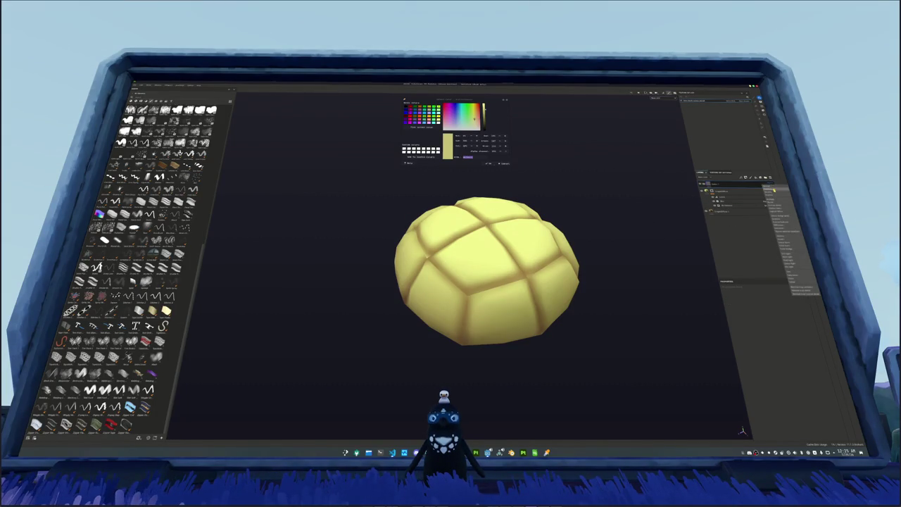
pyautogui.rightClick(737, 184)
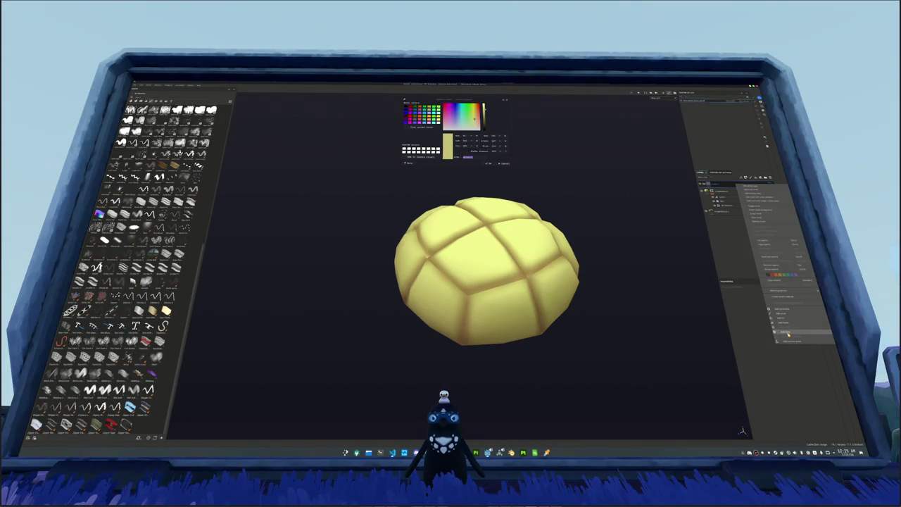
pyautogui.click(788, 332)
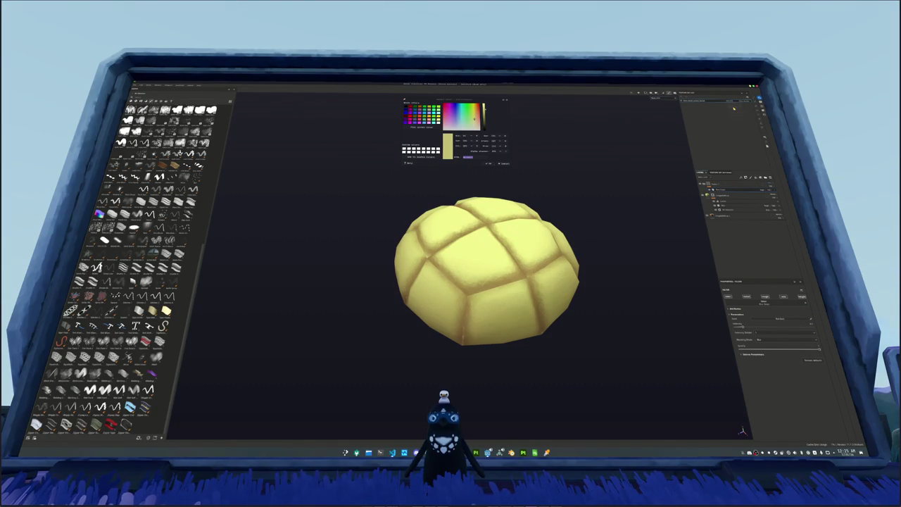
# Step: Sample the pale green colour of the bread from the melon bread reference photos
pyautogui.click(710, 194)
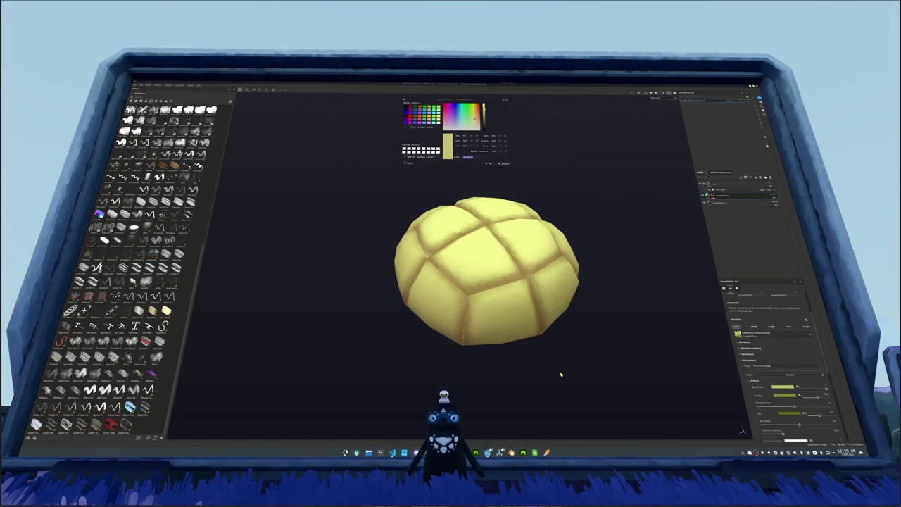
pyautogui.hotkey('alt', 'Tab')
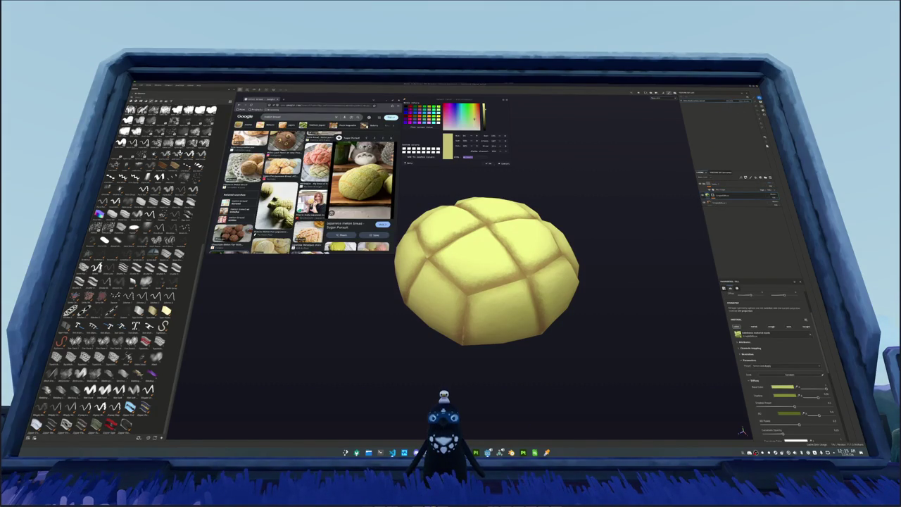
pyautogui.click(425, 127)
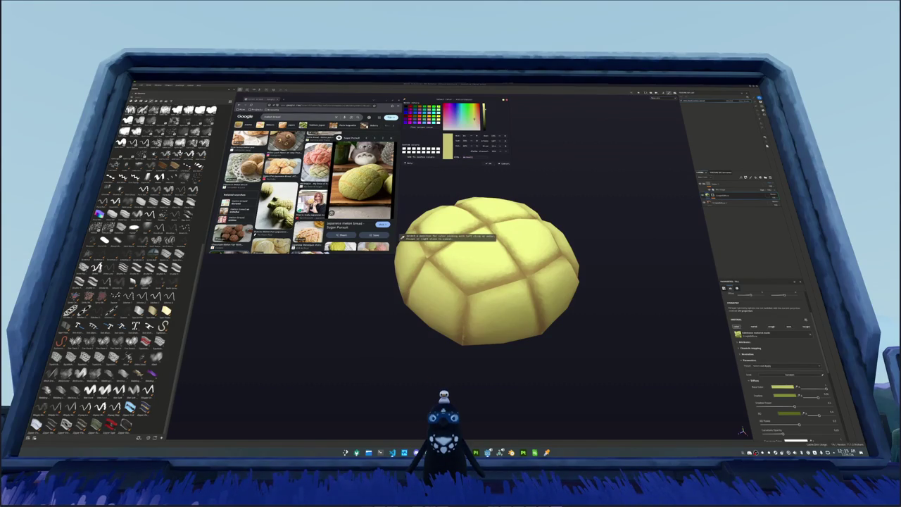
pyautogui.click(402, 238)
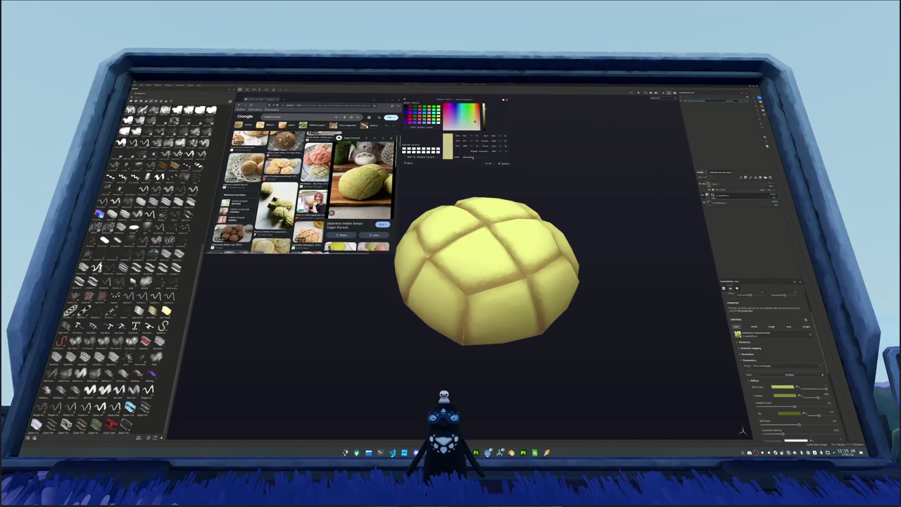
pyautogui.scroll(-3)
pyautogui.scroll(-3)
pyautogui.scroll(-3)
pyautogui.scroll(-3)
pyautogui.click(243, 174)
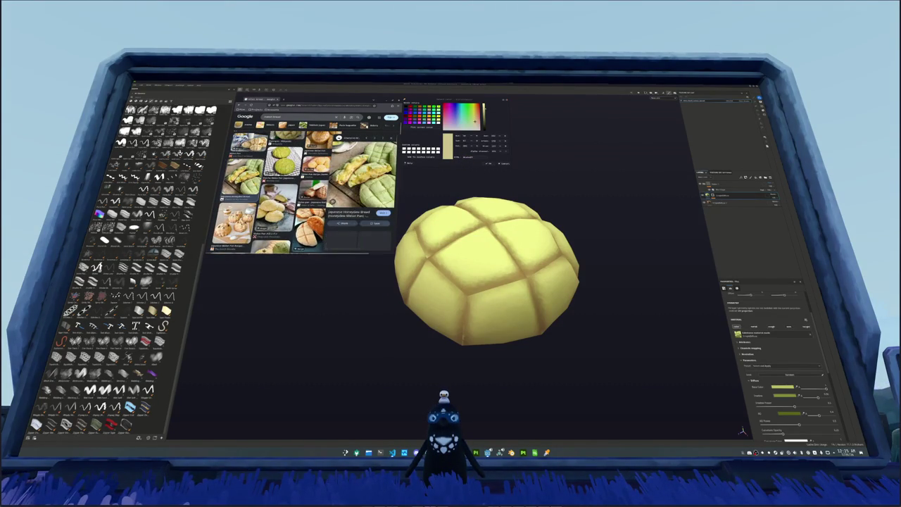
pyautogui.click(428, 129)
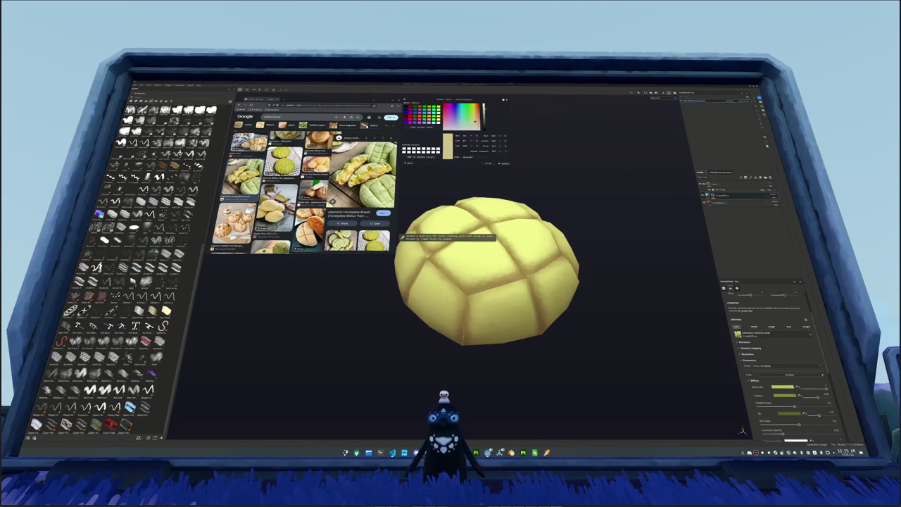
pyautogui.click(373, 169)
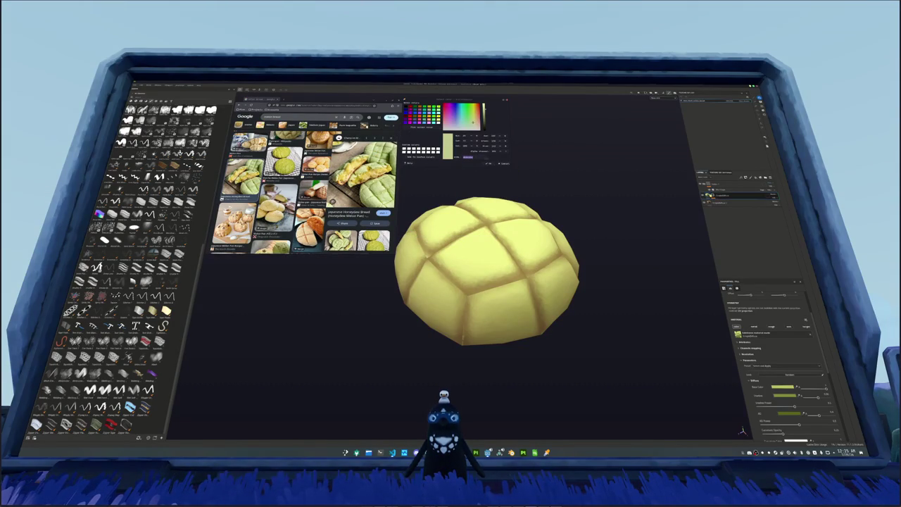
# Step: Set the fill layer's Base Color to a pale cream-yellow
pyautogui.click(711, 195)
pyautogui.click(783, 386)
pyautogui.click(788, 350)
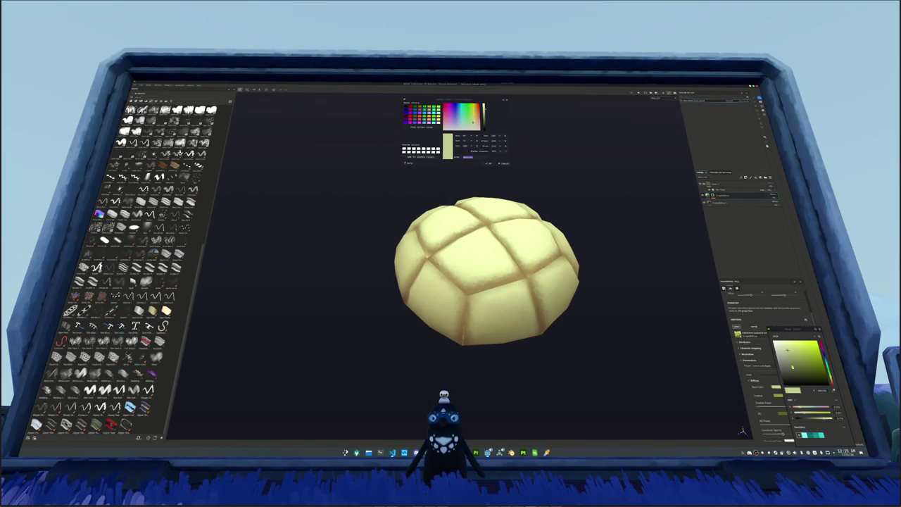
pyautogui.click(796, 358)
pyautogui.click(789, 354)
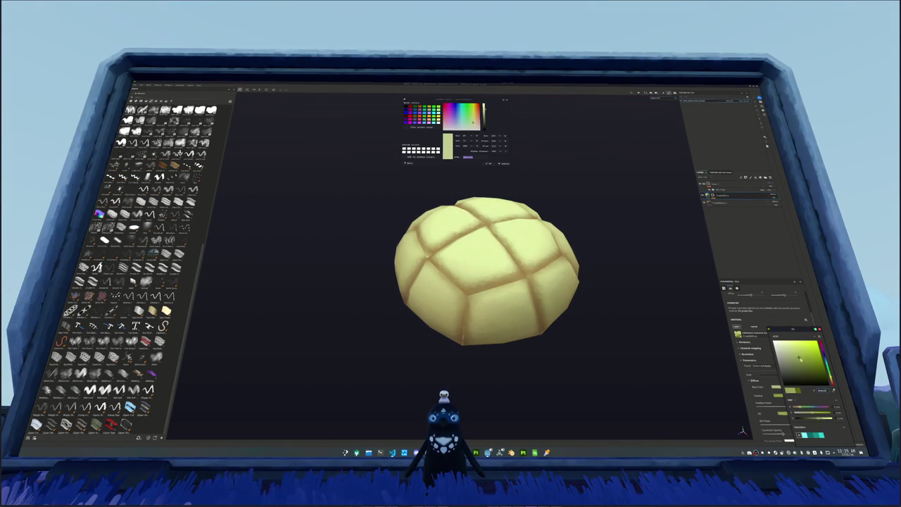
pyautogui.scroll(-3)
pyautogui.scroll(-3)
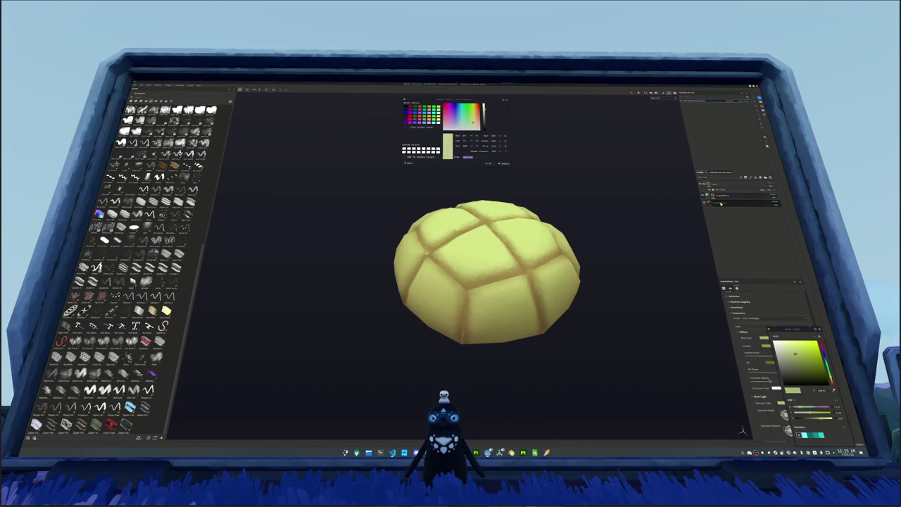
pyautogui.hotkey('alt', 'Tab')
pyautogui.hotkey('alt', 'Tab')
pyautogui.hotkey('alt', 'Tab')
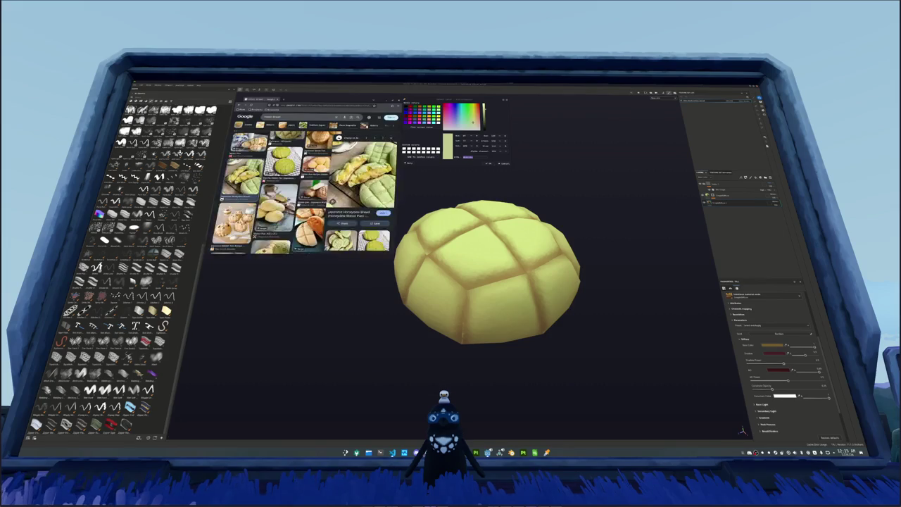
# Step: Set the groove layer's Base Color to a saturated warm baked orange
pyautogui.click(422, 127)
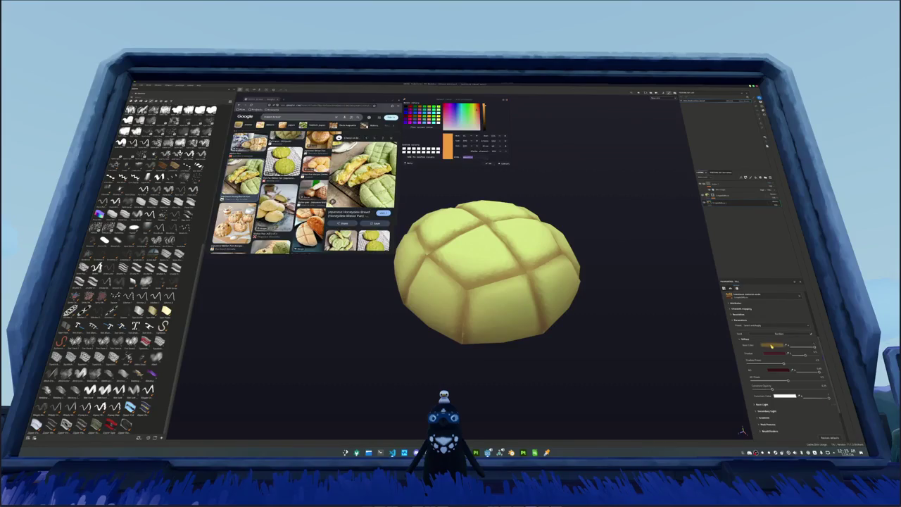
pyautogui.click(772, 344)
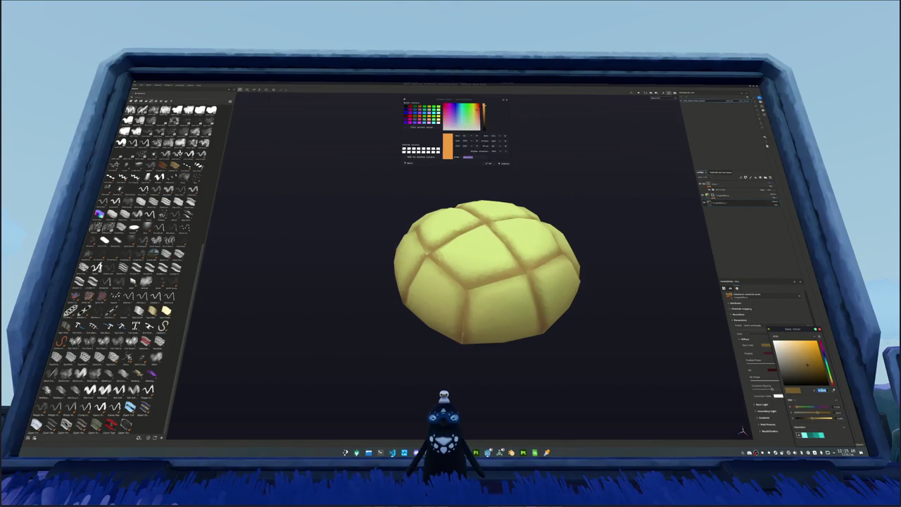
pyautogui.click(806, 345)
pyautogui.moveTo(806, 344); pyautogui.dragTo(819, 366)
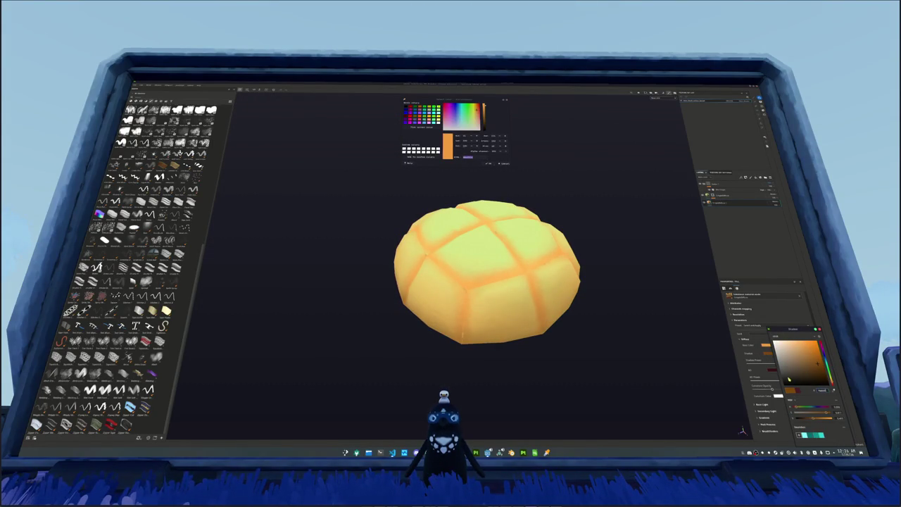
pyautogui.moveTo(817, 363); pyautogui.dragTo(816, 357)
pyautogui.click(766, 345)
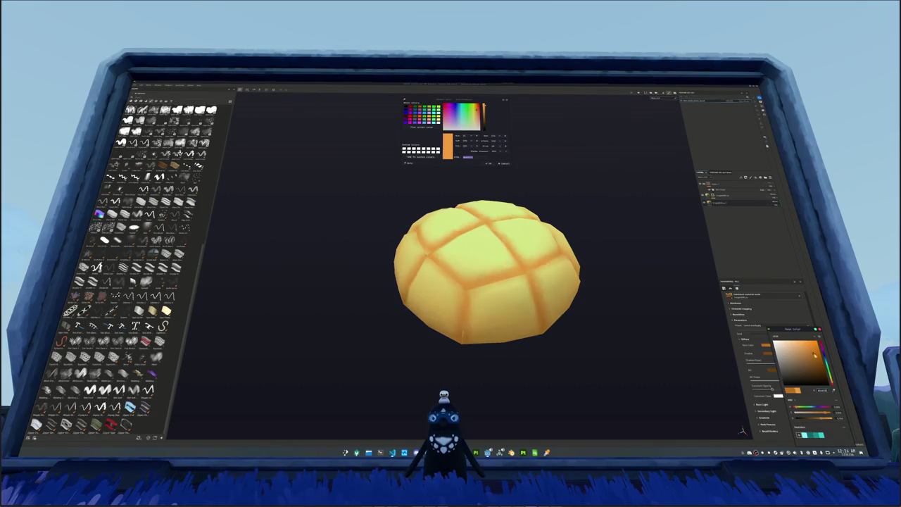
pyautogui.click(808, 368)
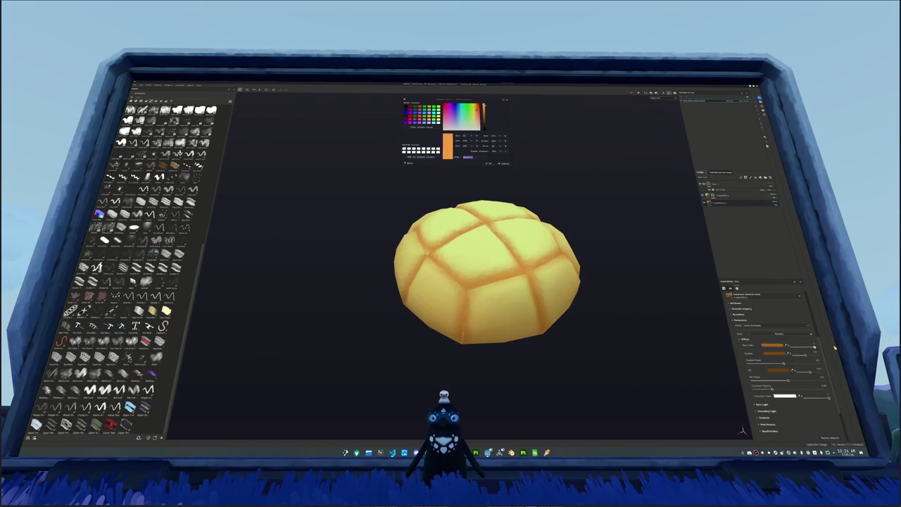
pyautogui.click(722, 196)
pyautogui.click(723, 203)
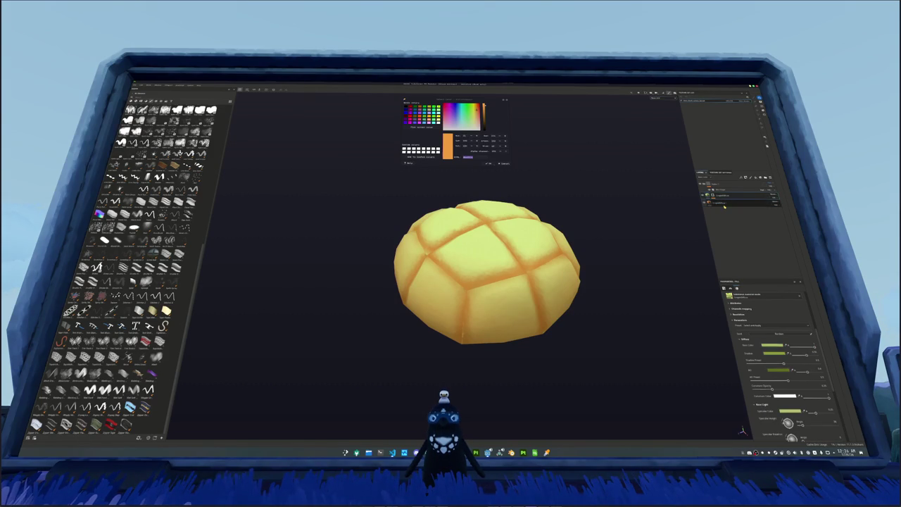
# Step: Add a new fill layer at the top of the bun's stack and zoom onto the bun
pyautogui.click(721, 198)
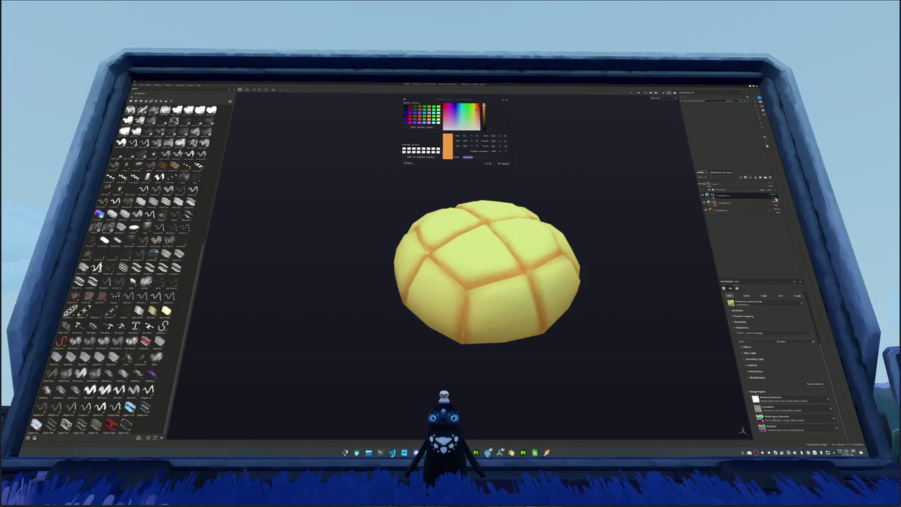
pyautogui.rightClick(715, 195)
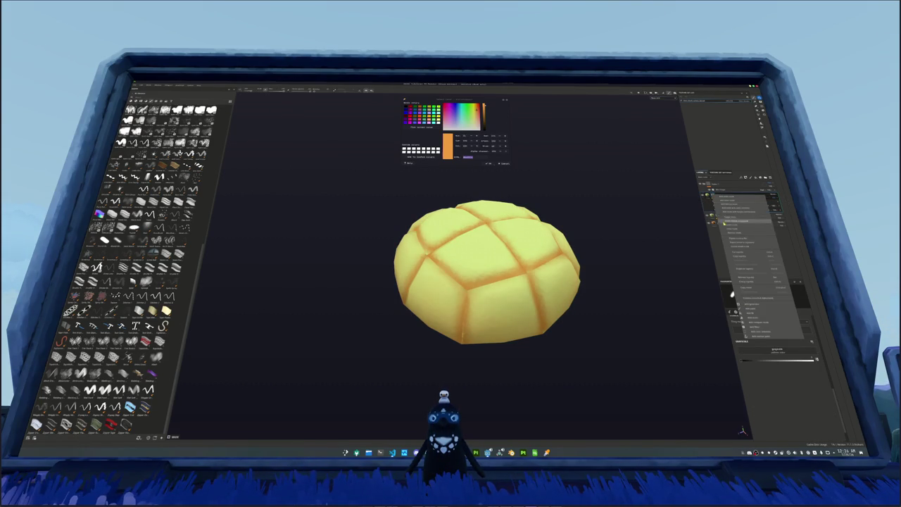
pyautogui.click(732, 232)
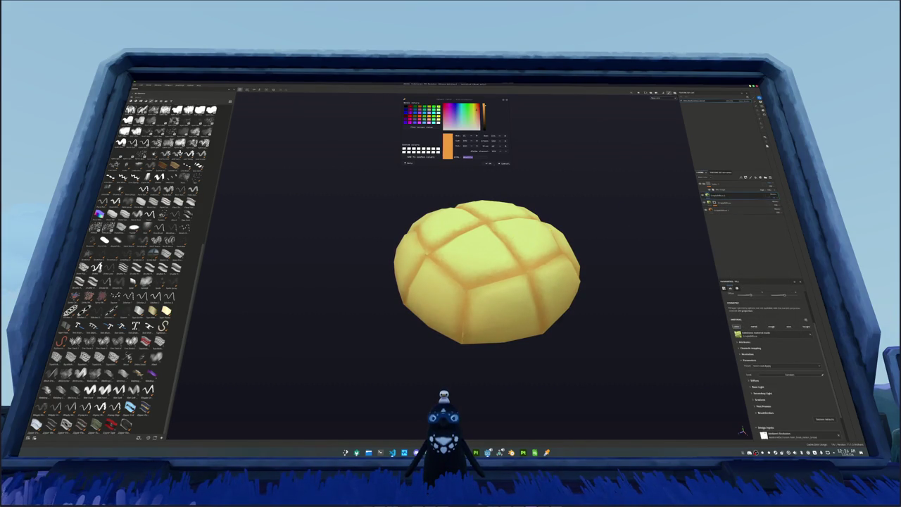
pyautogui.scroll(3)
pyautogui.scroll(3)
pyautogui.scroll(-3)
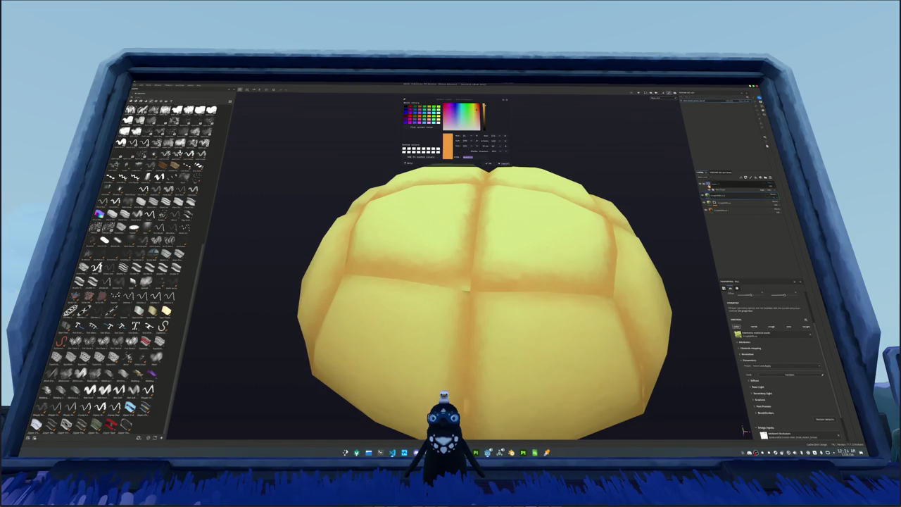
pyautogui.click(715, 187)
pyautogui.click(722, 256)
pyautogui.scroll(3)
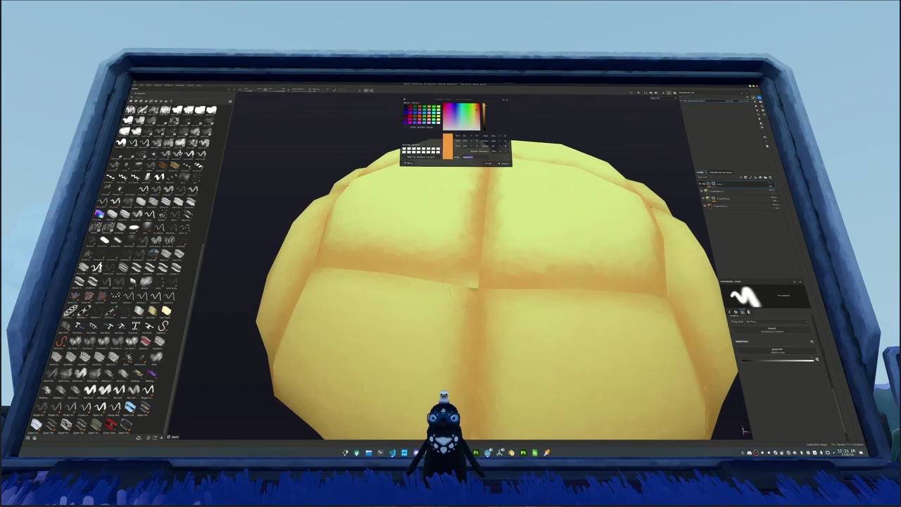
# Step: Turn the bun to a low side angle and gather its layers into a new layer group
pyautogui.moveTo(486, 317); pyautogui.dragTo(486, 317)
pyautogui.scroll(-3)
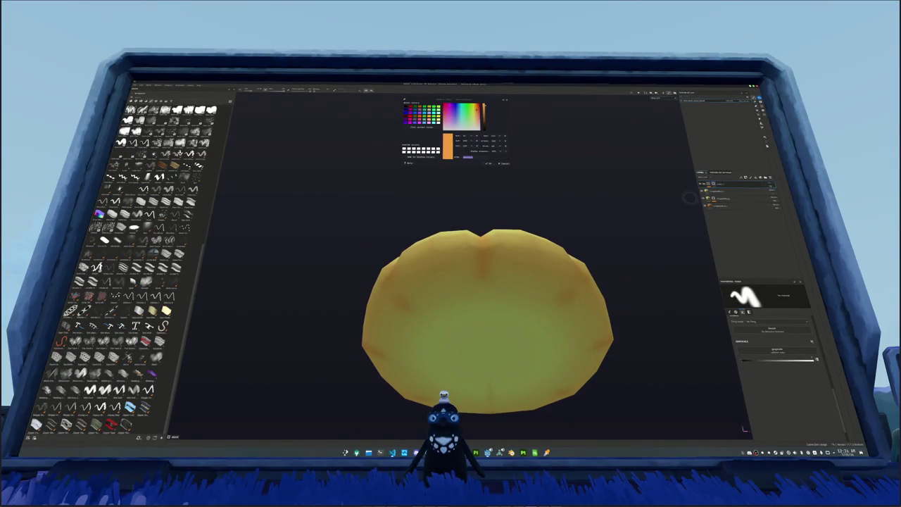
pyautogui.rightClick(715, 197)
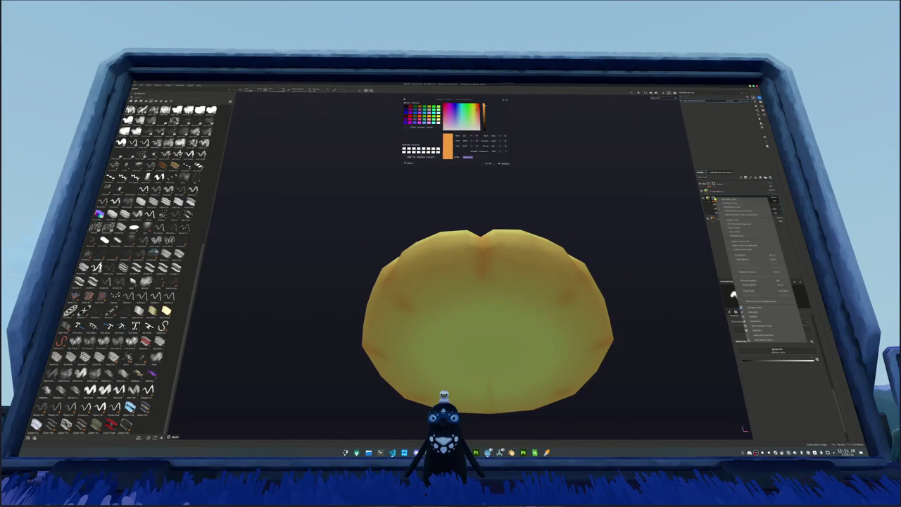
pyautogui.click(743, 210)
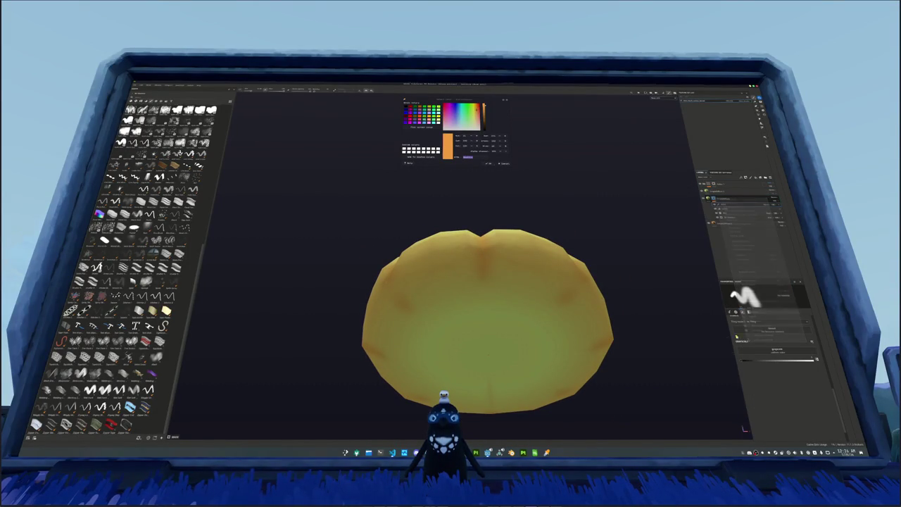
pyautogui.scroll(-3)
pyautogui.scroll(-3)
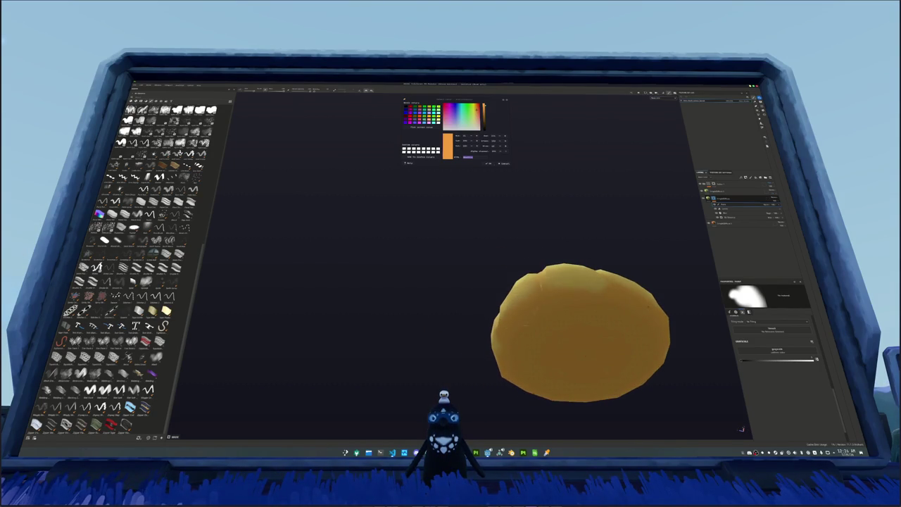
# Step: Add a new layer at the top of the bun's layer stack
pyautogui.moveTo(531, 362); pyautogui.dragTo(544, 283)
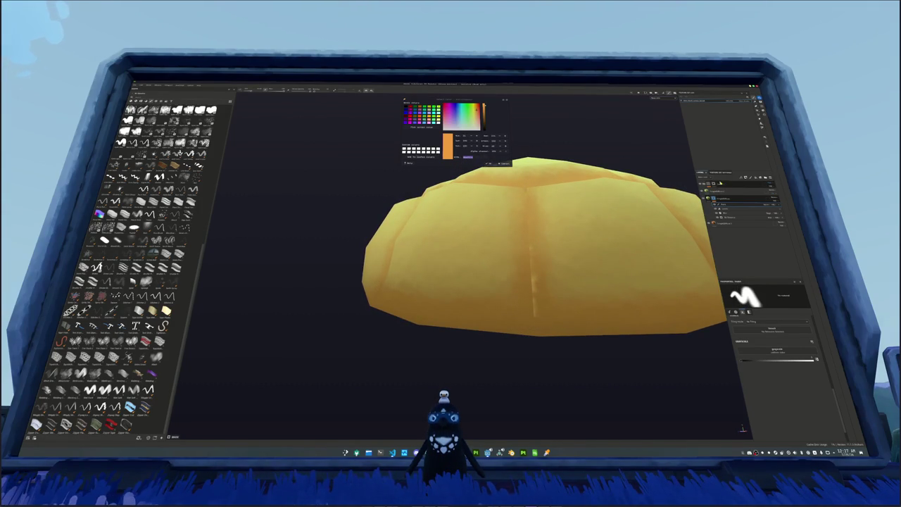
pyautogui.hotkey('ctrl', 'shift', 'n')
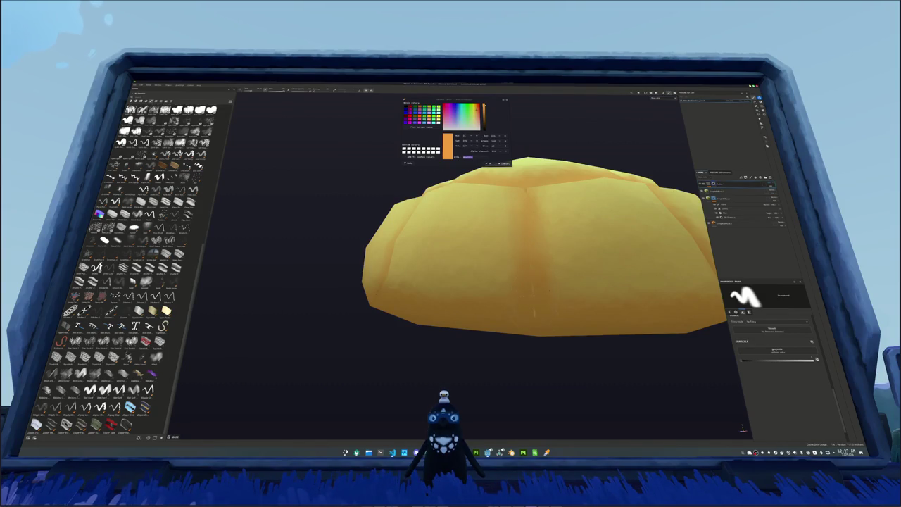
pyautogui.moveTo(551, 287); pyautogui.dragTo(538, 191)
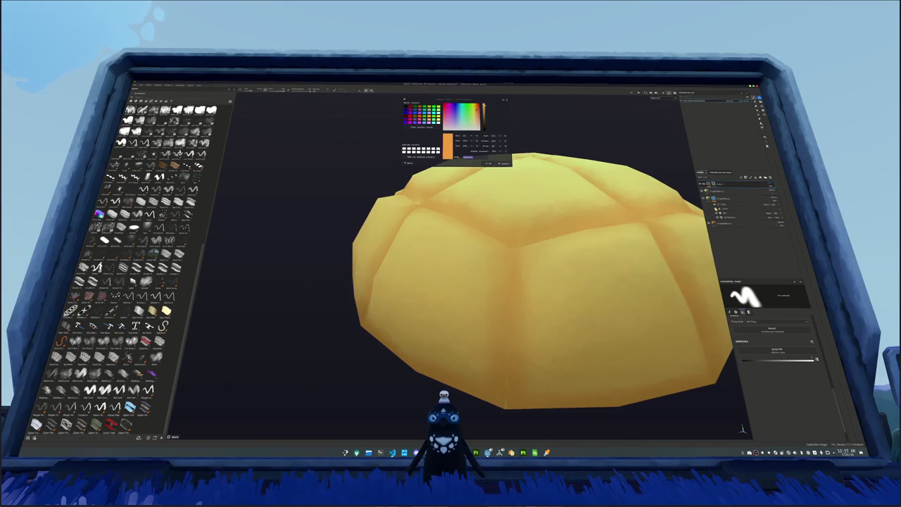
pyautogui.scroll(-3)
pyautogui.scroll(-3)
# Step: Inspect the bun's seamed top and low sides, then switch over to Blender
pyautogui.moveTo(569, 261); pyautogui.dragTo(496, 275)
pyautogui.scroll(3)
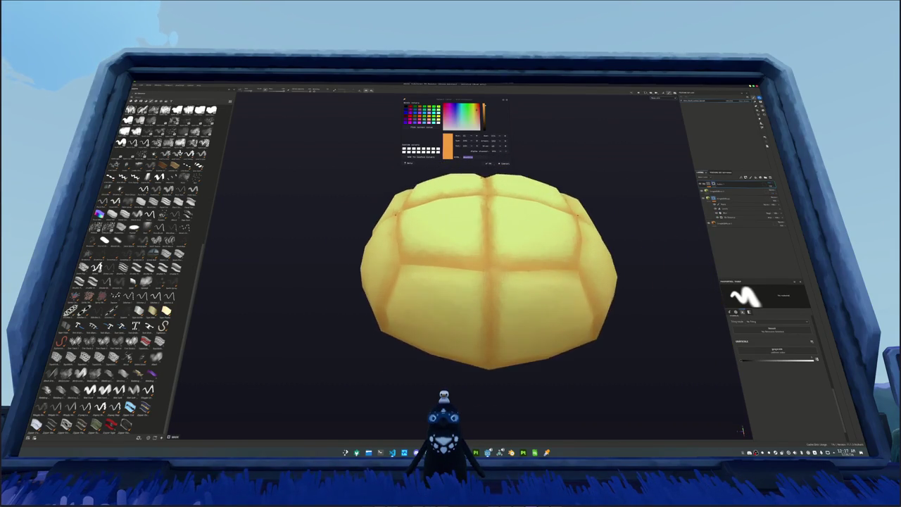
pyautogui.scroll(3)
pyautogui.moveTo(560, 277); pyautogui.dragTo(497, 418)
pyautogui.scroll(-3)
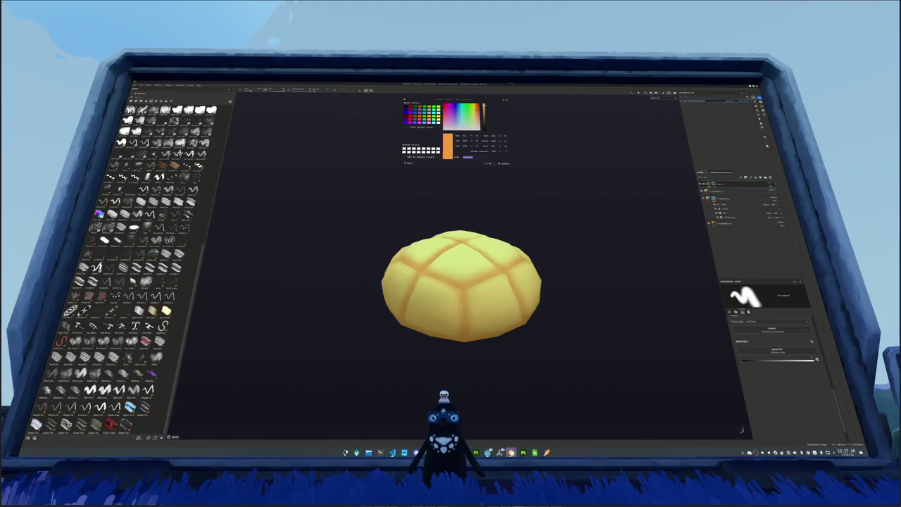
pyautogui.click(511, 452)
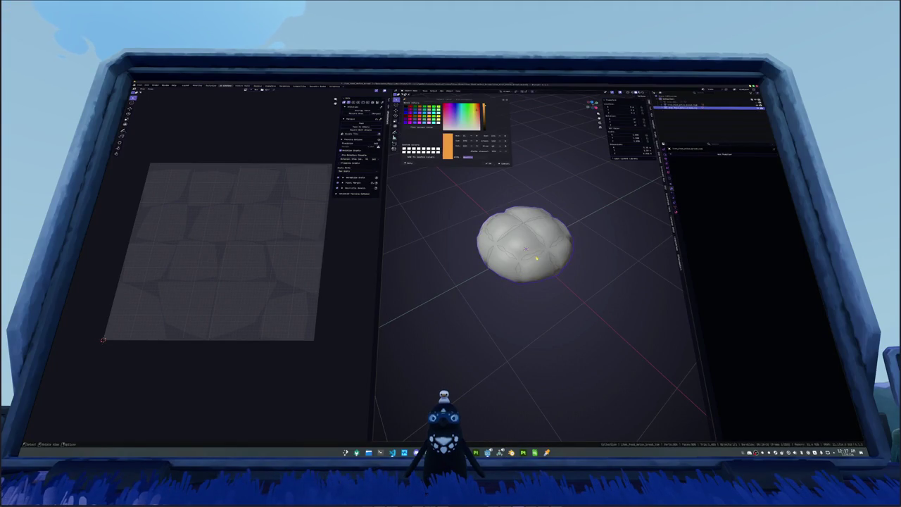
# Step: Clear the existing UV seams from the bun mesh in Edit Mode
pyautogui.press('Tab')
pyautogui.moveTo(535, 352); pyautogui.dragTo(534, 316)
pyautogui.scroll(3)
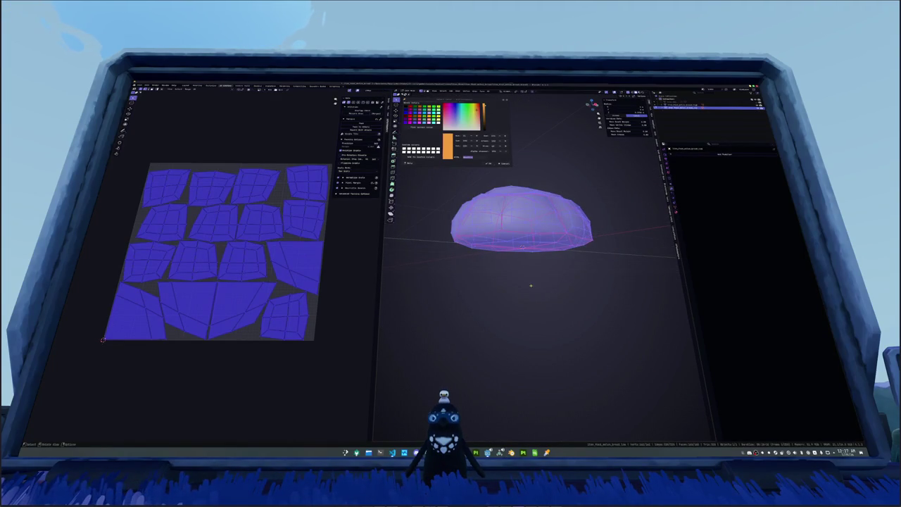
pyautogui.rightClick(517, 281)
pyautogui.rightClick(474, 292)
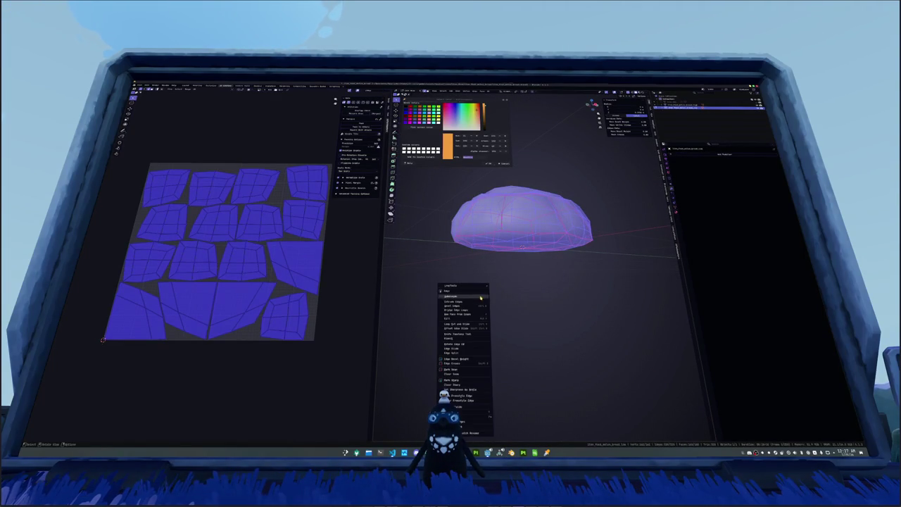
pyautogui.click(467, 373)
pyautogui.press('Tab')
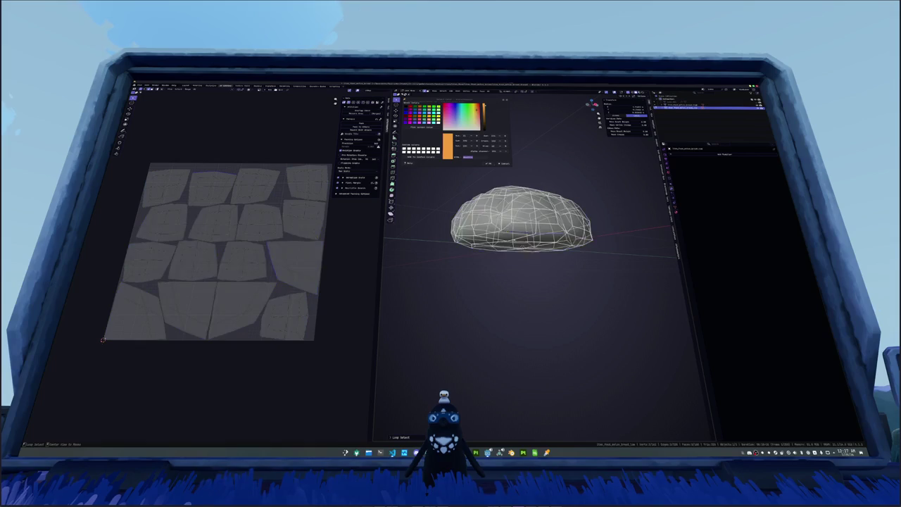
# Step: Select the whole bun mesh, unwrap it and pack the UV islands
pyautogui.scroll(3)
pyautogui.moveTo(538, 257); pyautogui.dragTo(542, 248)
pyautogui.scroll(-3)
pyautogui.rightClick(542, 248)
pyautogui.click(538, 242)
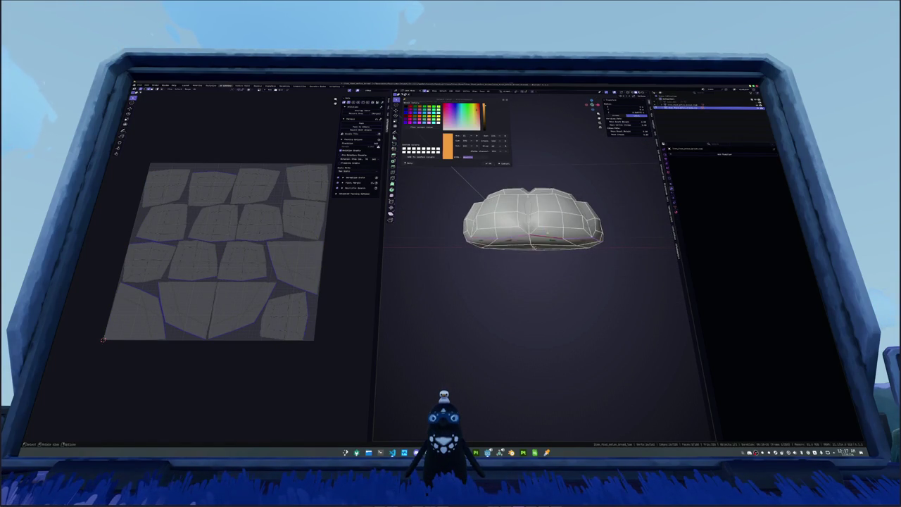
pyautogui.click(490, 91)
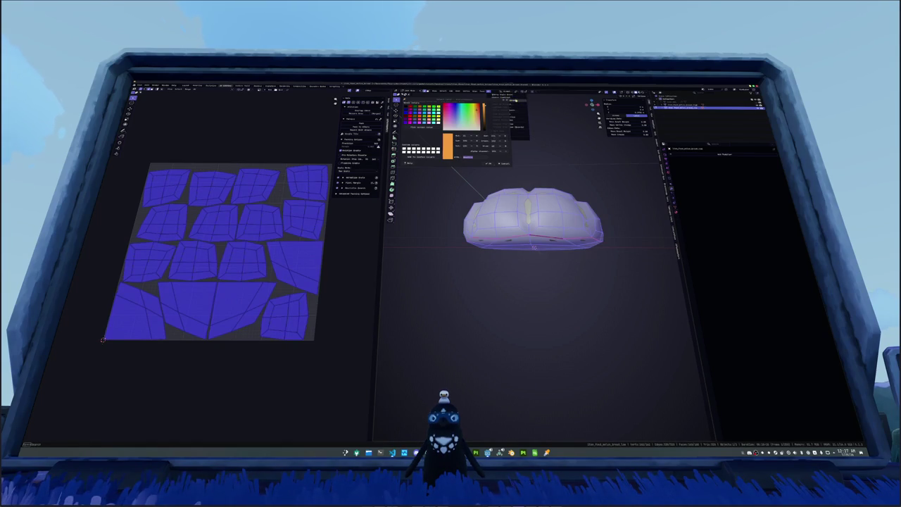
pyautogui.click(507, 103)
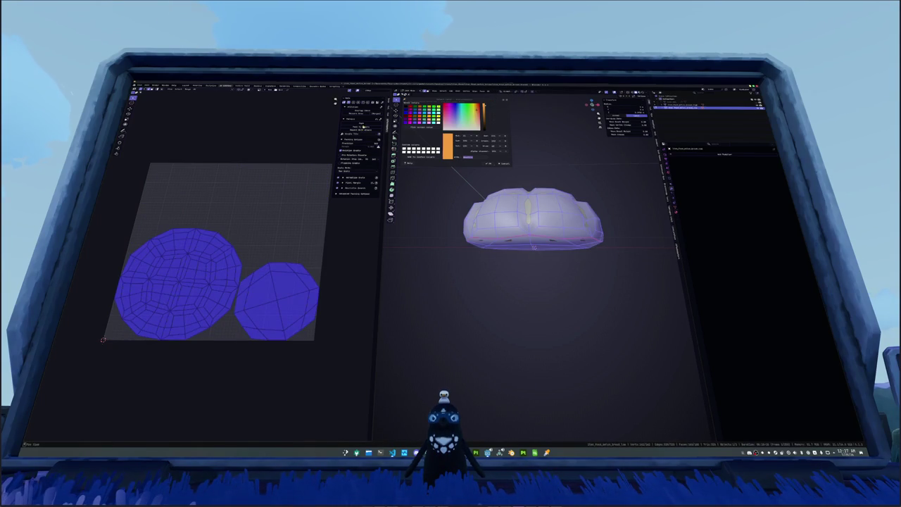
pyautogui.click(362, 127)
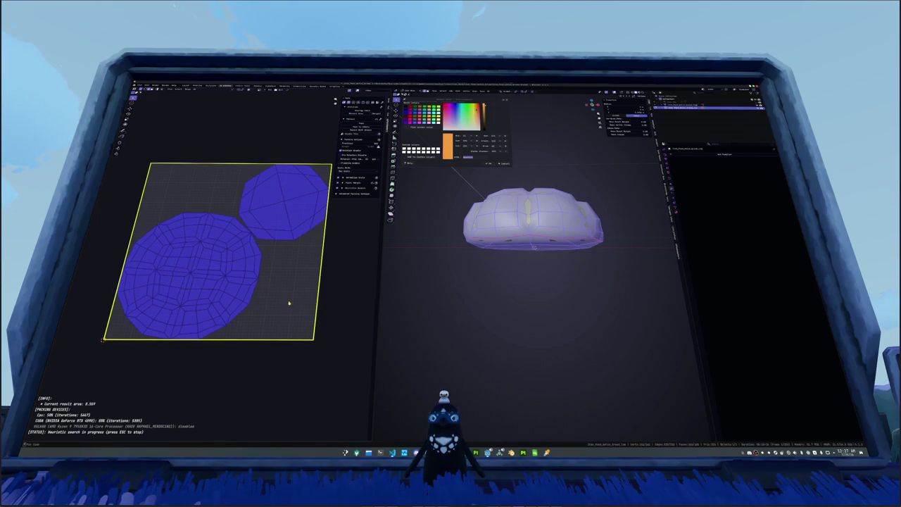
pyautogui.press('Tab')
# Step: Choose an export format under File > Export to bring up the file browser
pyautogui.moveTo(465, 289); pyautogui.dragTo(212, 114)
pyautogui.click(141, 85)
pyautogui.moveTo(134, 121)
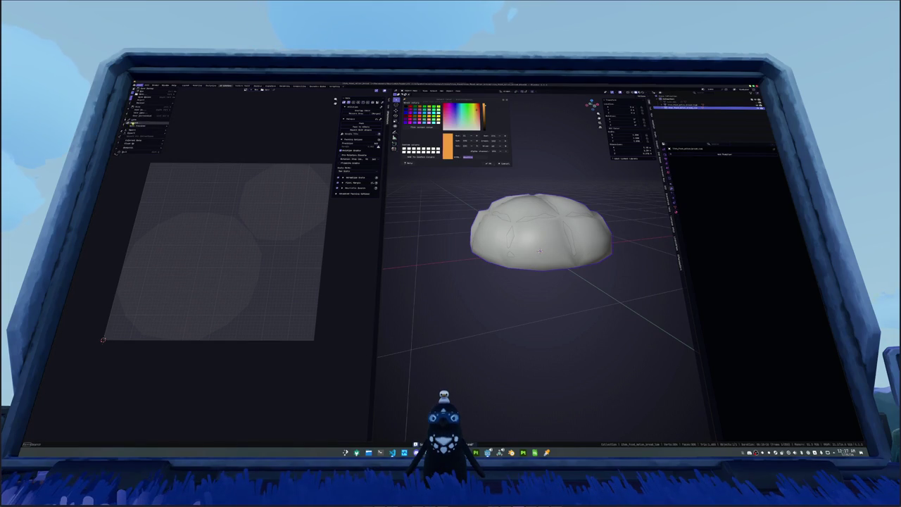
pyautogui.click(184, 162)
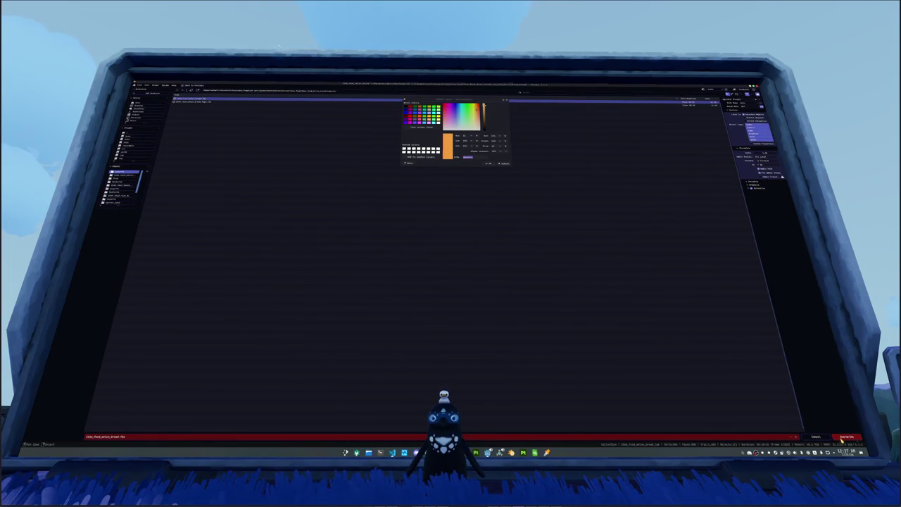
# Step: Confirm the bun export, then return to Blender and enter Edit Mode on the bun
pyautogui.click(844, 437)
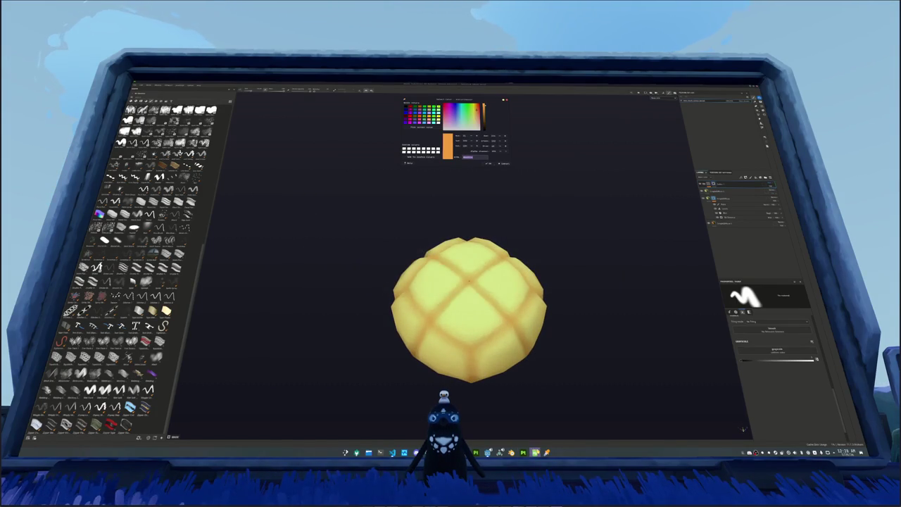
pyautogui.click(512, 452)
pyautogui.moveTo(539, 250); pyautogui.dragTo(522, 295)
pyautogui.press('Tab')
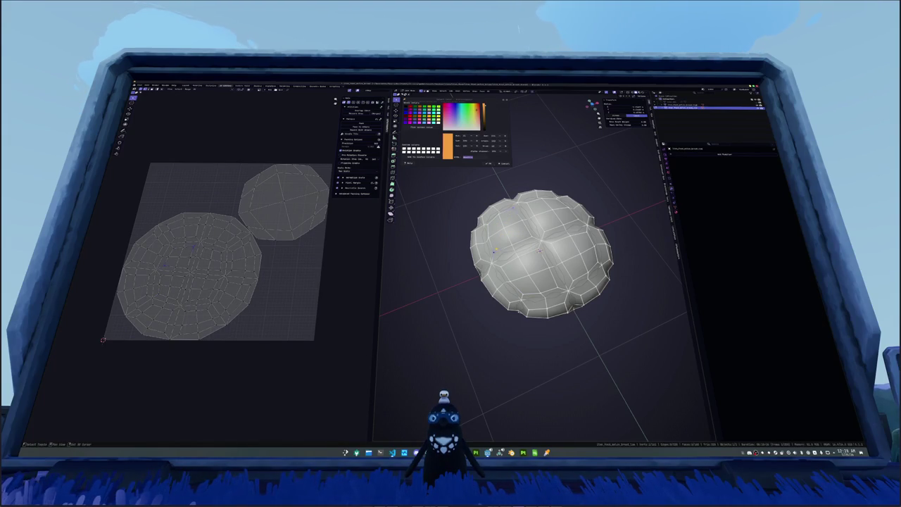
# Step: Scale the selected part of the bun mesh in three passes to reshape the dome
pyautogui.press('g')
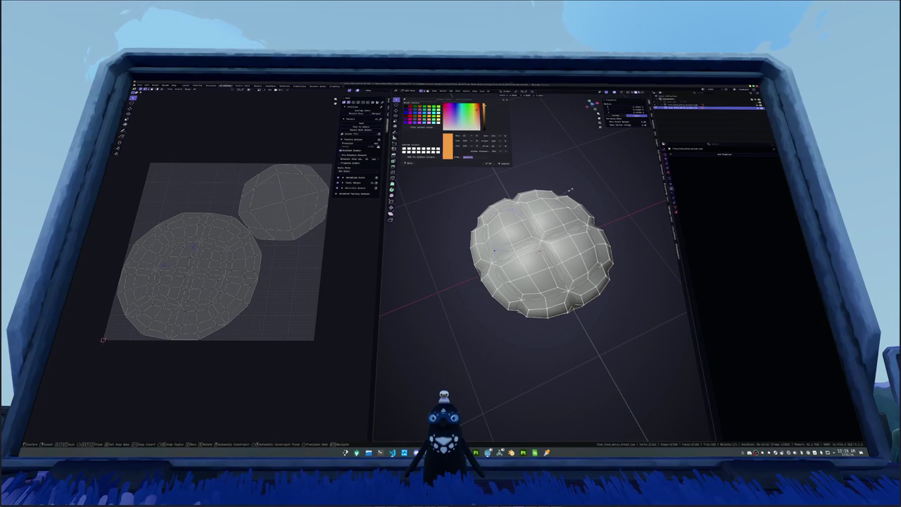
pyautogui.rightClick(569, 190)
pyautogui.moveTo(534, 158); pyautogui.dragTo(633, 204)
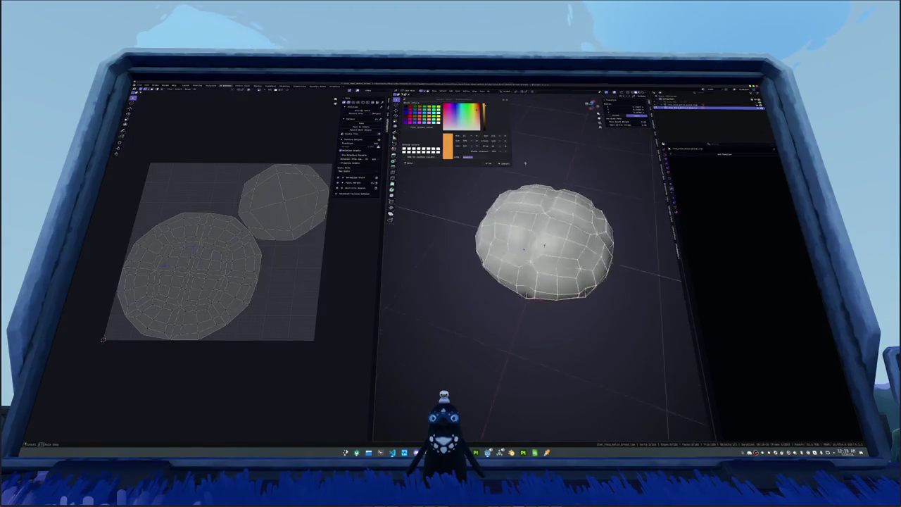
pyautogui.press('s')
pyautogui.click(545, 236)
pyautogui.moveTo(546, 236); pyautogui.dragTo(555, 245)
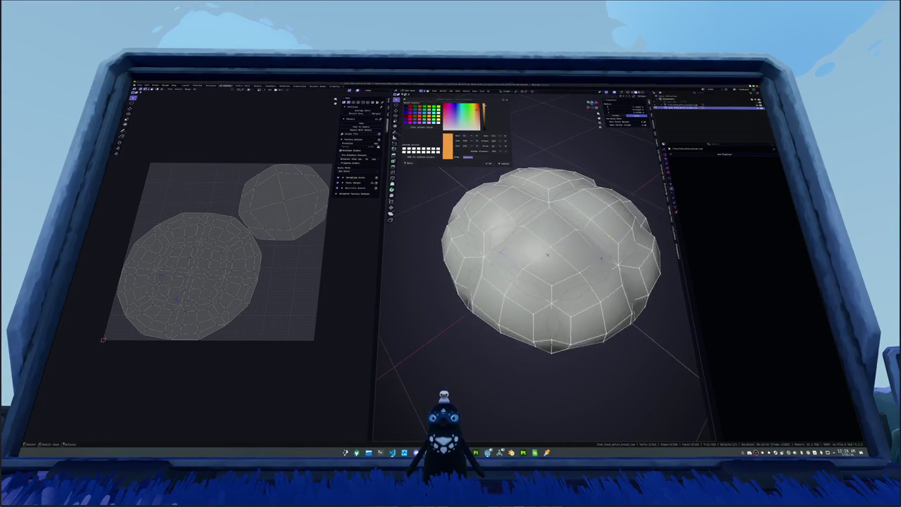
pyautogui.press('s')
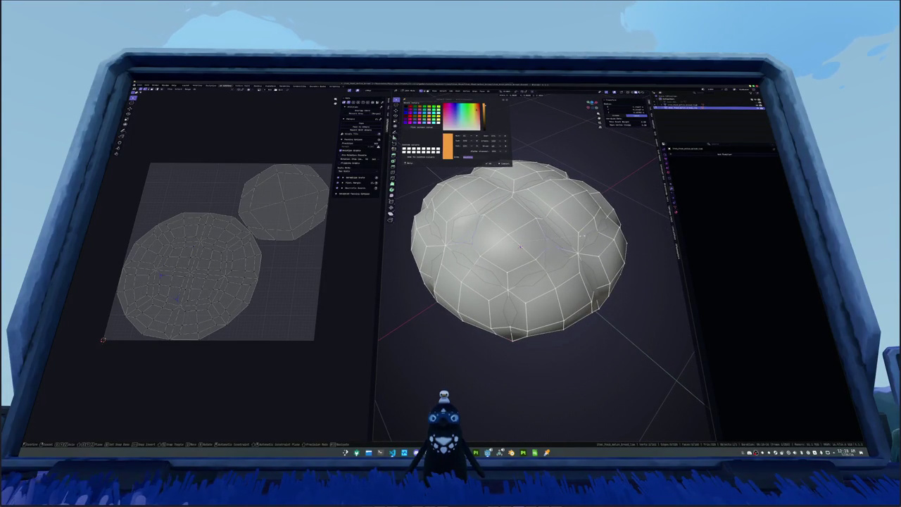
pyautogui.click(554, 245)
pyautogui.moveTo(554, 245); pyautogui.dragTo(564, 222)
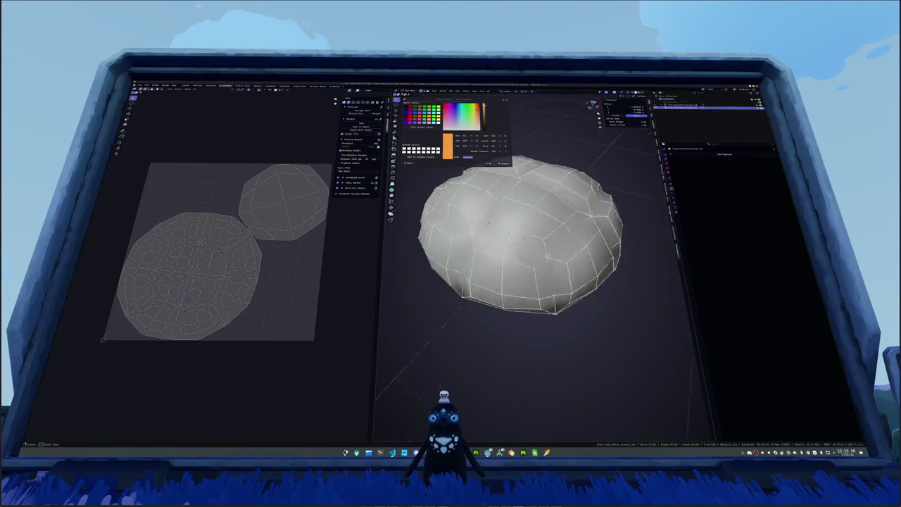
pyautogui.press('s')
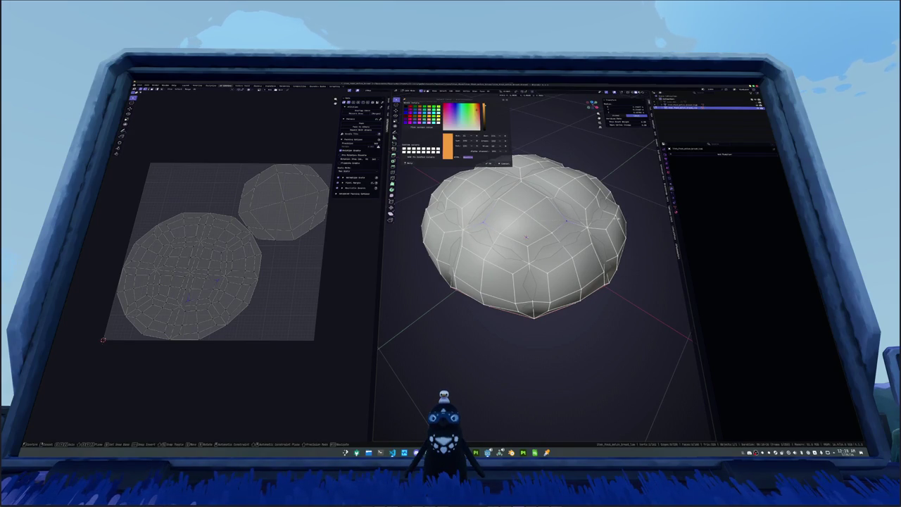
pyautogui.click(526, 236)
pyautogui.moveTo(526, 236); pyautogui.dragTo(543, 245)
# Step: Scale an edge path across the dome top and reposition a single vertex
pyautogui.click(542, 244)
pyautogui.press('s')
pyautogui.click(542, 244)
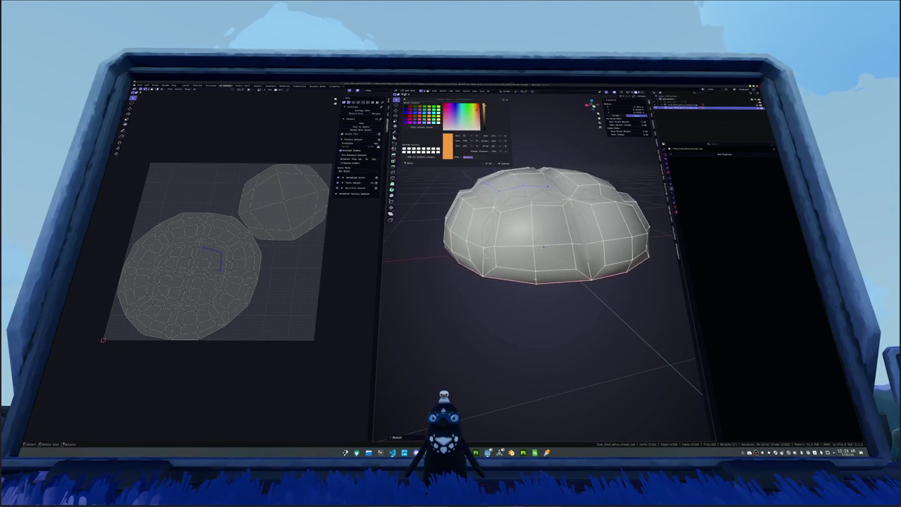
pyautogui.click(562, 205)
pyautogui.press('g')
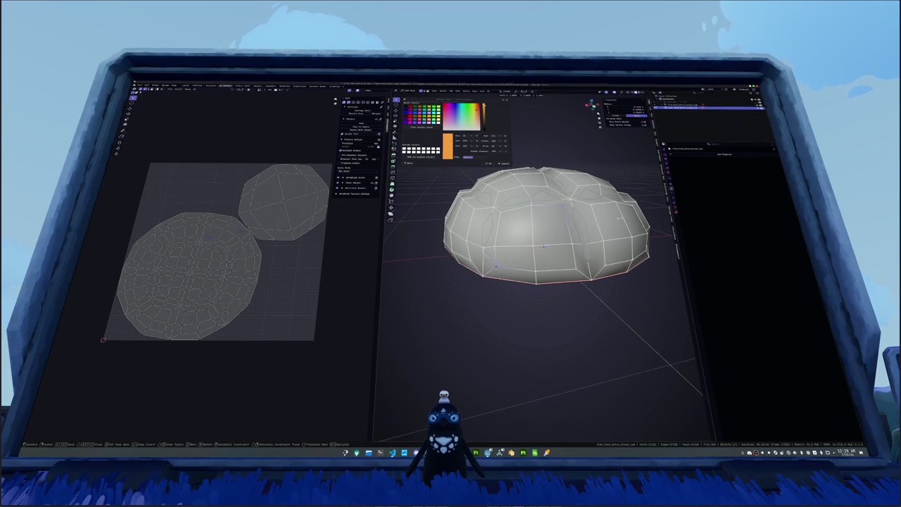
pyautogui.press('Return')
# Step: Select more vertices on the dome and move them to round out its shape
pyautogui.click(576, 268)
pyautogui.moveTo(575, 268); pyautogui.dragTo(509, 258)
pyautogui.click(575, 204)
pyautogui.press('g')
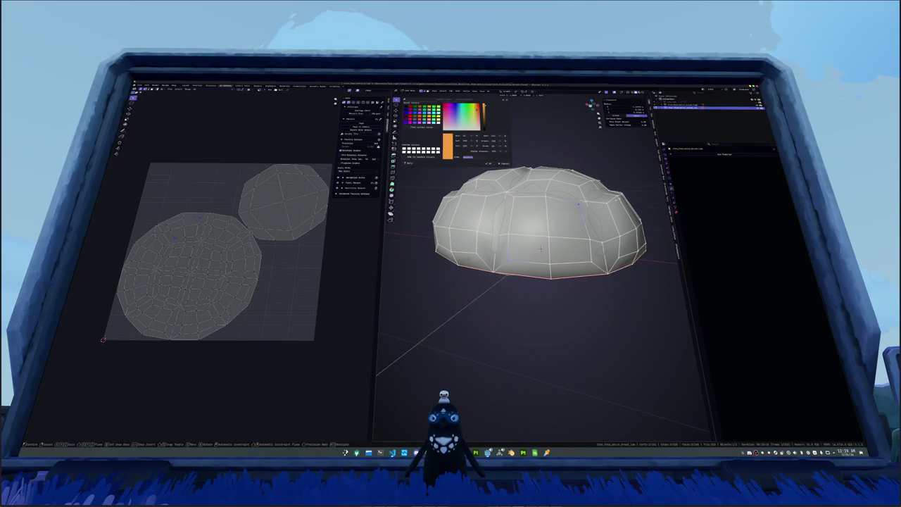
pyautogui.click(540, 248)
pyautogui.moveTo(540, 248); pyautogui.dragTo(522, 249)
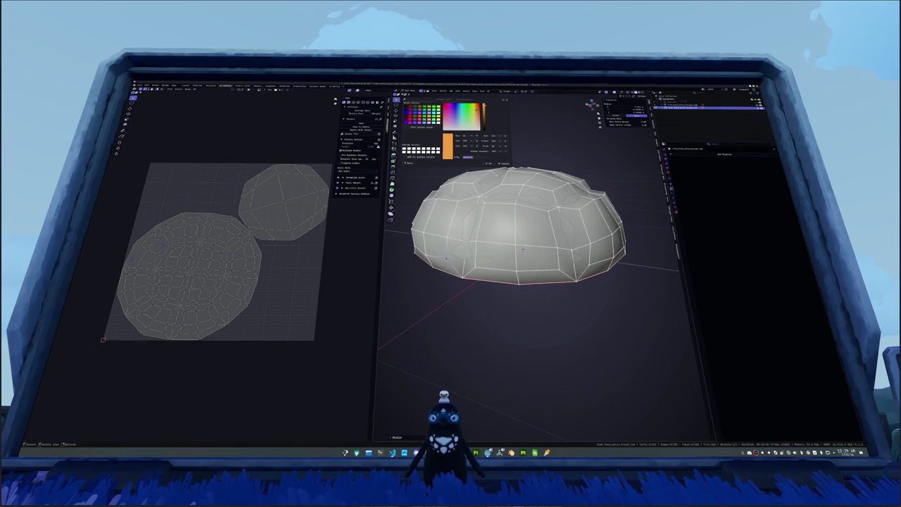
pyautogui.press('g')
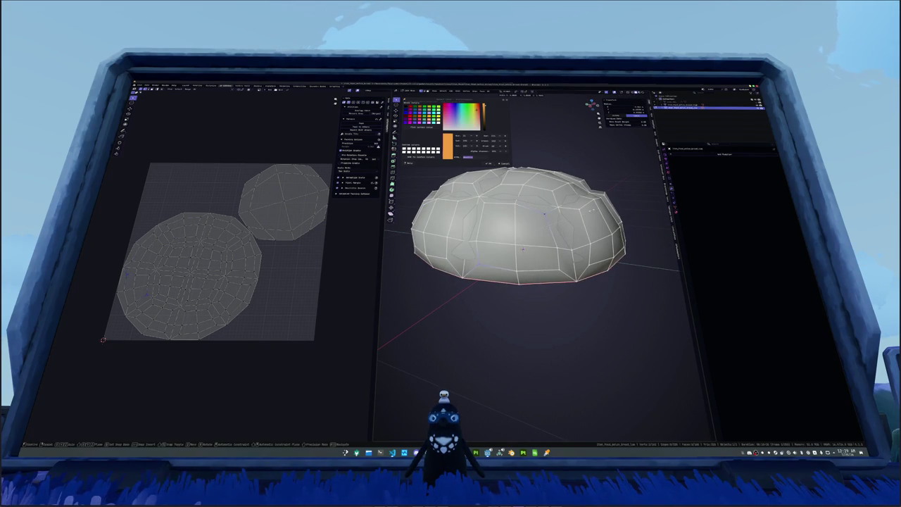
pyautogui.moveTo(523, 249); pyautogui.dragTo(520, 247)
pyautogui.press('g')
pyautogui.moveTo(519, 246); pyautogui.dragTo(518, 228)
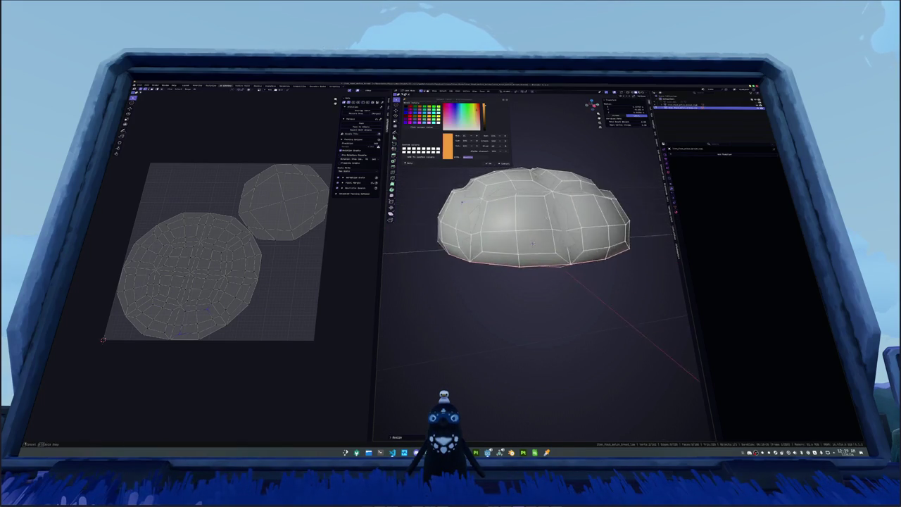
# Step: Leave Edit Mode and resize the whole bun slightly, checking it from around
pyautogui.press('Tab')
pyautogui.press('Tab')
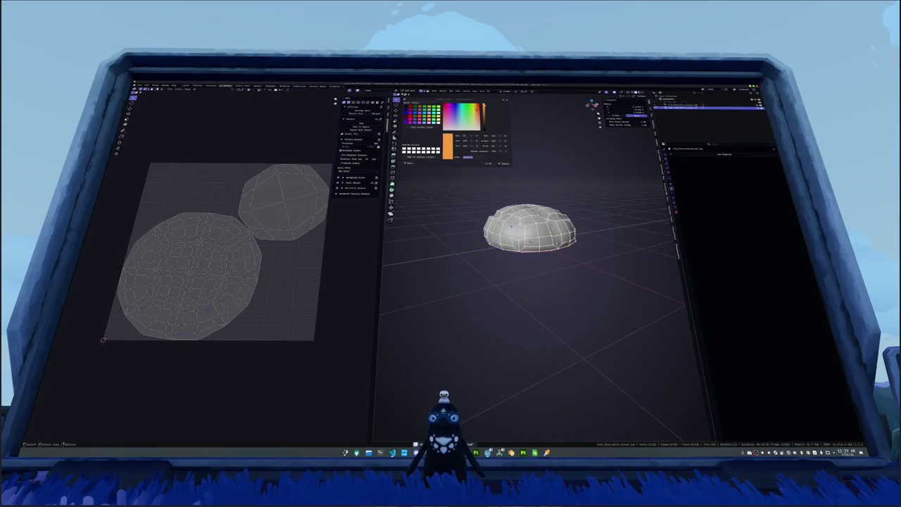
pyautogui.press('s')
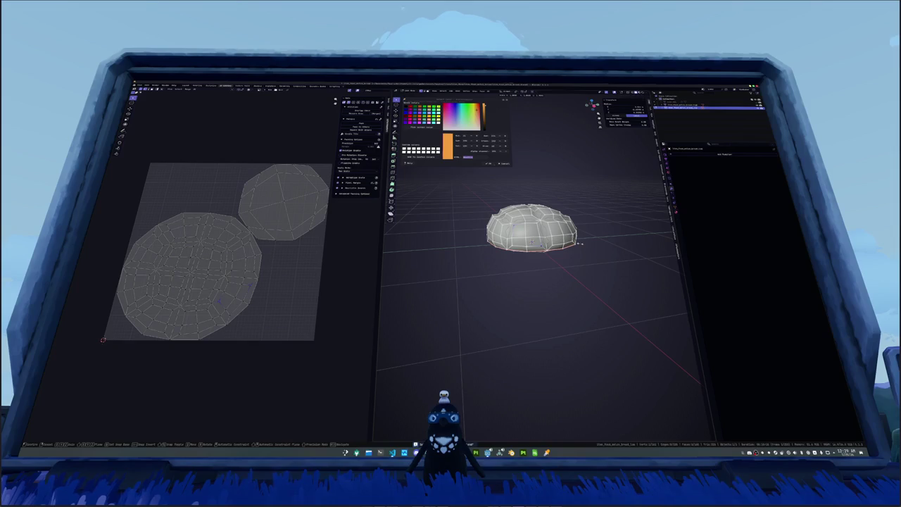
pyautogui.press('Return')
pyautogui.moveTo(534, 296); pyautogui.dragTo(563, 282)
pyautogui.press('Tab')
pyautogui.press('Tab')
pyautogui.moveTo(535, 239); pyautogui.dragTo(565, 246)
pyautogui.press('Tab')
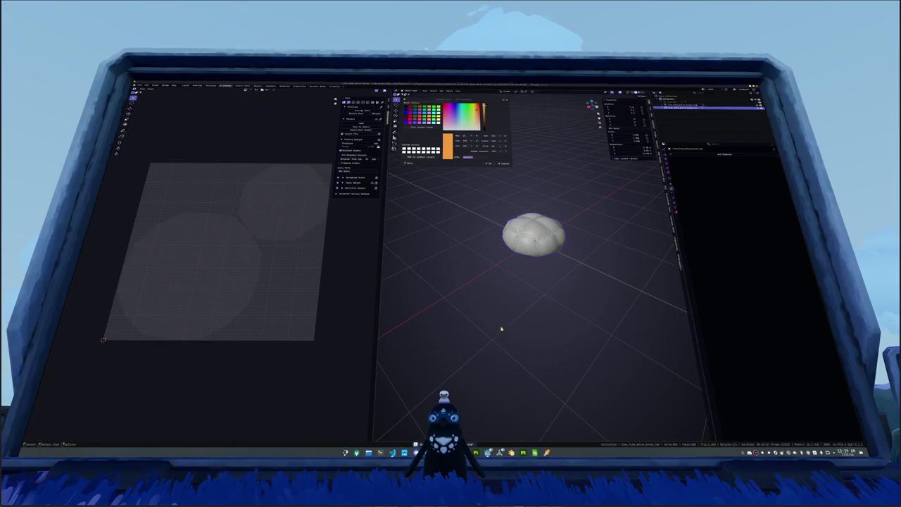
# Step: Save the Substance Painter bun project over the existing project file
pyautogui.click(534, 451)
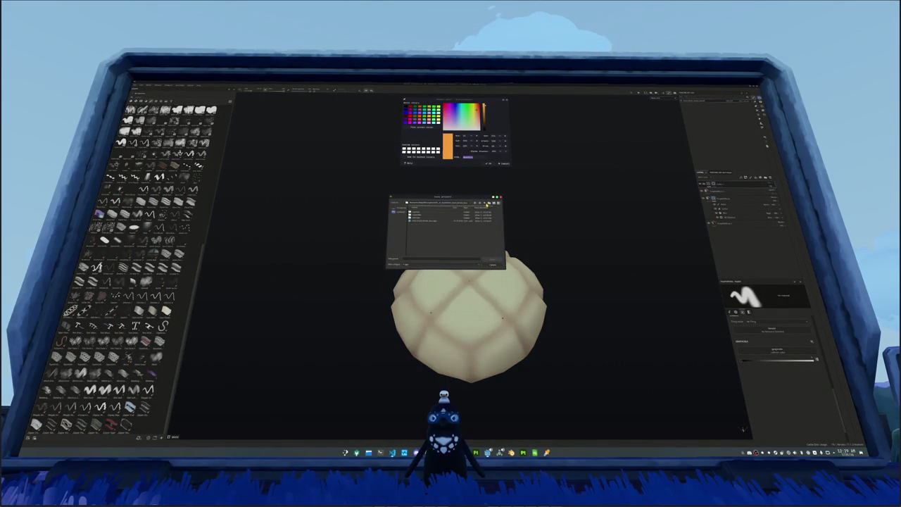
pyautogui.click(484, 203)
pyautogui.doubleClick(431, 217)
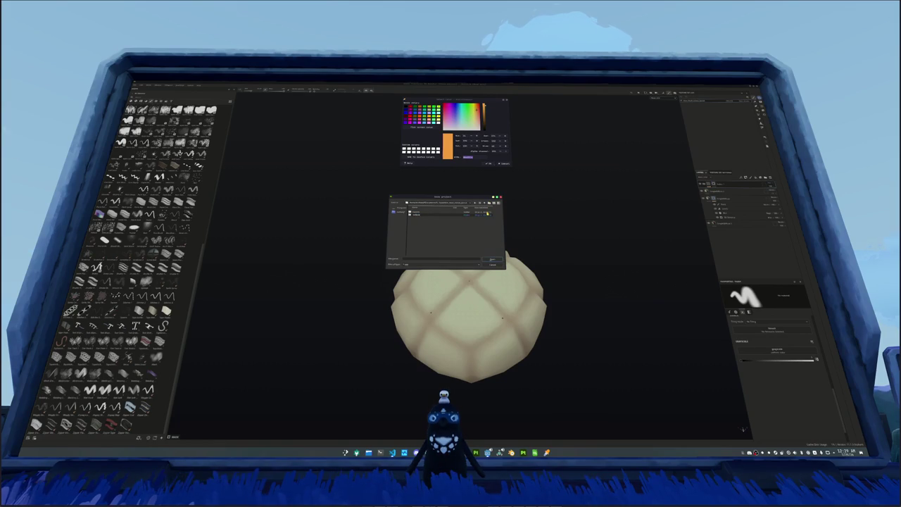
pyautogui.click(426, 214)
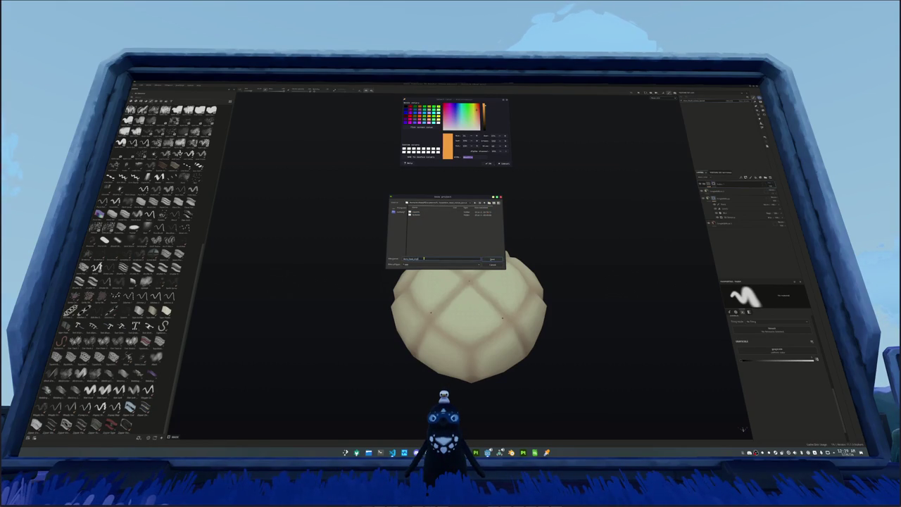
pyautogui.press('Return')
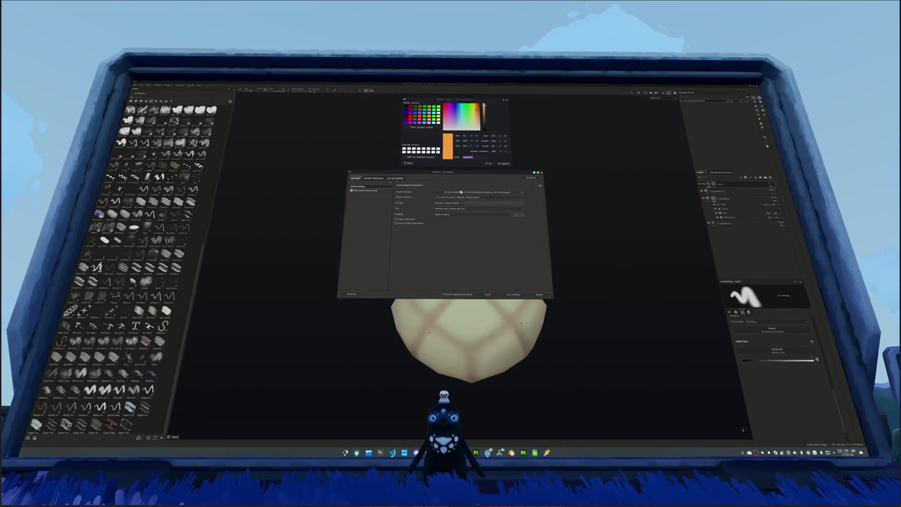
# Step: Export the bun's texture maps to the chosen output folder, then return to Blender
pyautogui.click(461, 192)
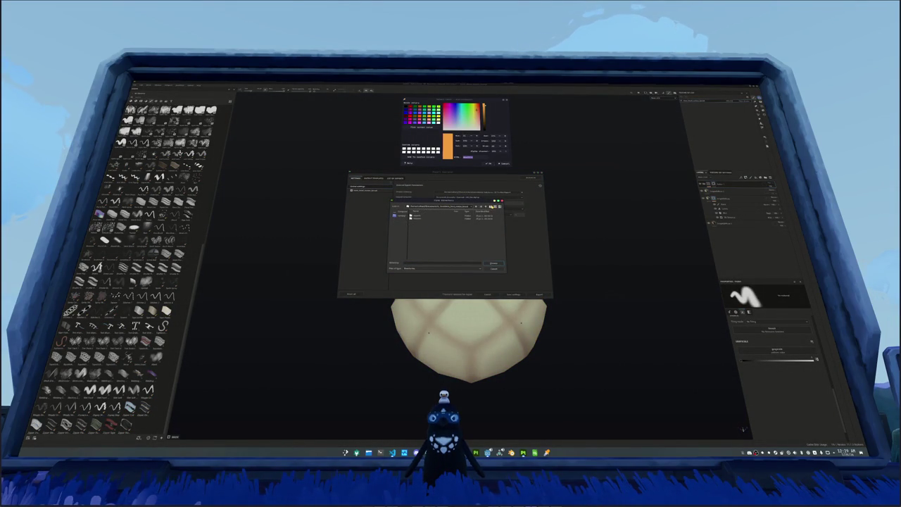
pyautogui.click(493, 263)
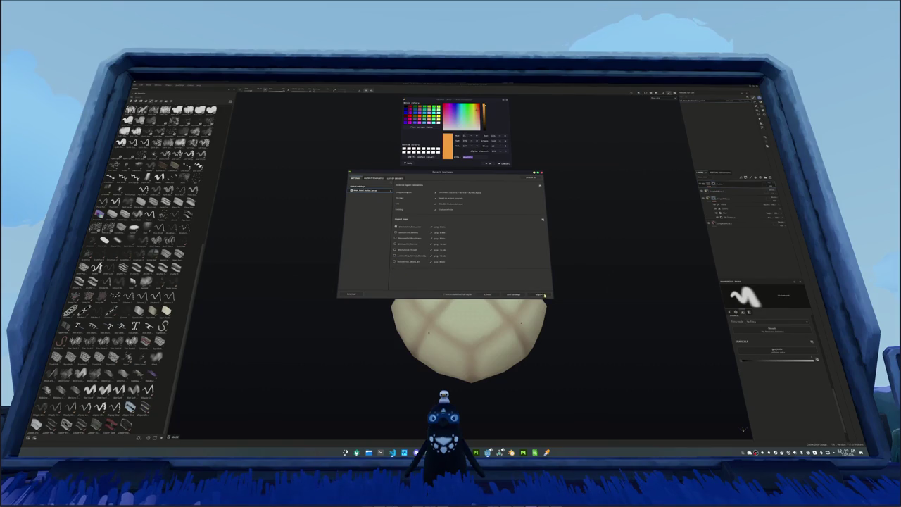
pyautogui.click(541, 294)
pyautogui.press('Escape')
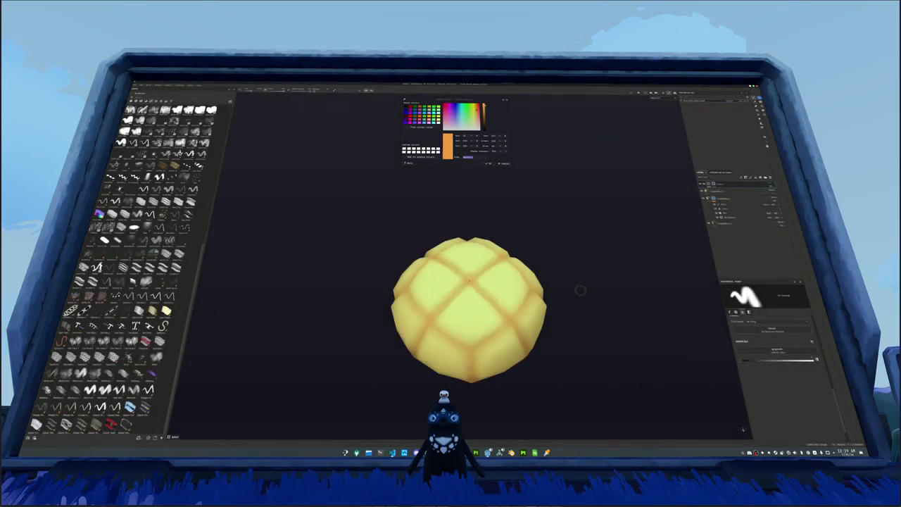
pyautogui.moveTo(581, 333); pyautogui.dragTo(552, 277)
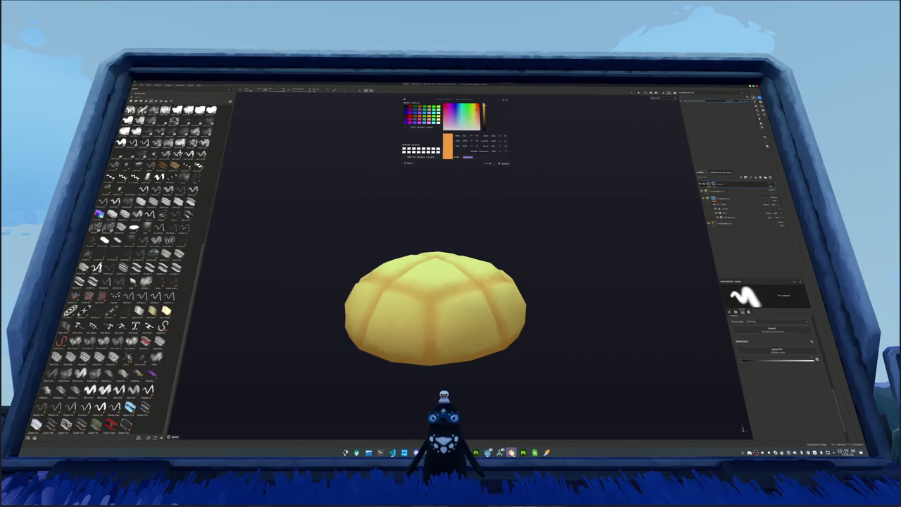
pyautogui.click(524, 449)
# Step: Select the bun and start a Shift+D duplicate, cancelling the copy's move
pyautogui.scroll(3)
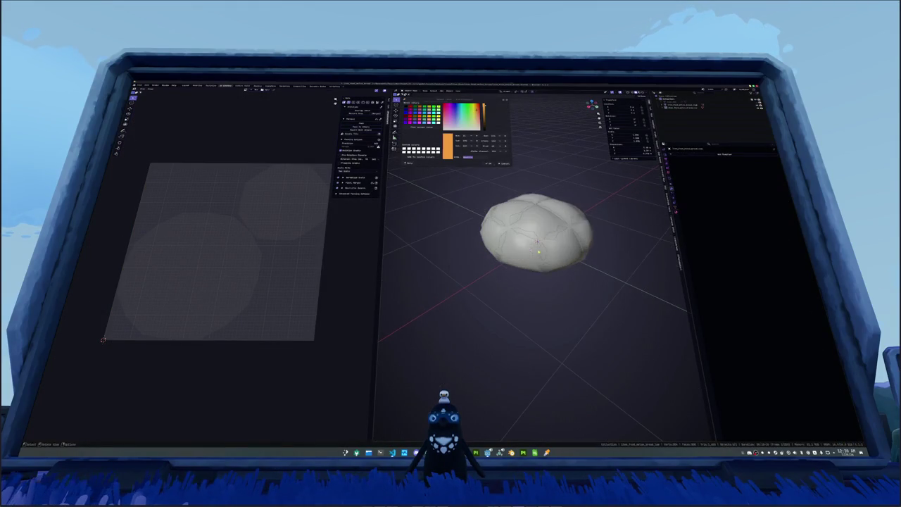
pyautogui.click(552, 237)
pyautogui.moveTo(551, 236); pyautogui.dragTo(588, 260)
pyautogui.hotkey('shift', 'd')
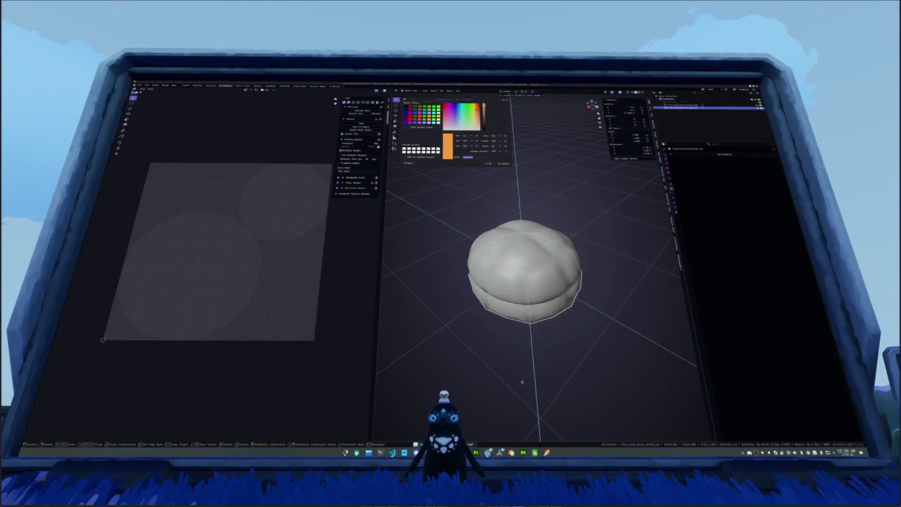
pyautogui.press('Escape')
pyautogui.scroll(-3)
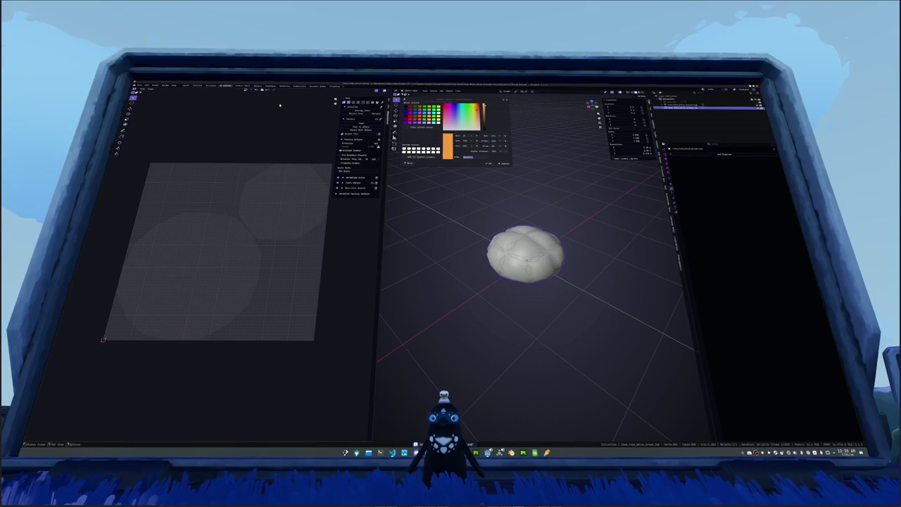
# Step: Cancel another bun duplicate, then bring up its Material Properties and the Shading workspace
pyautogui.click(496, 248)
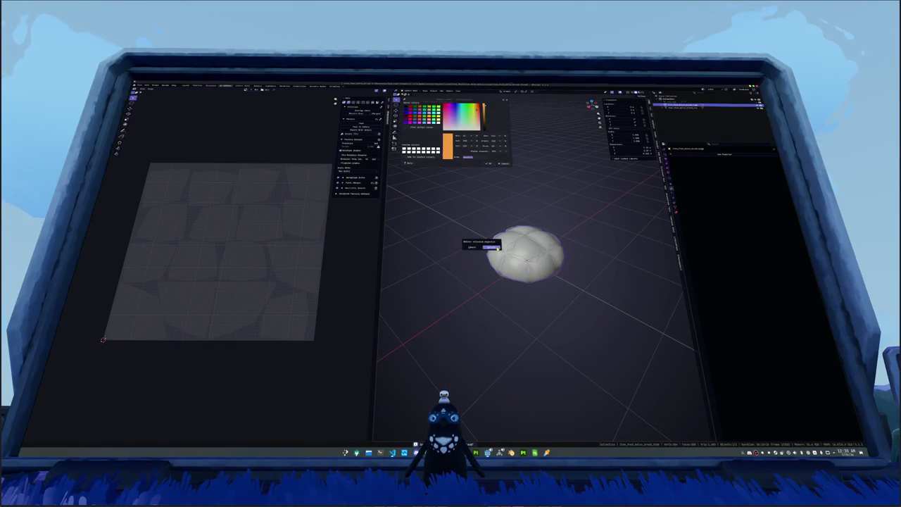
pyautogui.hotkey('shift', 'd')
pyautogui.press('x')
pyautogui.press('y')
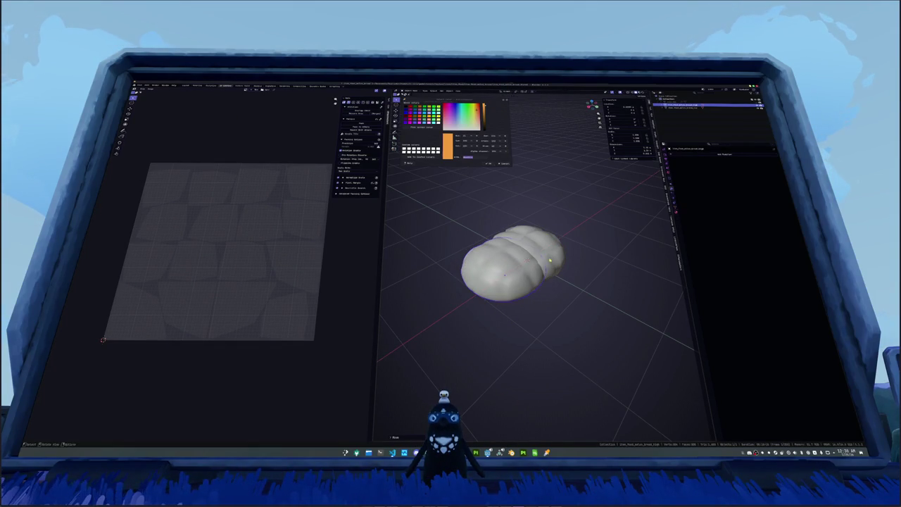
pyautogui.press('Escape')
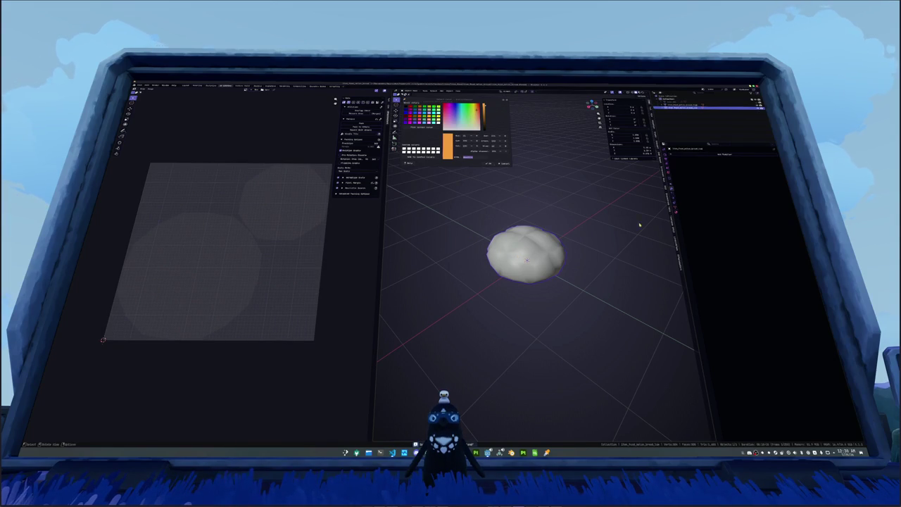
pyautogui.click(674, 210)
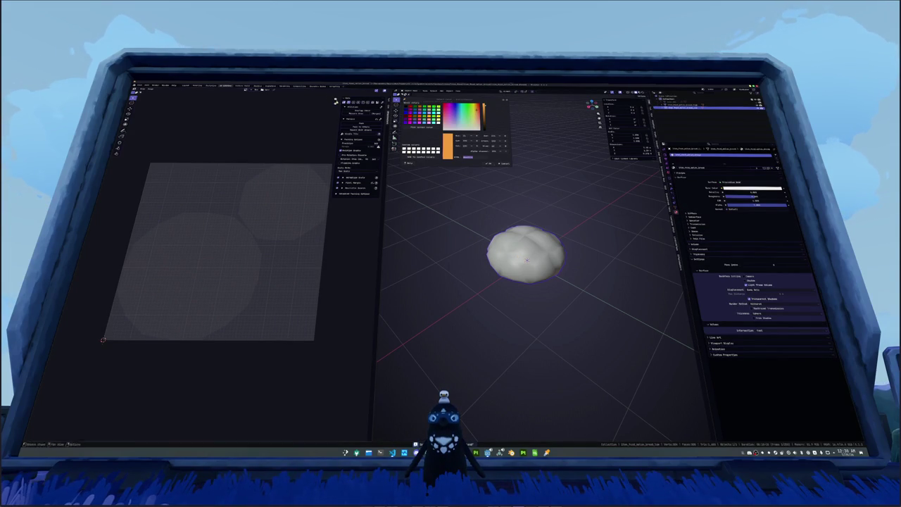
pyautogui.click(258, 86)
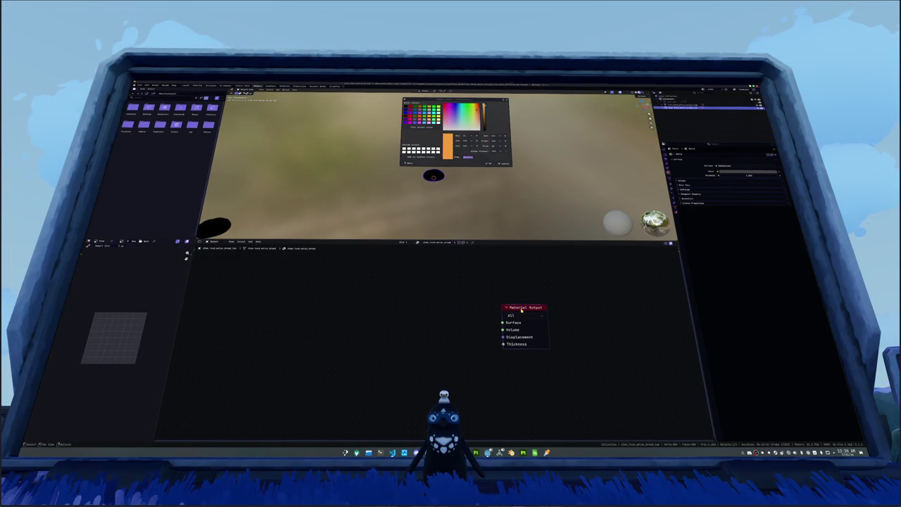
# Step: Load the exported base colour image into the bun's material and centre the view
pyautogui.hotkey('ctrl', 'o')
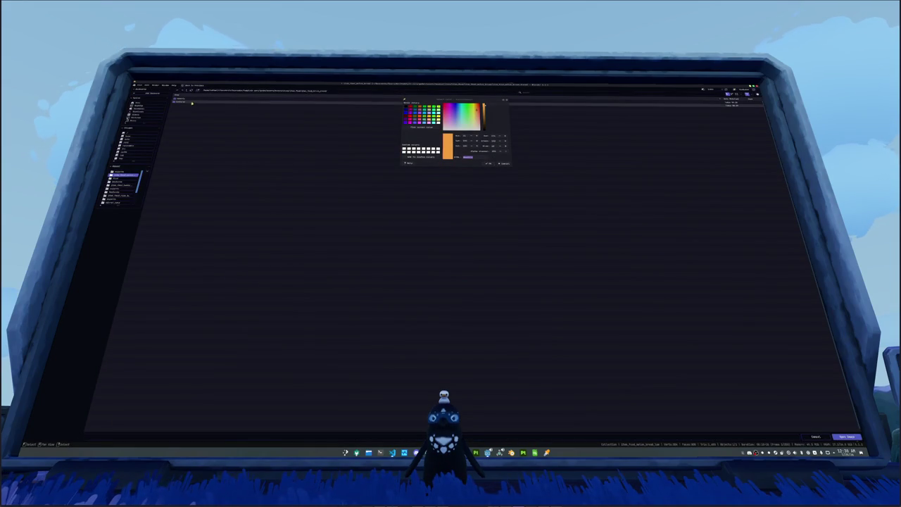
pyautogui.doubleClick(312, 176)
pyautogui.click(503, 163)
pyautogui.press('KP_Decimal')
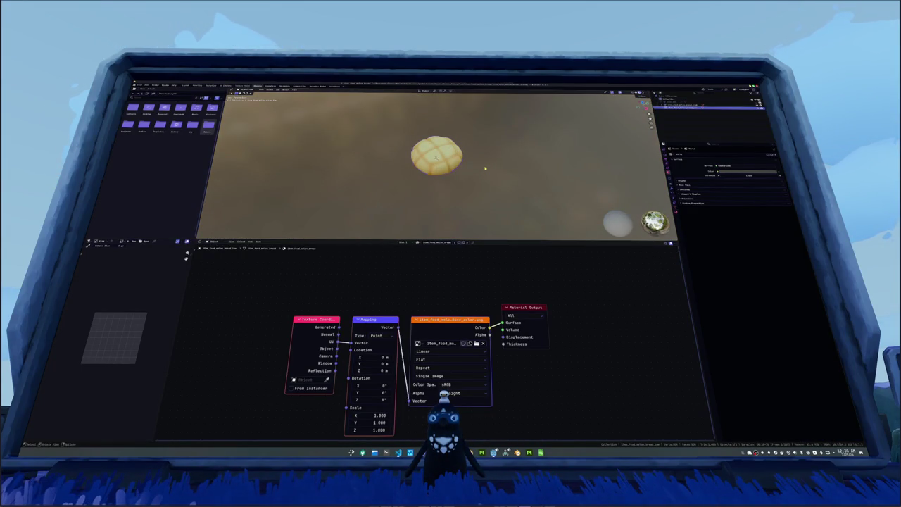
# Step: Add a camera, move it along the X axis, and look through it at the bun
pyautogui.hotkey('shift', 'a')
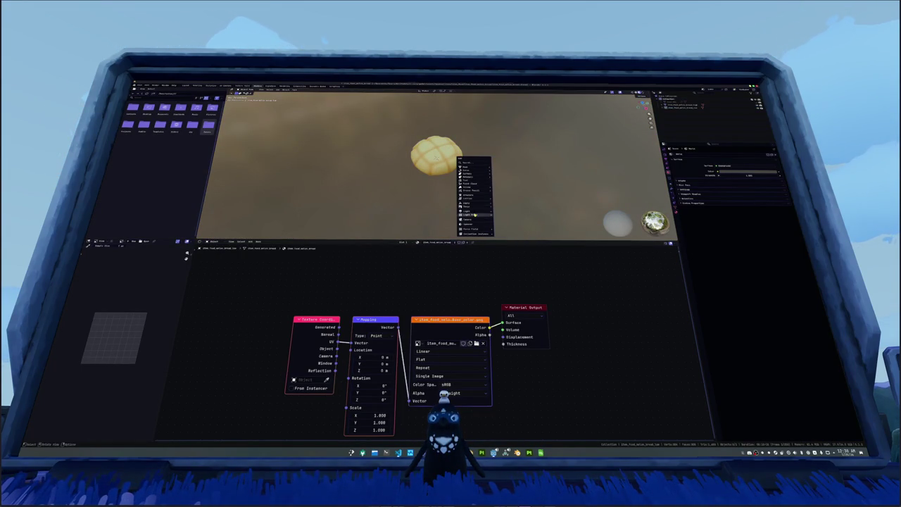
pyautogui.click(473, 219)
pyautogui.press('g')
pyautogui.press('x')
pyautogui.press('z')
pyautogui.press('x')
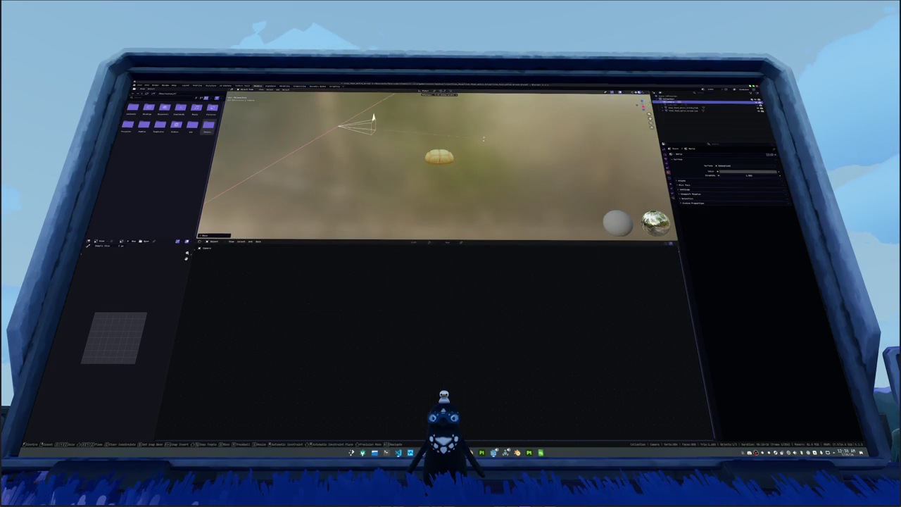
pyautogui.click(485, 136)
pyautogui.press('KP_0')
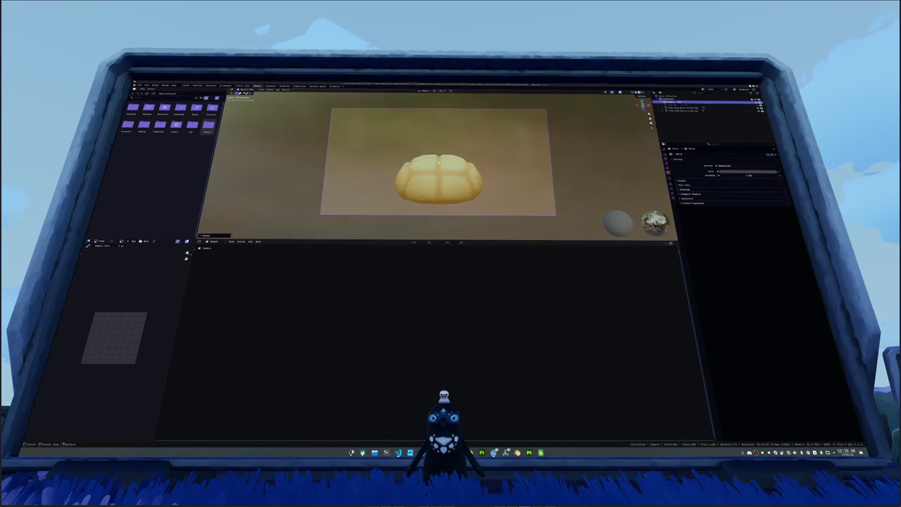
# Step: Raise the bun in frame, lengthen the camera focal length, and set a taller output resolution
pyautogui.moveTo(505, 145); pyautogui.dragTo(503, 143)
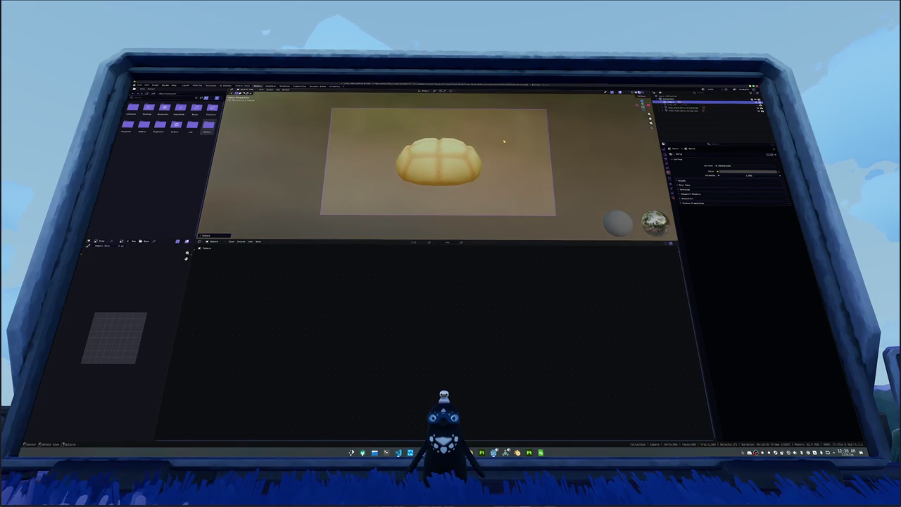
pyautogui.click(672, 204)
pyautogui.moveTo(732, 170); pyautogui.dragTo(760, 170)
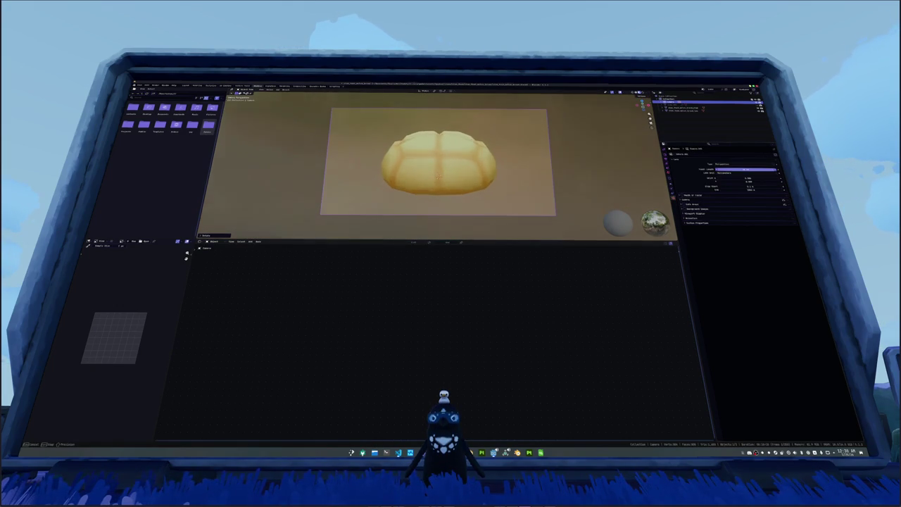
pyautogui.click(667, 155)
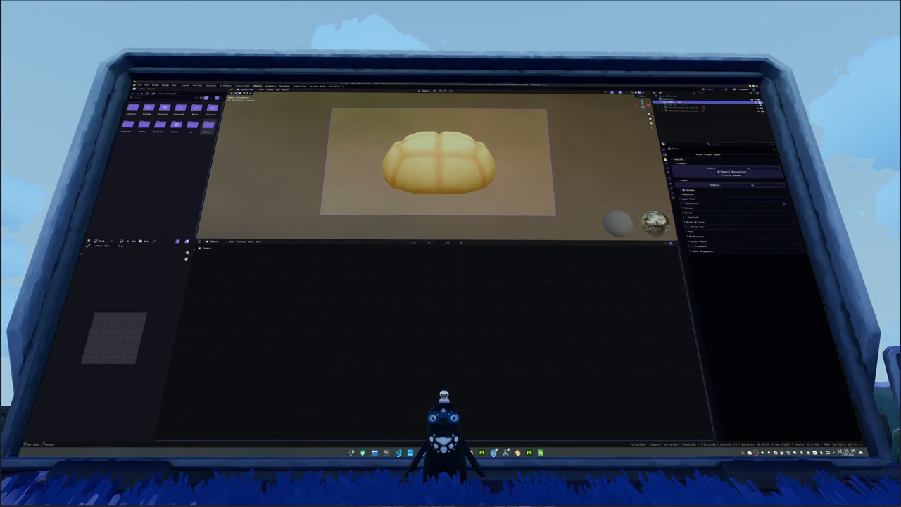
pyautogui.click(667, 163)
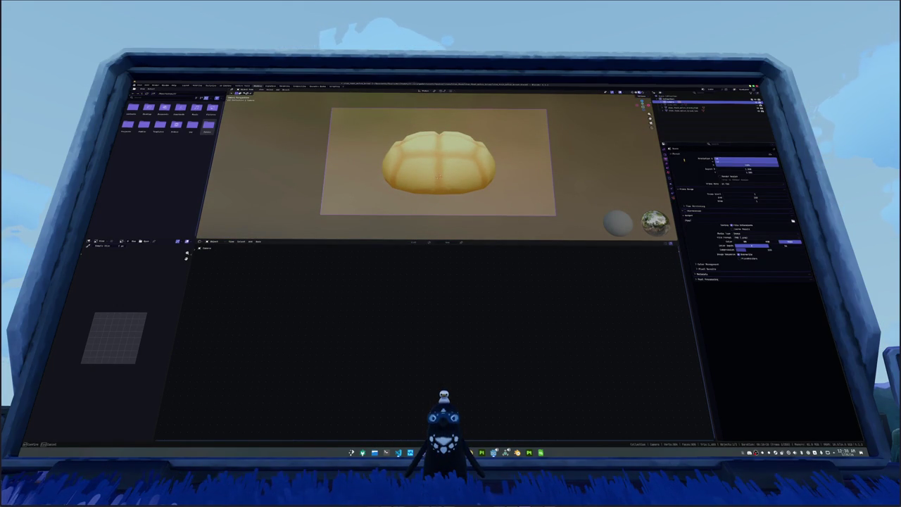
pyautogui.press('Return')
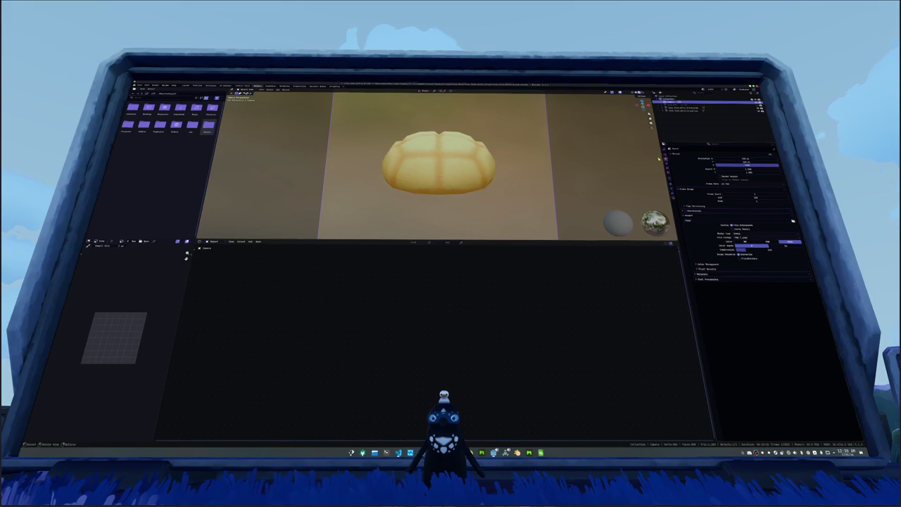
pyautogui.click(666, 157)
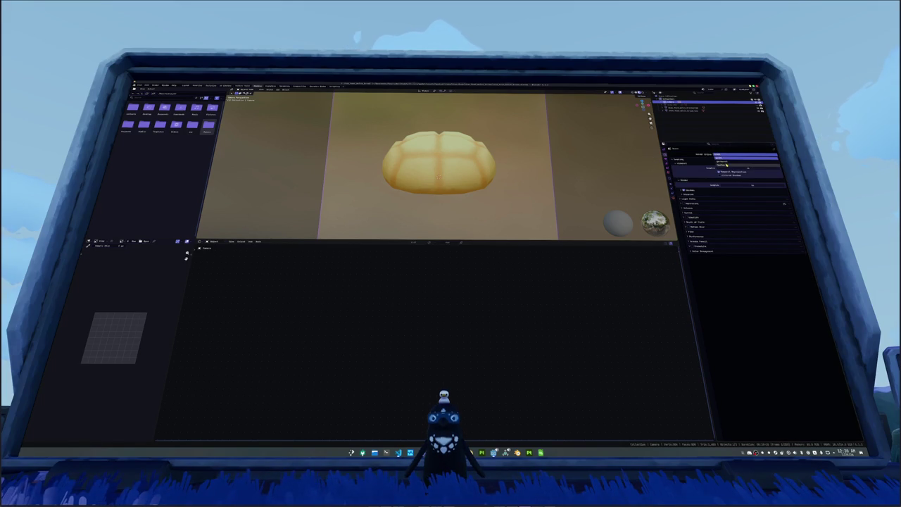
# Step: Set Color Management's view transform to Standard in the render settings
pyautogui.click(697, 231)
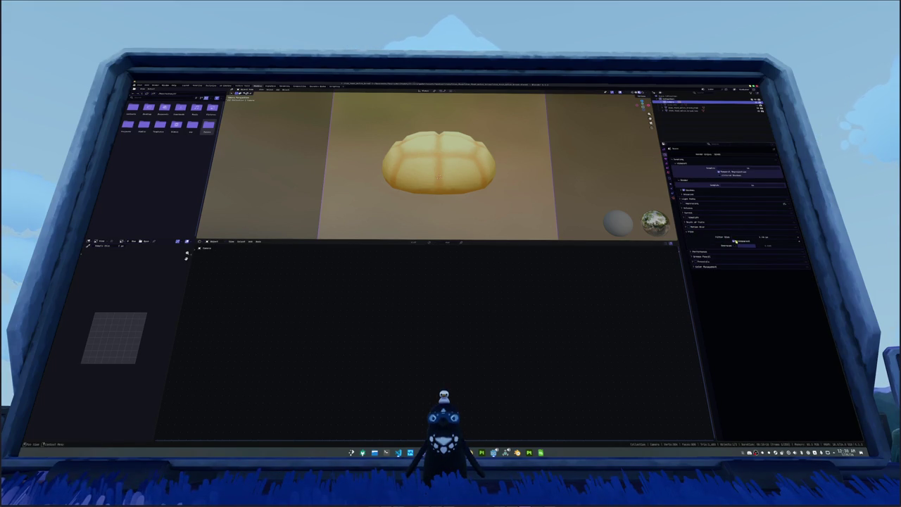
pyautogui.click(704, 266)
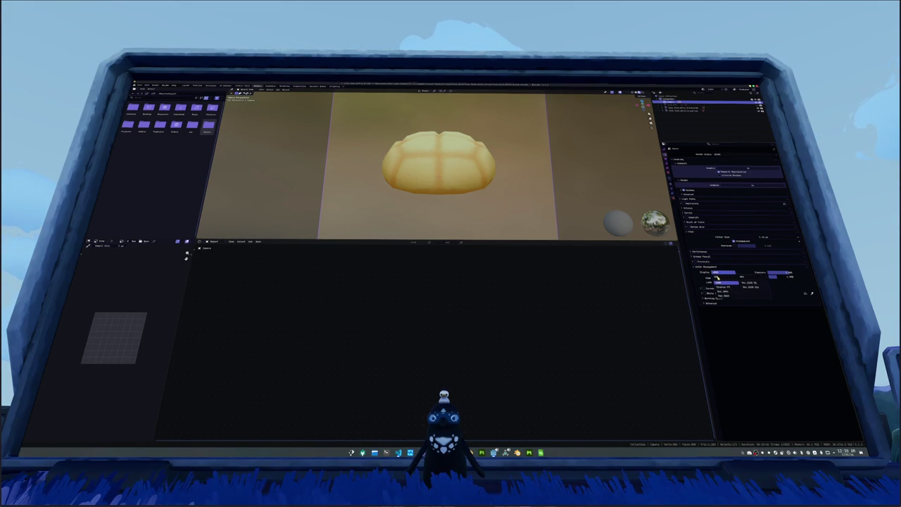
pyautogui.click(722, 280)
pyautogui.click(723, 281)
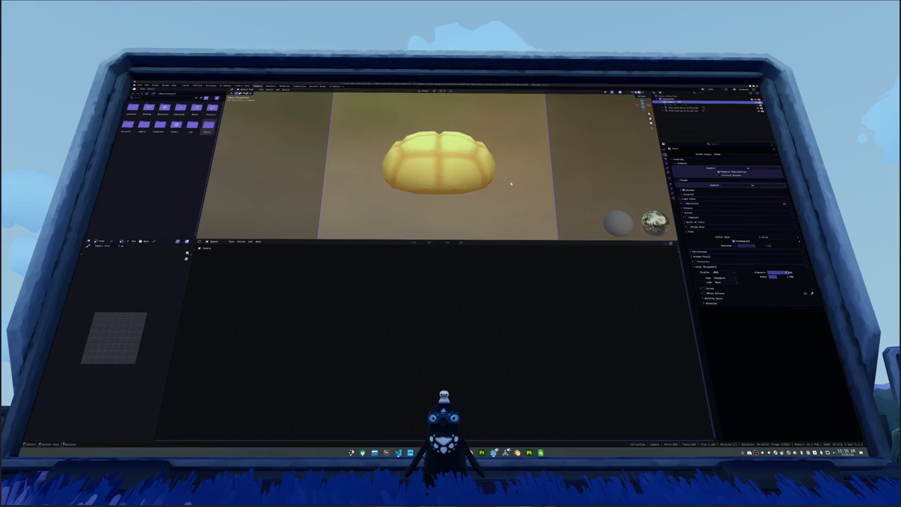
pyautogui.scroll(-3)
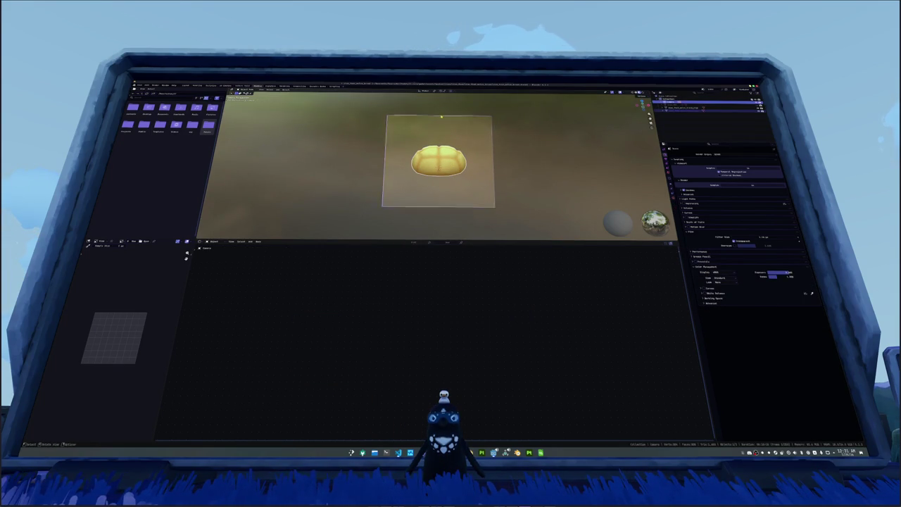
# Step: Set the pivot point and scale the bun along the Z axis
pyautogui.click(442, 91)
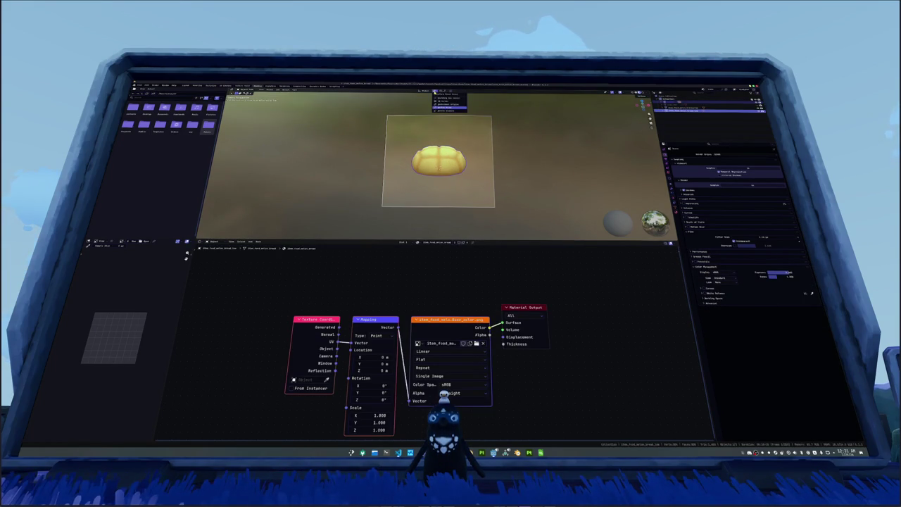
pyautogui.click(438, 109)
pyautogui.press('s')
pyautogui.press('z')
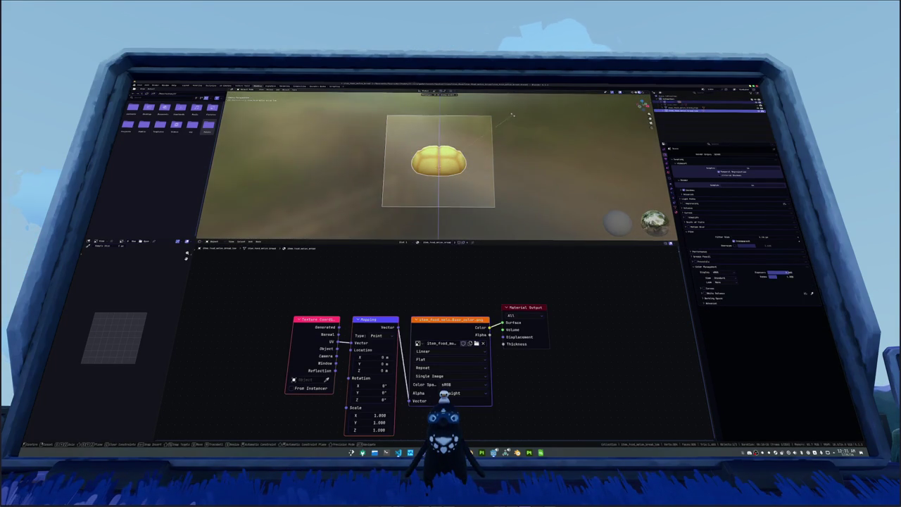
pyautogui.click(497, 103)
pyautogui.click(514, 179)
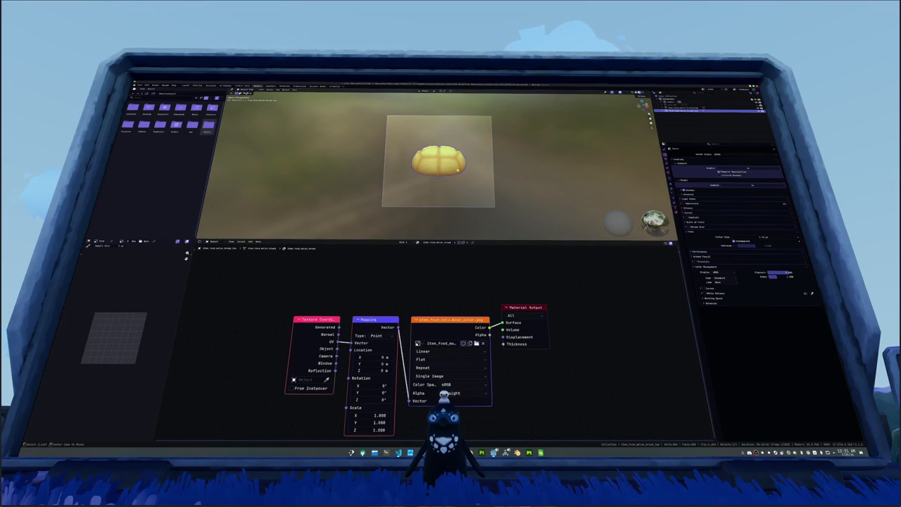
# Step: Rotate the camera and lengthen its focal length so the bun fills the frame
pyautogui.click(486, 210)
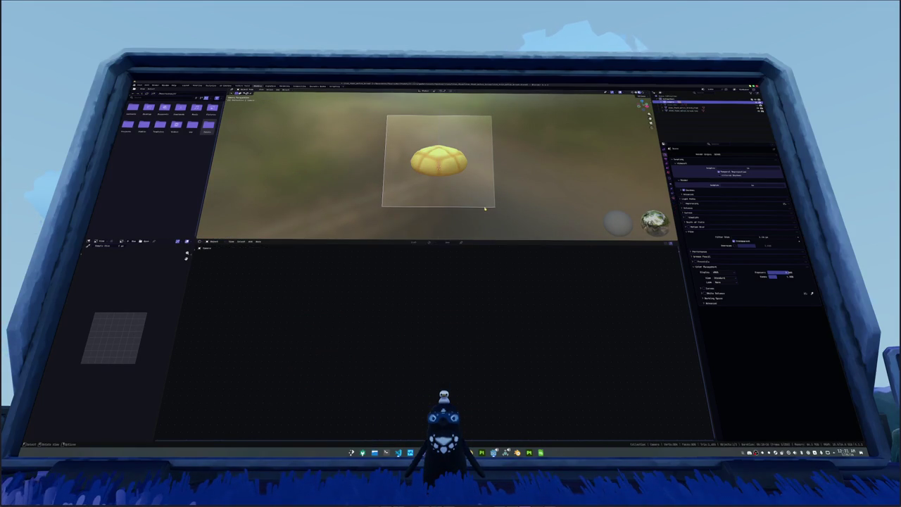
pyautogui.press('r')
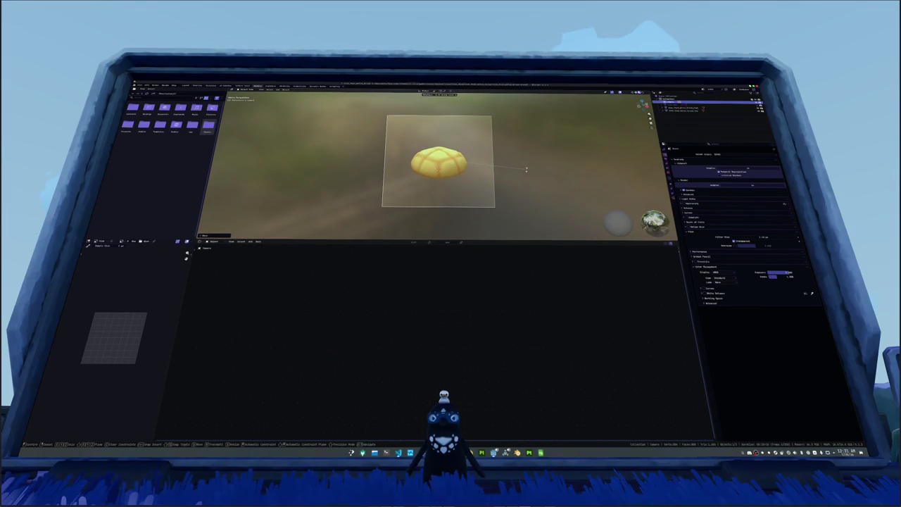
pyautogui.click(526, 169)
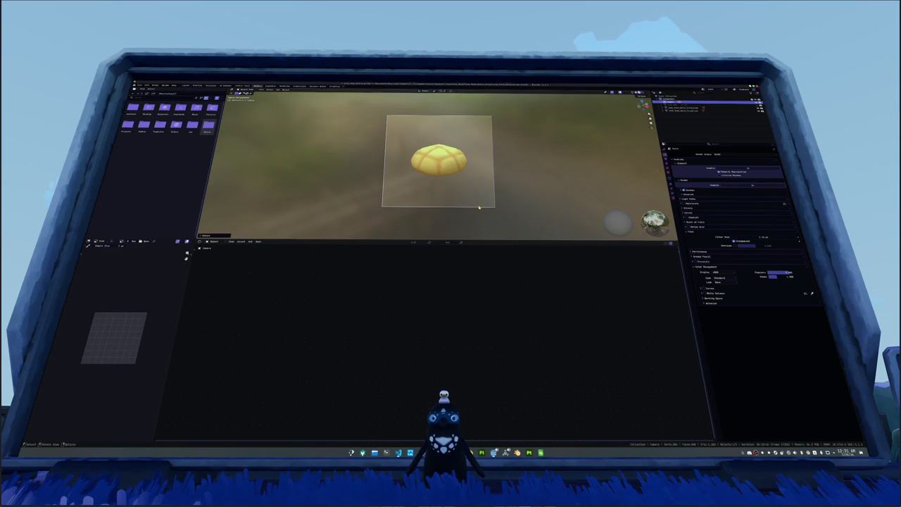
pyautogui.click(664, 200)
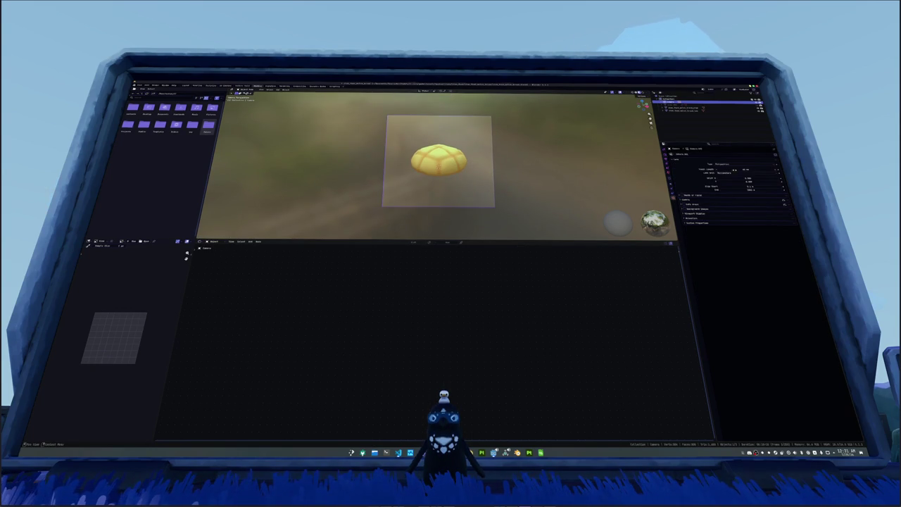
pyautogui.moveTo(746, 169); pyautogui.dragTo(771, 170)
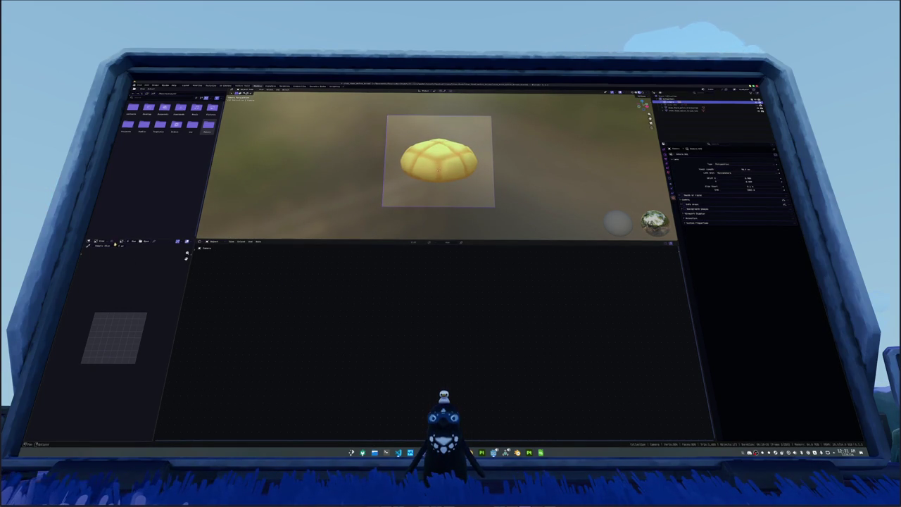
pyautogui.click(121, 242)
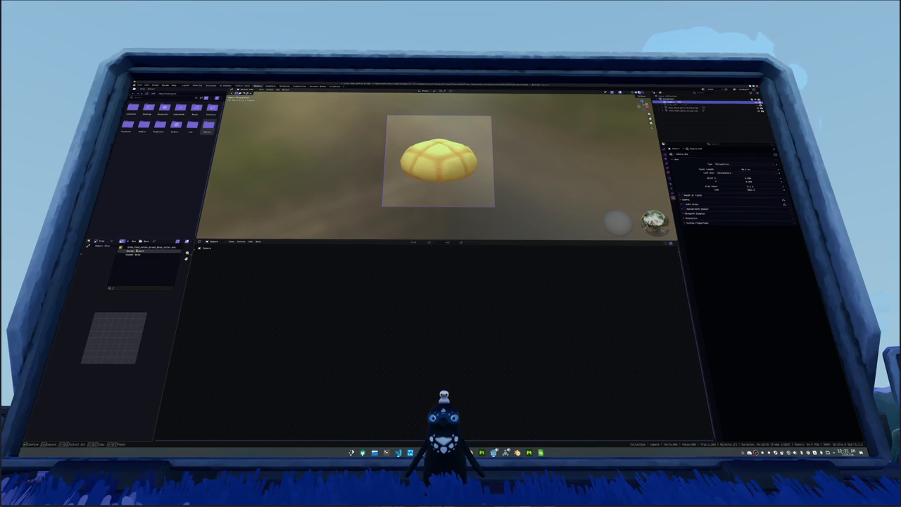
# Step: Save the bun's Render Result as a PNG image, adding '_Recim' to the file name
pyautogui.click(134, 250)
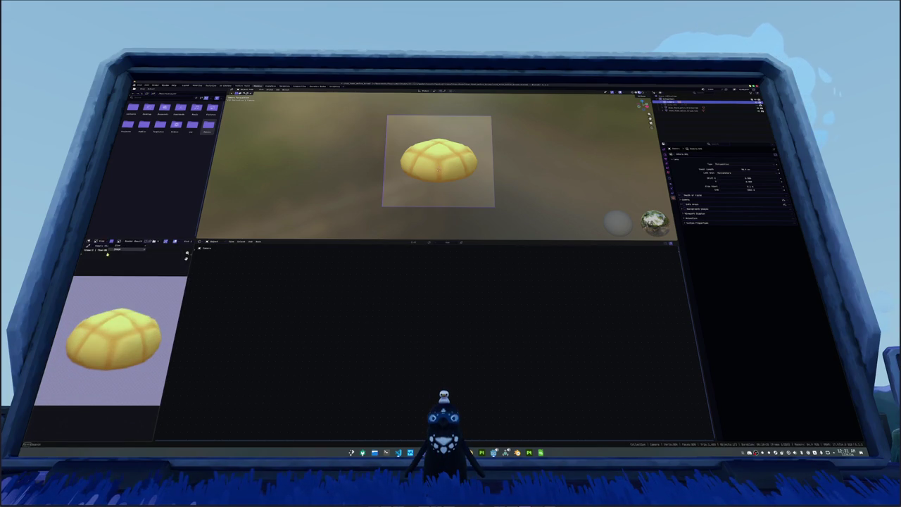
pyautogui.click(107, 251)
pyautogui.click(163, 284)
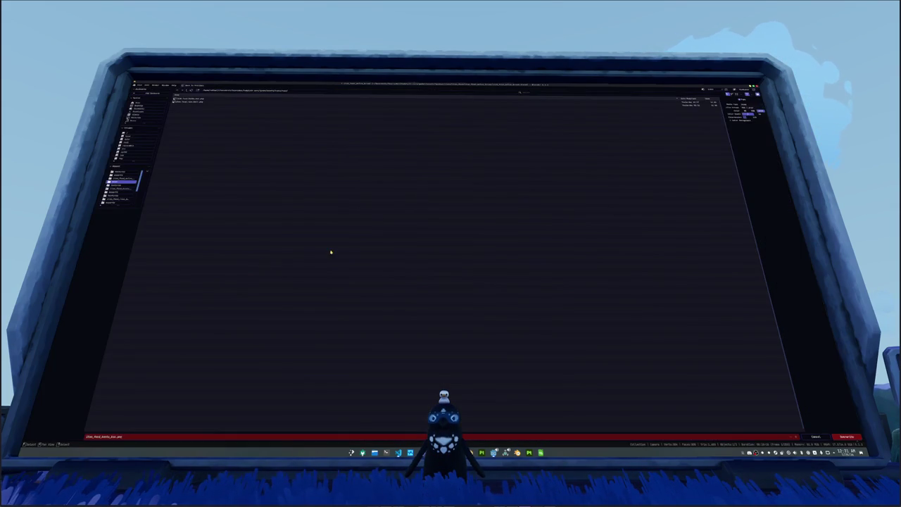
pyautogui.click(150, 437)
pyautogui.write('_Rec')
pyautogui.write('im')
pyautogui.press('Return')
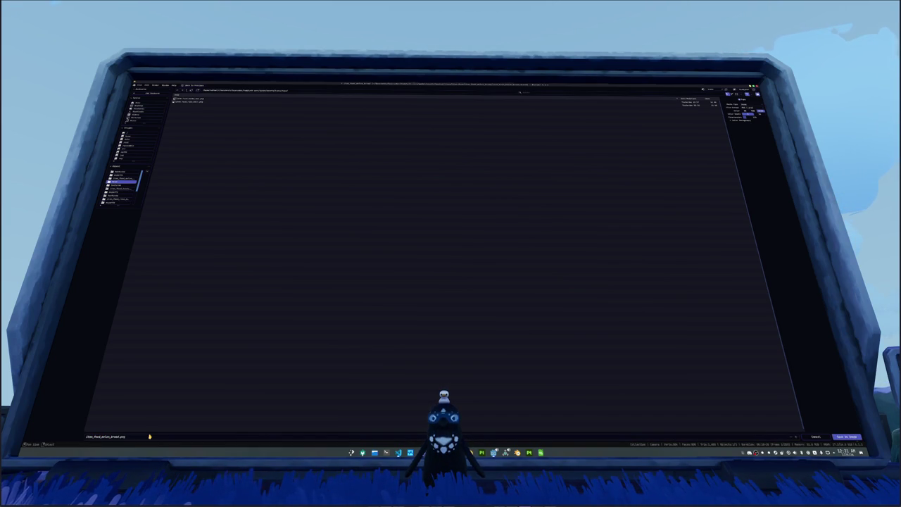
pyautogui.press('Return')
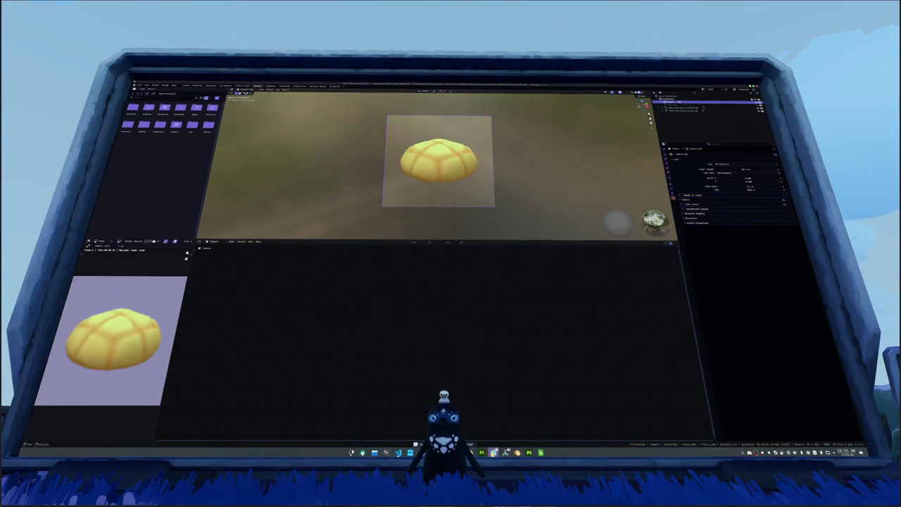
# Step: In Godot's FileSystem, collapse the item_junk_soda_cup folder
pyautogui.click(493, 452)
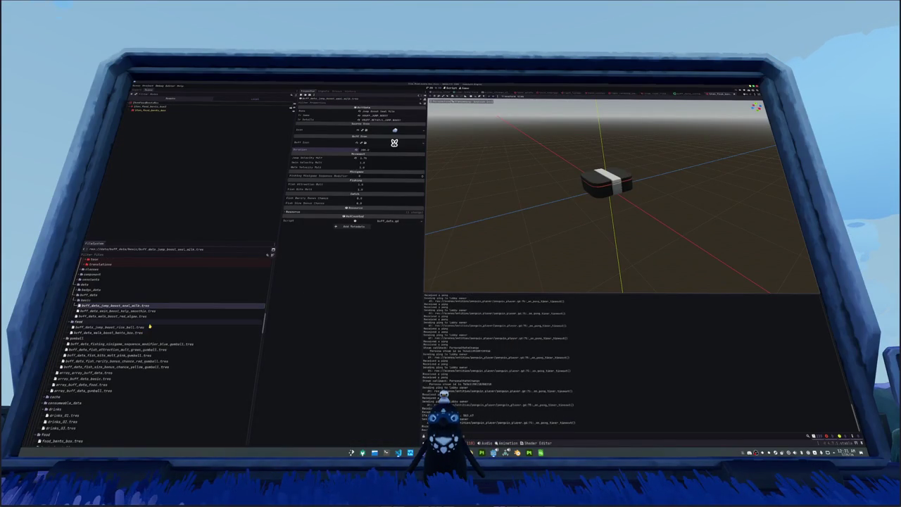
pyautogui.scroll(-3)
pyautogui.scroll(-3)
pyautogui.scroll(-3)
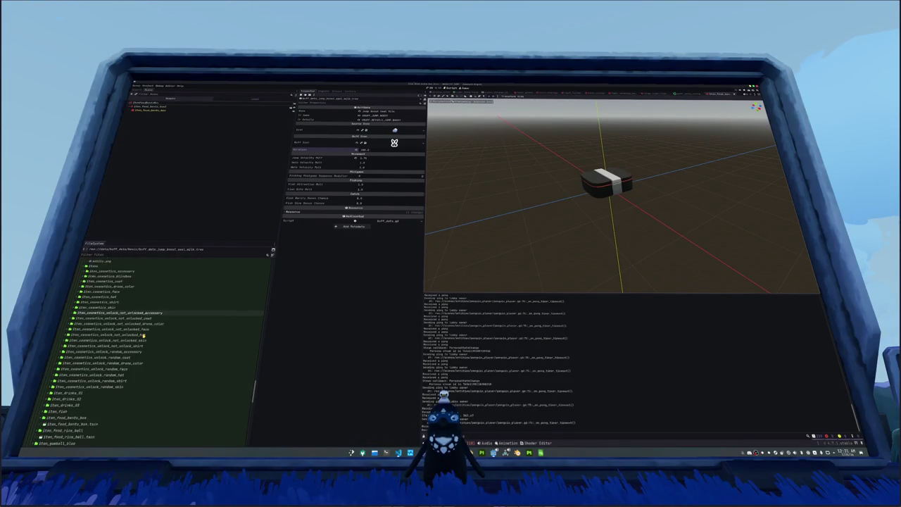
pyautogui.scroll(-3)
pyautogui.scroll(3)
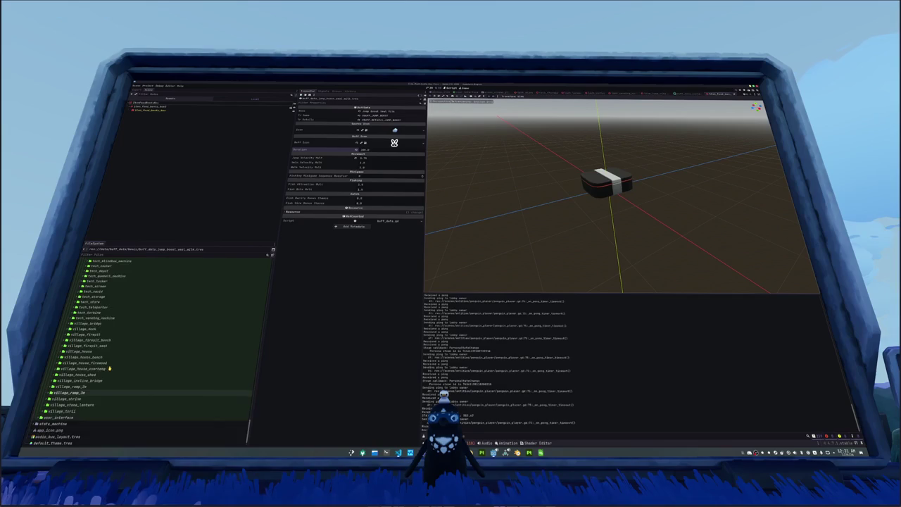
pyautogui.scroll(3)
pyautogui.click(115, 297)
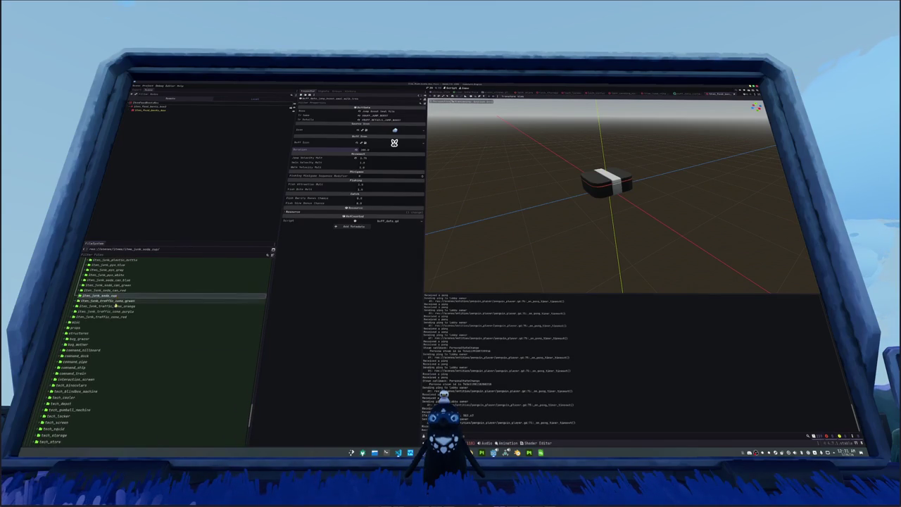
# Step: Duplicate item_food_rice_ball as item_food_melon_bread and open item_food_melon_bread.tscn
pyautogui.scroll(3)
pyautogui.scroll(3)
pyautogui.scroll(3)
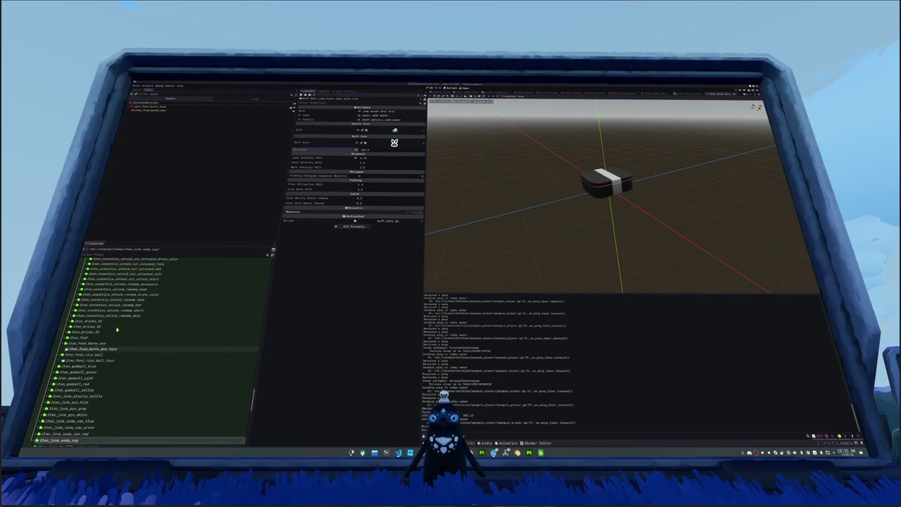
pyautogui.click(95, 355)
pyautogui.hotkey('ctrl', 'd')
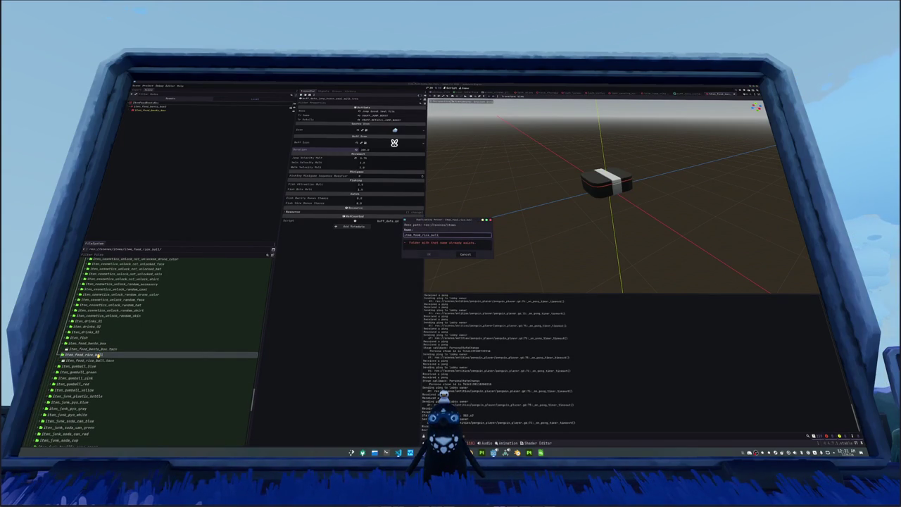
pyautogui.write('potato')
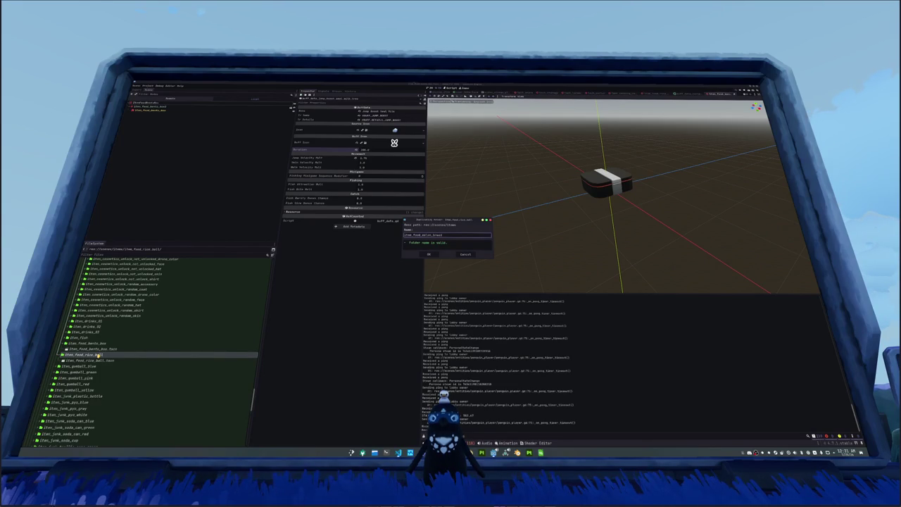
pyautogui.press('Return')
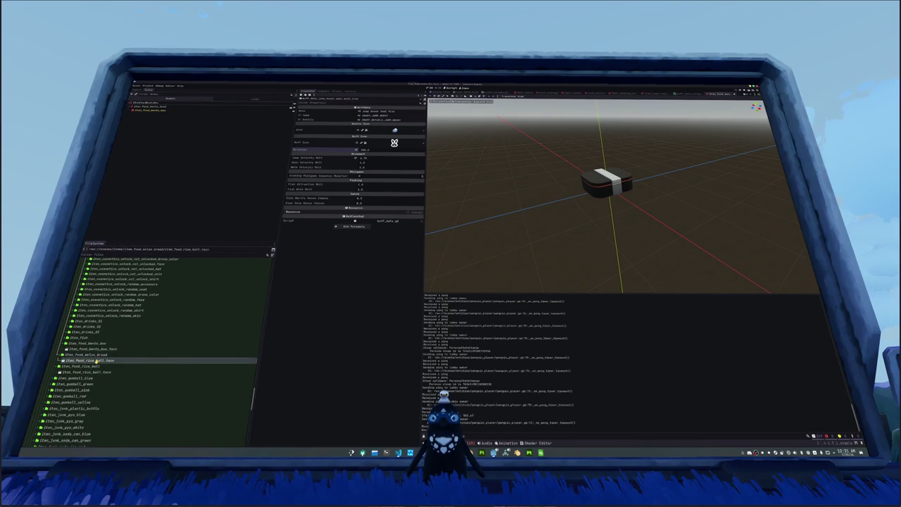
pyautogui.click(96, 360)
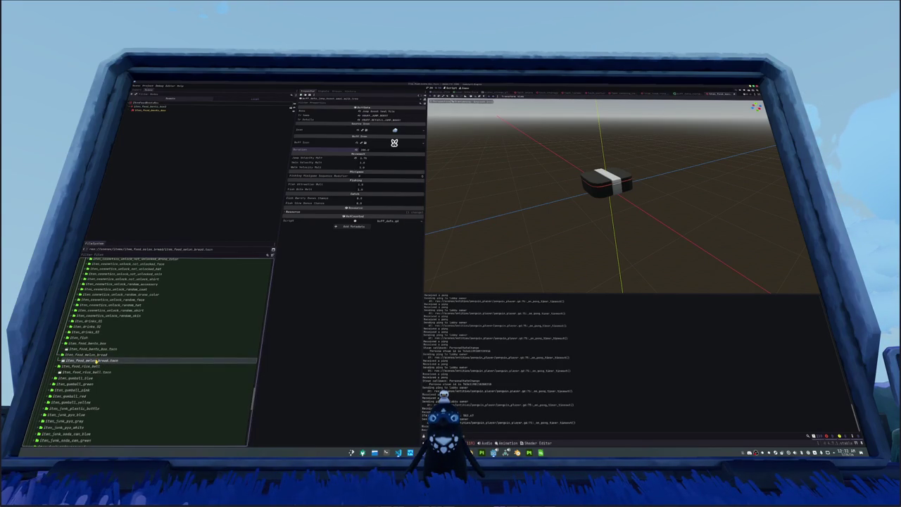
pyautogui.doubleClick(96, 360)
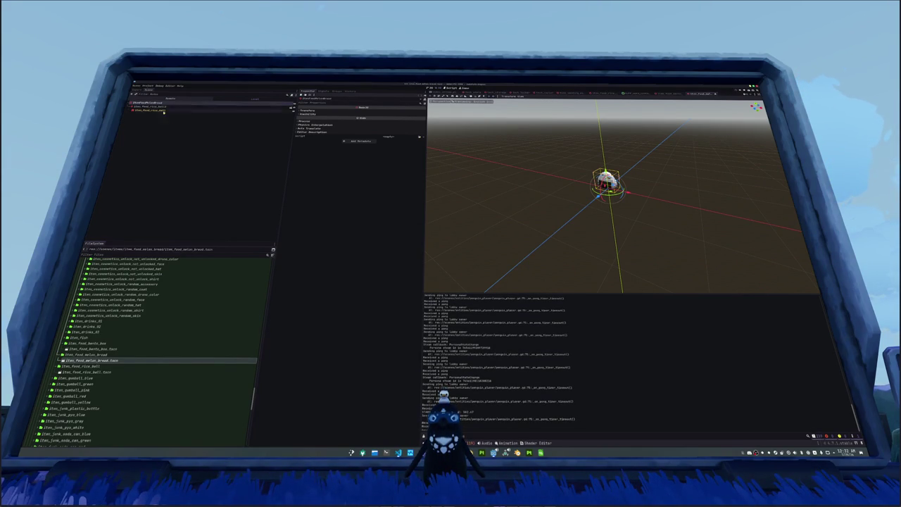
# Step: Delete the rice-ball child nodes, then undo the deletion
pyautogui.press('Delete')
pyautogui.press('Return')
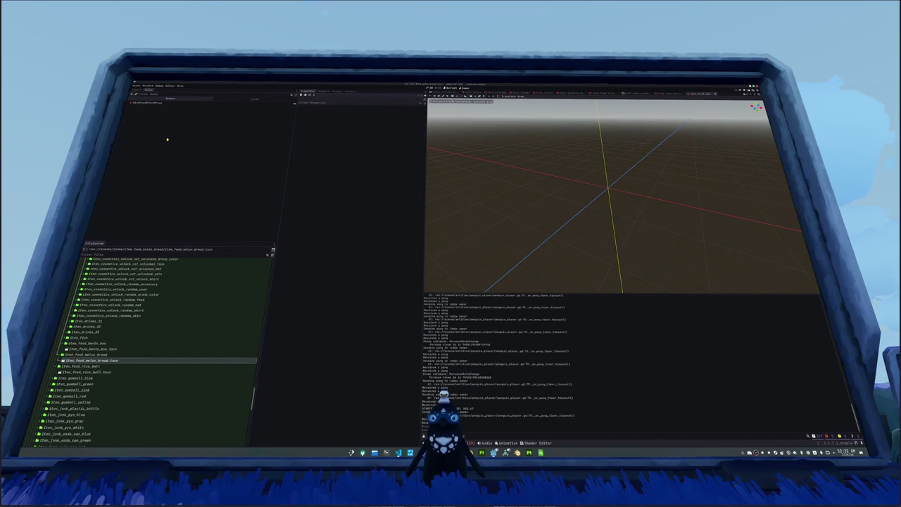
pyautogui.hotkey('ctrl', 'z')
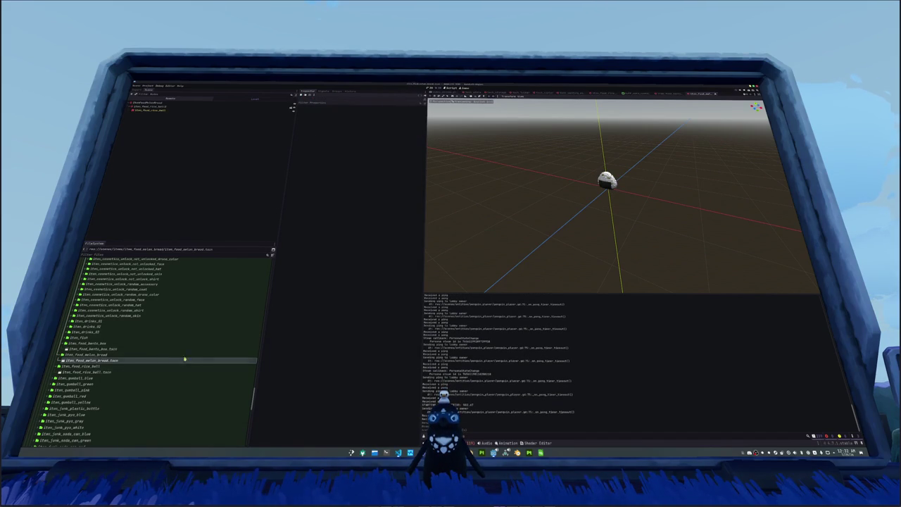
# Step: Filter files for 'melon', drag the melon-bread .glb into the scene, and make its children editable
pyautogui.scroll(3)
pyautogui.click(174, 254)
pyautogui.write('melon')
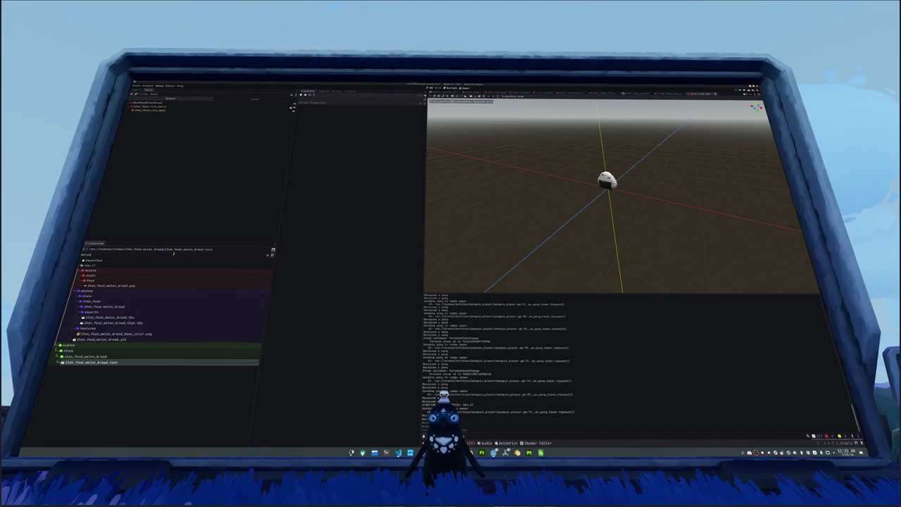
pyautogui.click(98, 338)
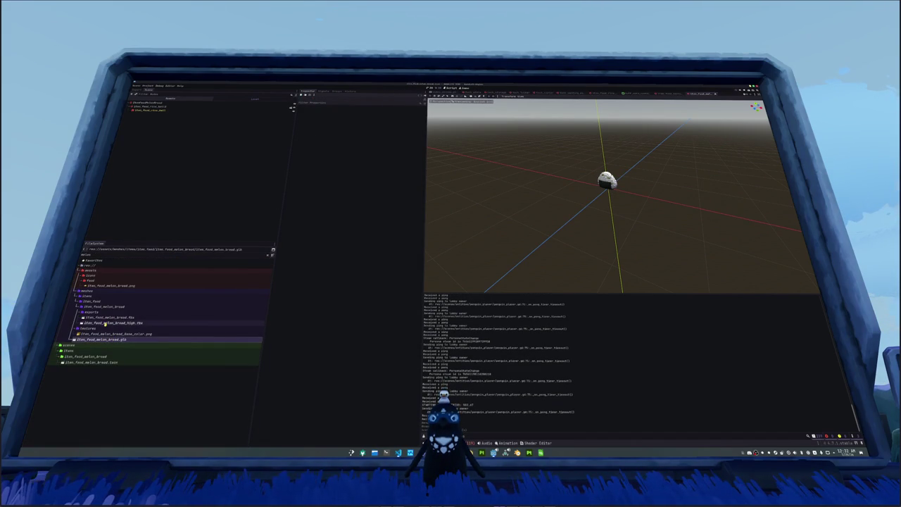
pyautogui.moveTo(98, 339); pyautogui.dragTo(156, 115)
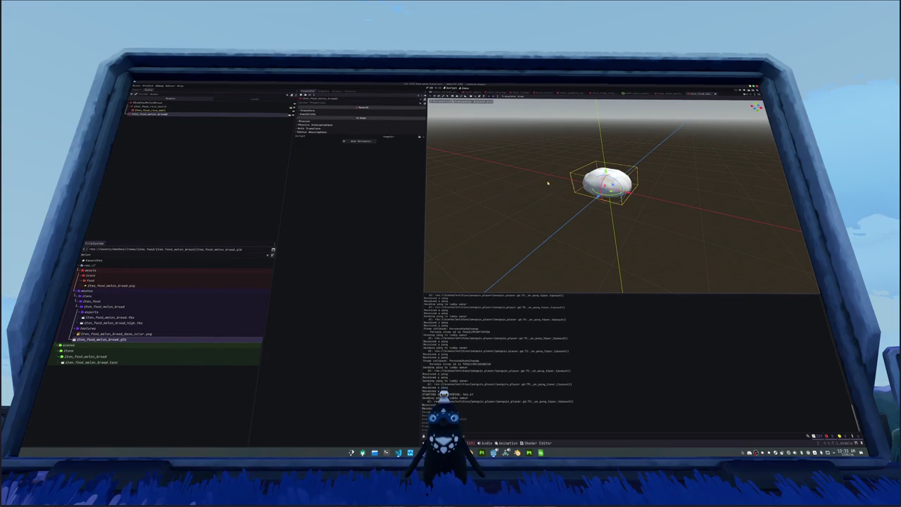
pyautogui.rightClick(161, 117)
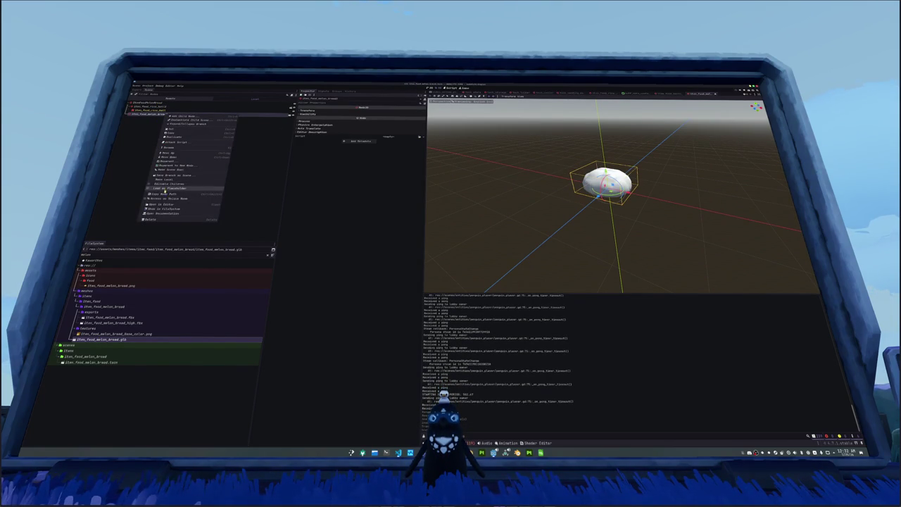
pyautogui.click(166, 184)
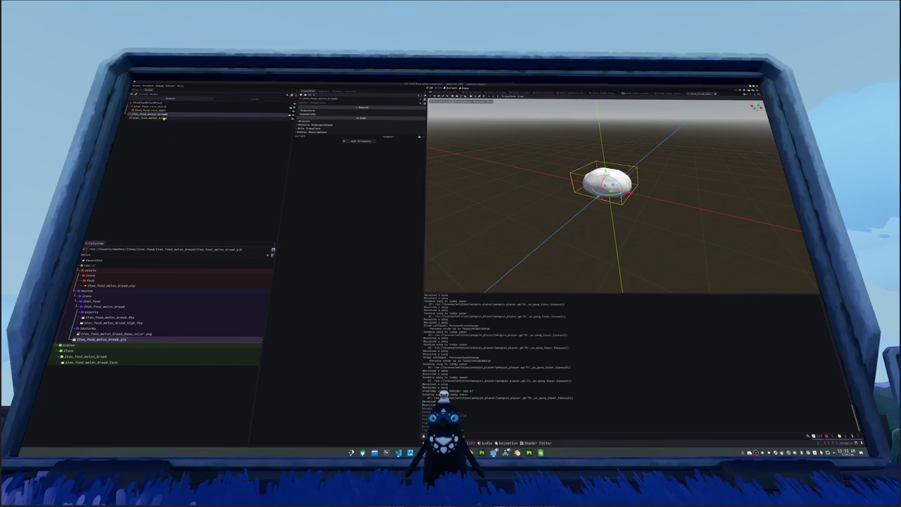
pyautogui.click(518, 452)
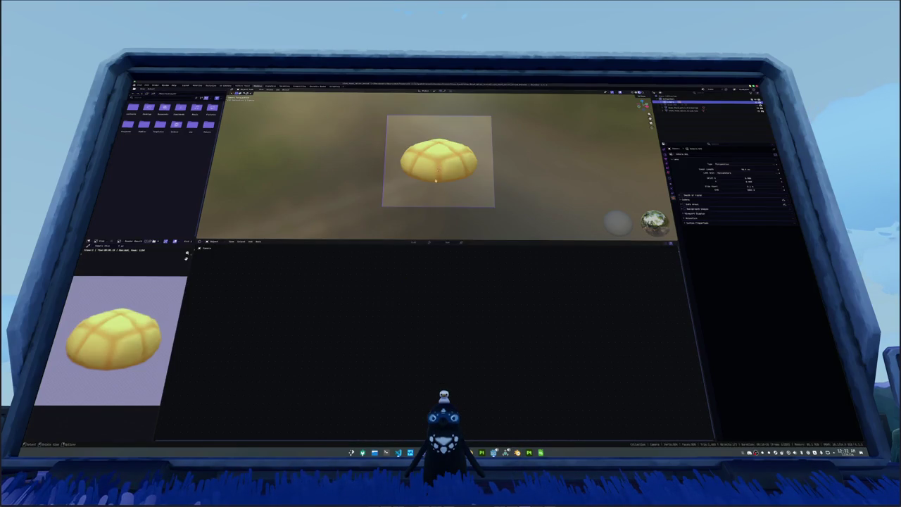
# Step: Scale the bun down in Blender's viewport
pyautogui.press('n')
pyautogui.press('s')
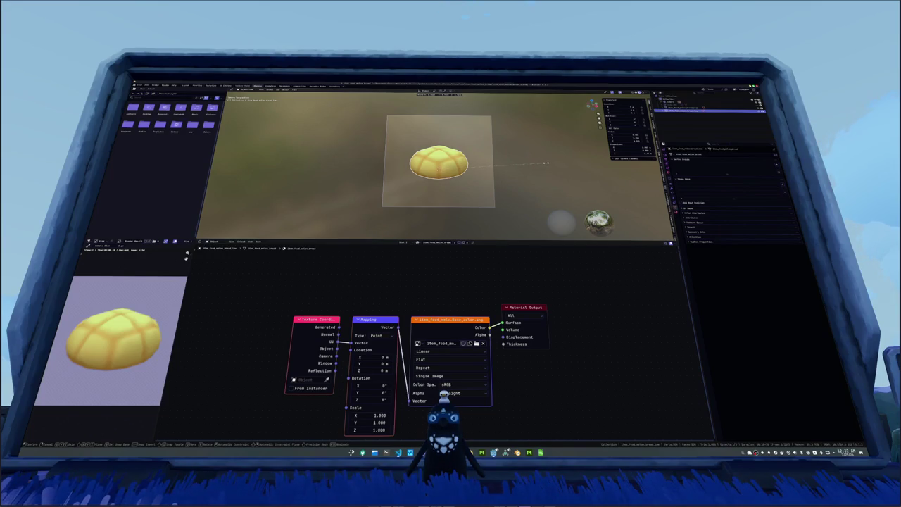
pyautogui.click(542, 162)
# Step: Re-export the bun as glTF 2.0, overwriting item_food_melon_bread.glb
pyautogui.rightClick(517, 151)
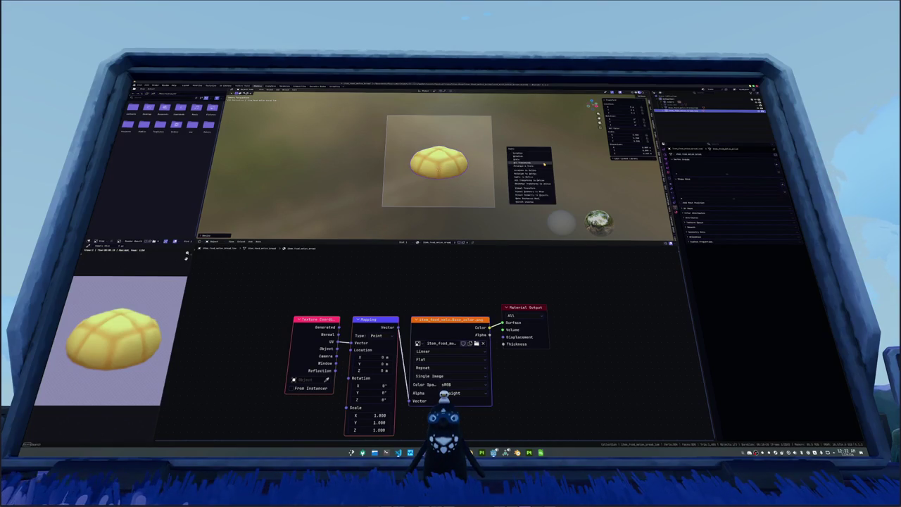
pyautogui.click(140, 86)
pyautogui.moveTo(144, 131)
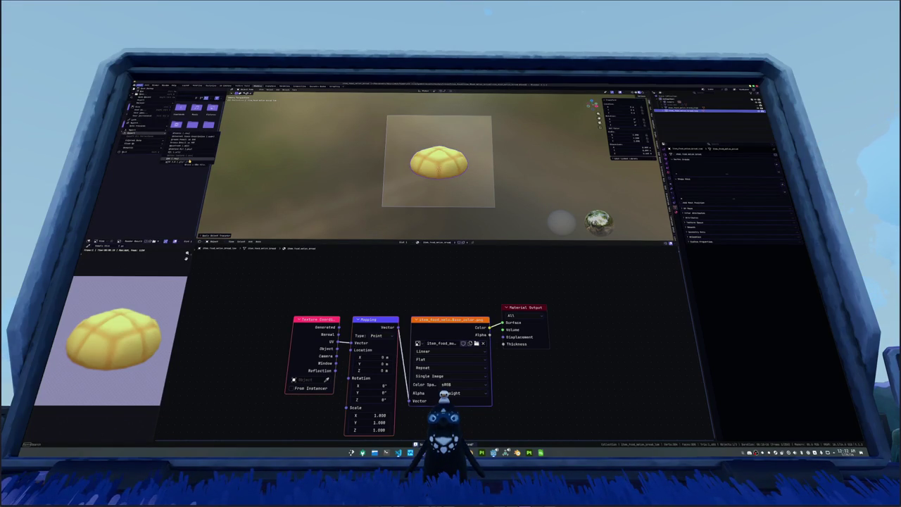
pyautogui.click(187, 162)
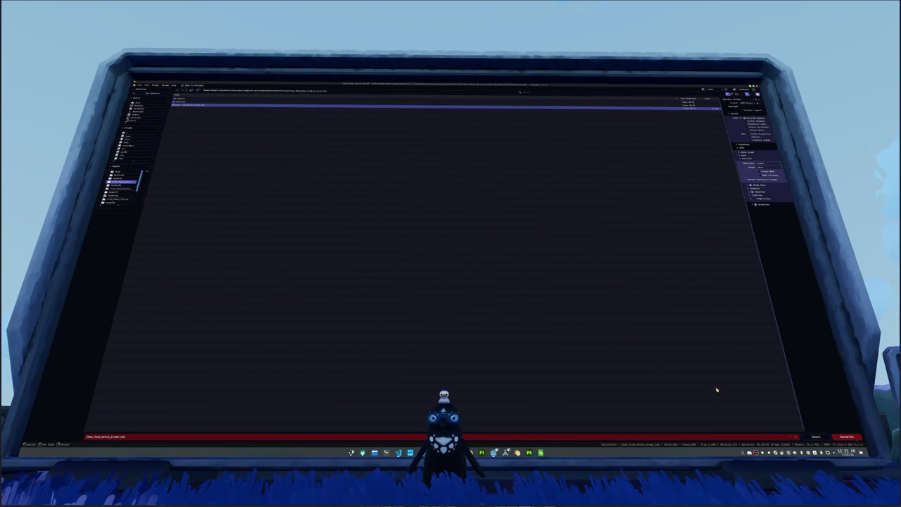
pyautogui.click(847, 437)
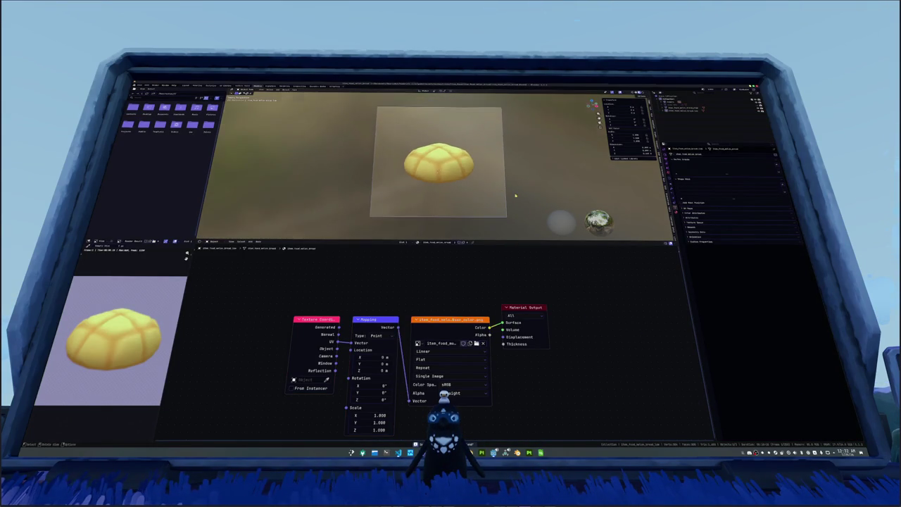
pyautogui.scroll(3)
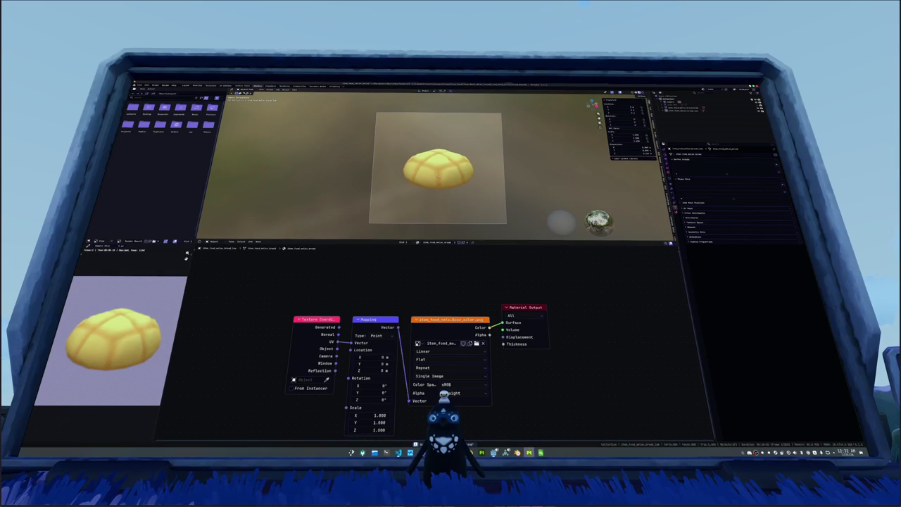
pyautogui.click(493, 453)
pyautogui.click(605, 184)
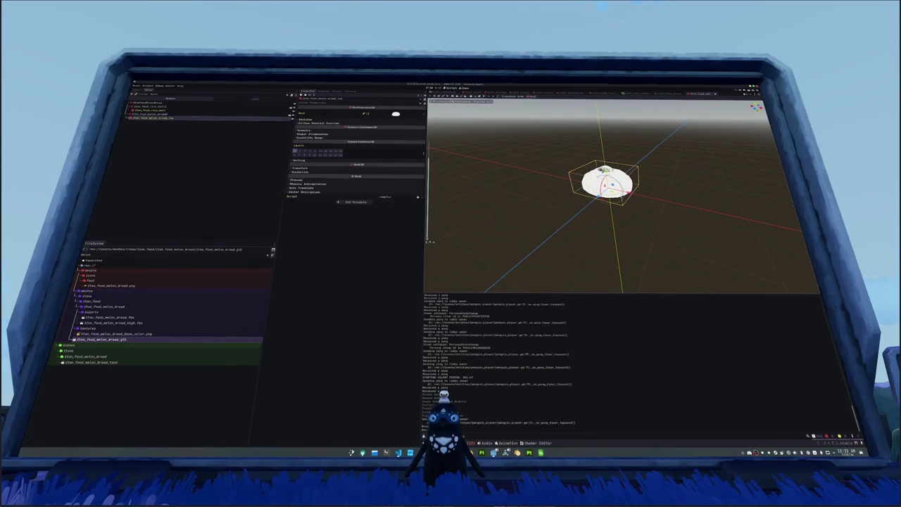
# Step: Delete the leftover rice-ball nodes from the item scene
pyautogui.click(149, 110)
pyautogui.press('Delete')
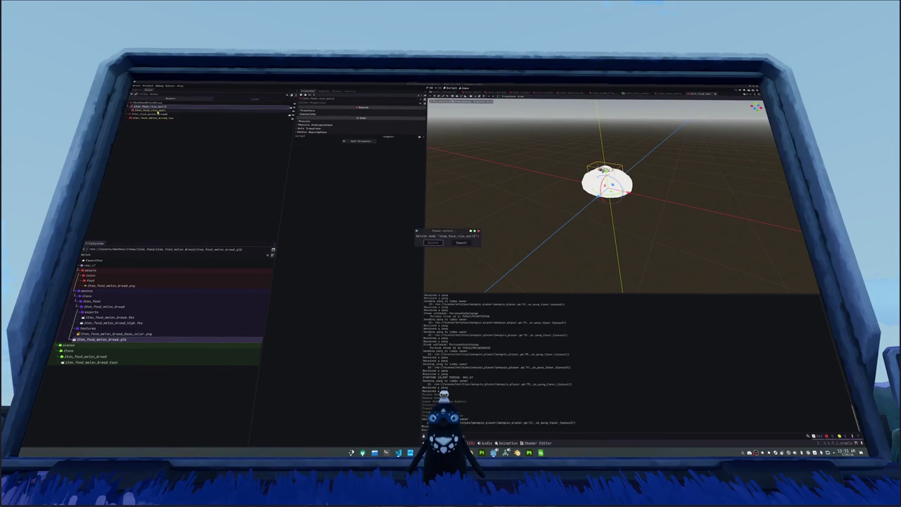
pyautogui.press('Return')
pyautogui.click(335, 132)
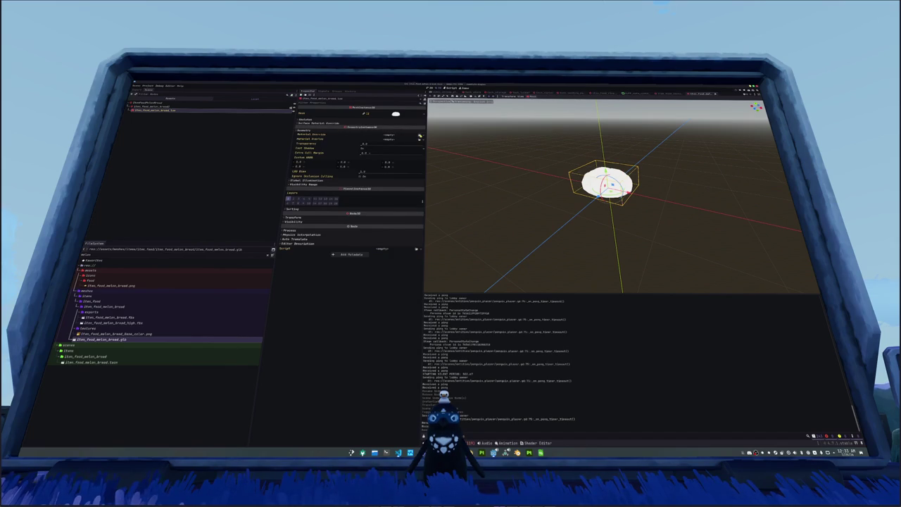
# Step: Clear the filter and create a materials subfolder in item_food_melon_bread
pyautogui.click(130, 307)
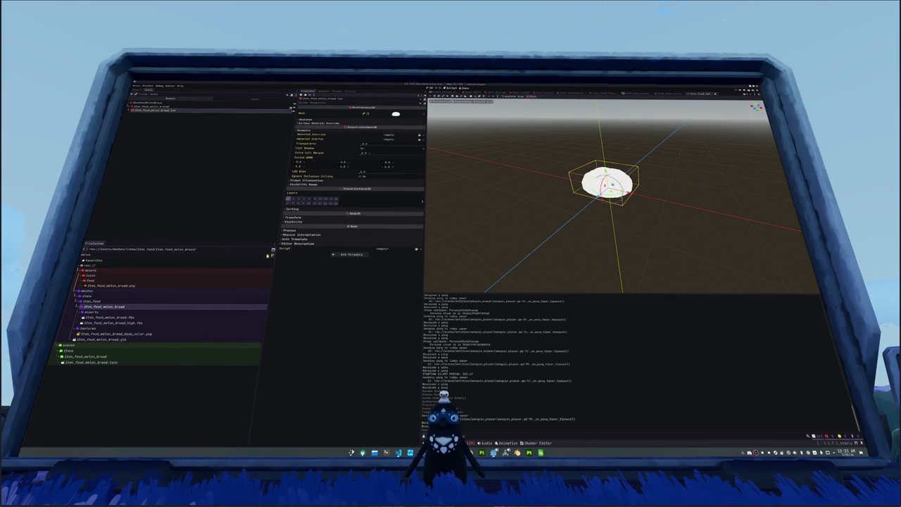
pyautogui.click(267, 255)
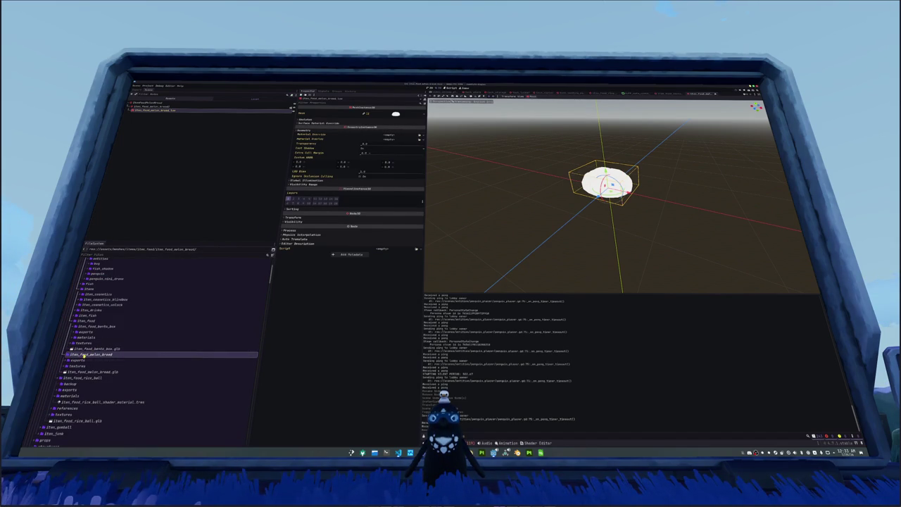
pyautogui.rightClick(83, 355)
pyautogui.click(190, 357)
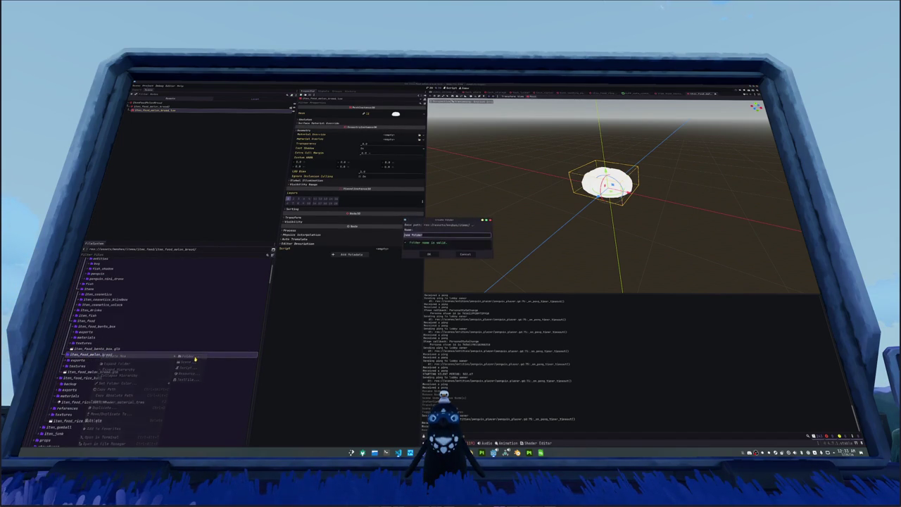
pyautogui.write('parts')
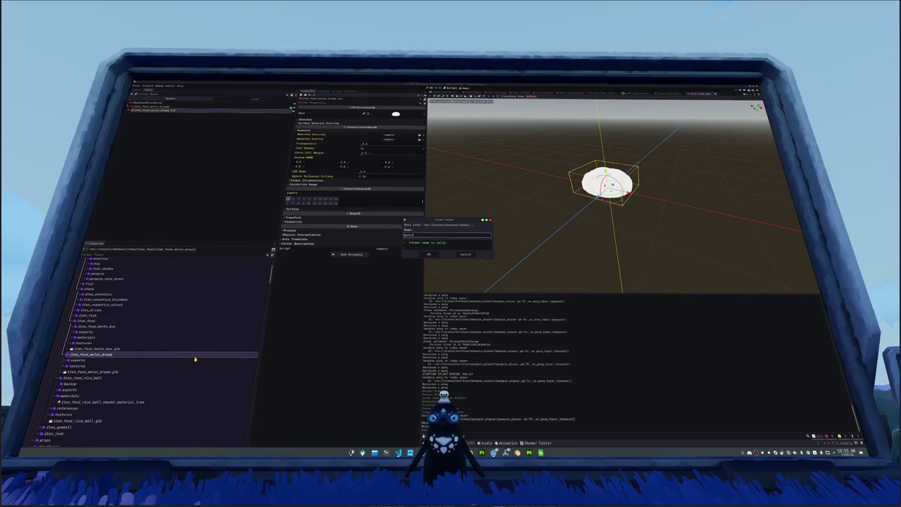
pyautogui.press('Return')
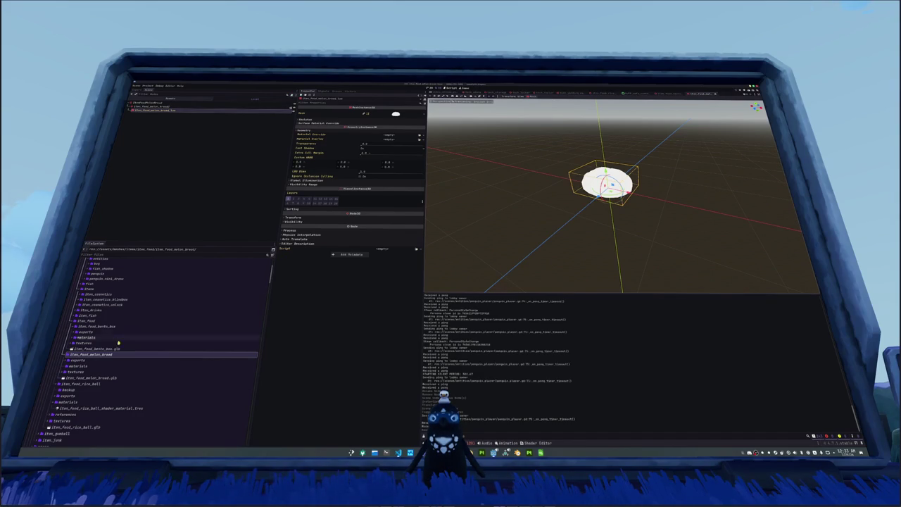
# Step: Create a new ShaderMaterial in materials saved as item_food_melon_bread.tres
pyautogui.rightClick(99, 365)
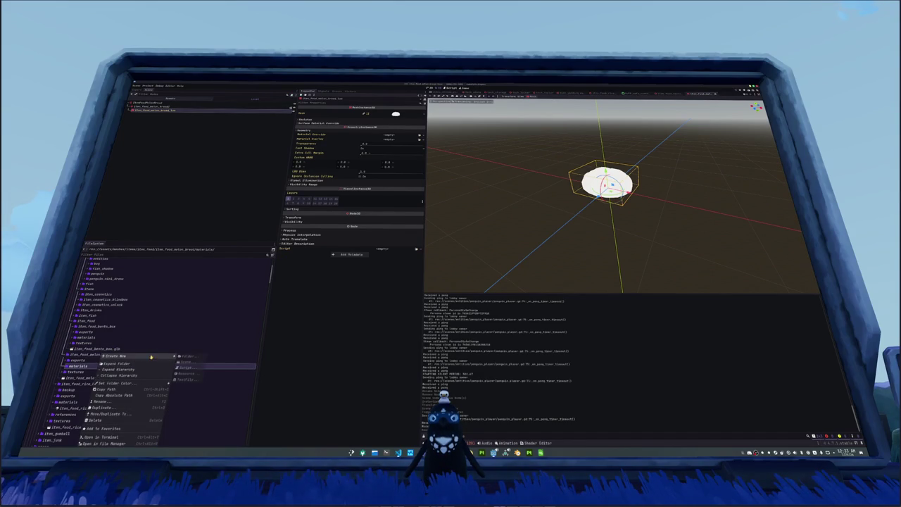
pyautogui.click(186, 373)
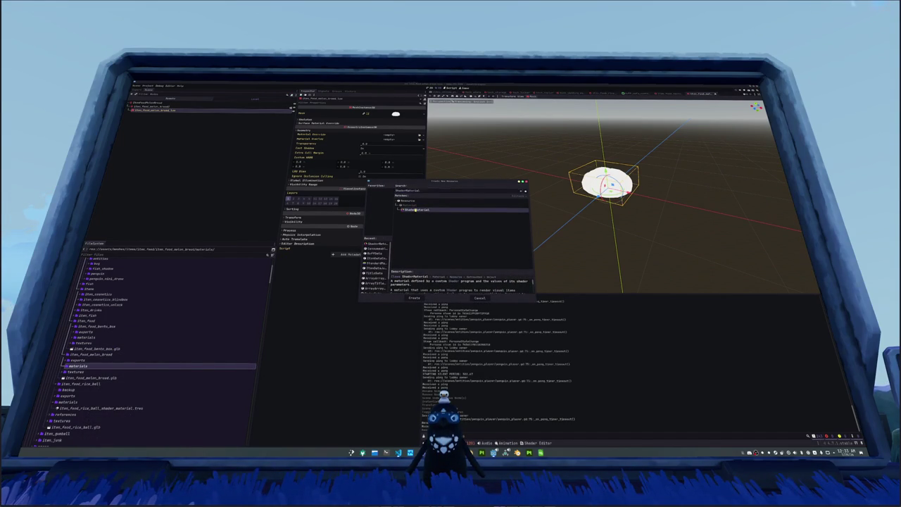
pyautogui.press('Return')
pyautogui.write('item_f')
pyautogui.write('ood_melon_')
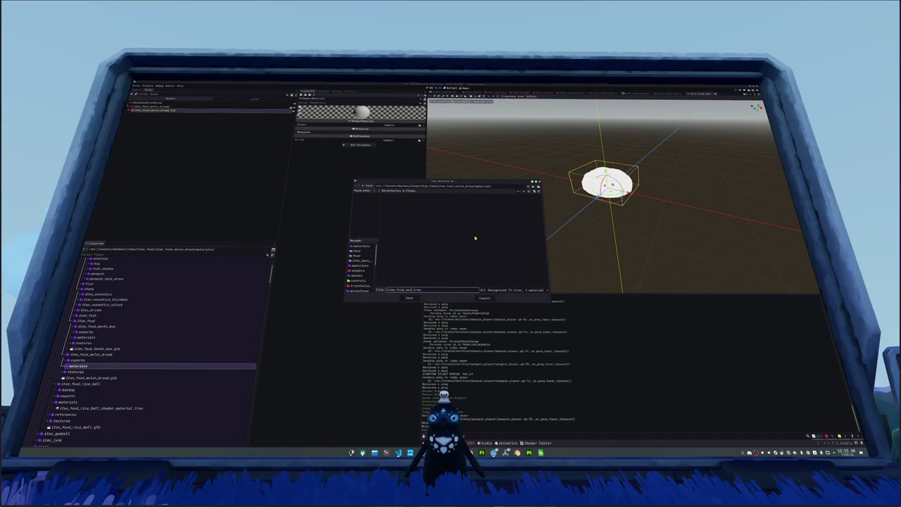
pyautogui.write('bread')
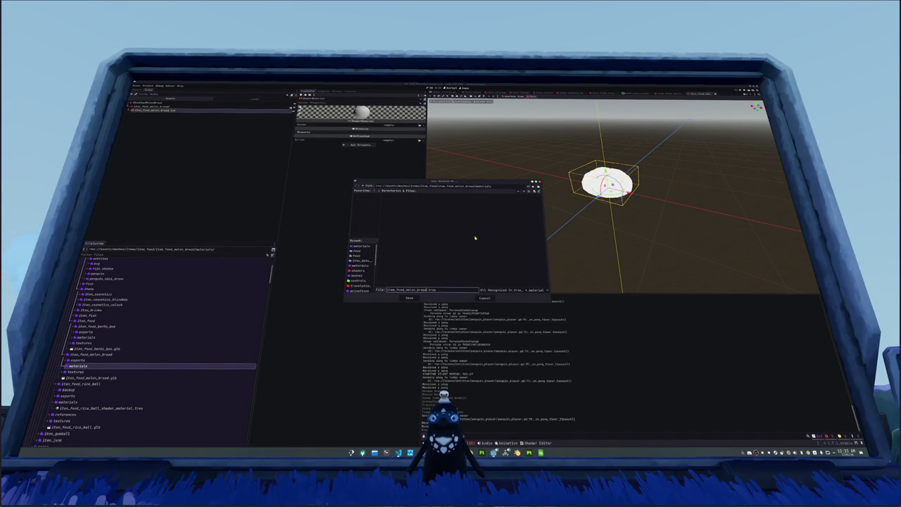
pyautogui.press('Return')
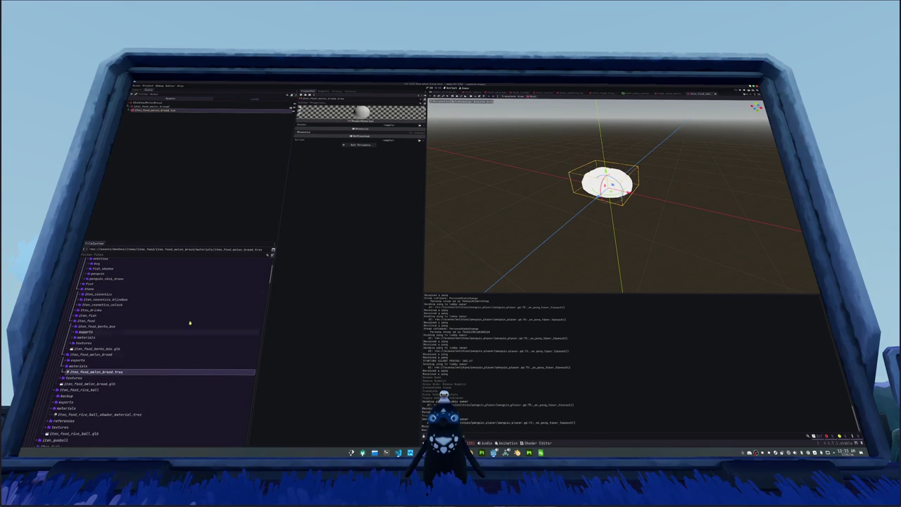
# Step: Give the material the standard_material_cel_shader shader and the melon bread texture, then save
pyautogui.click(420, 125)
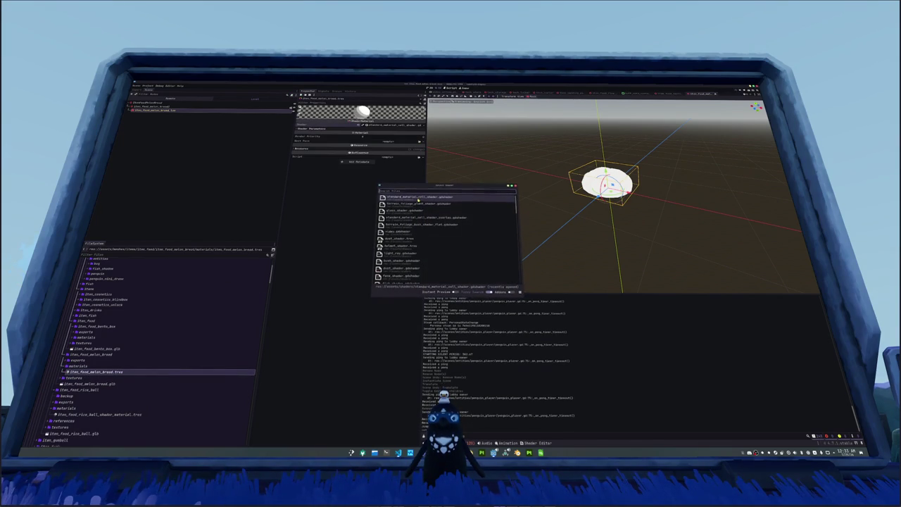
pyautogui.click(417, 200)
pyautogui.click(419, 133)
pyautogui.write('melon')
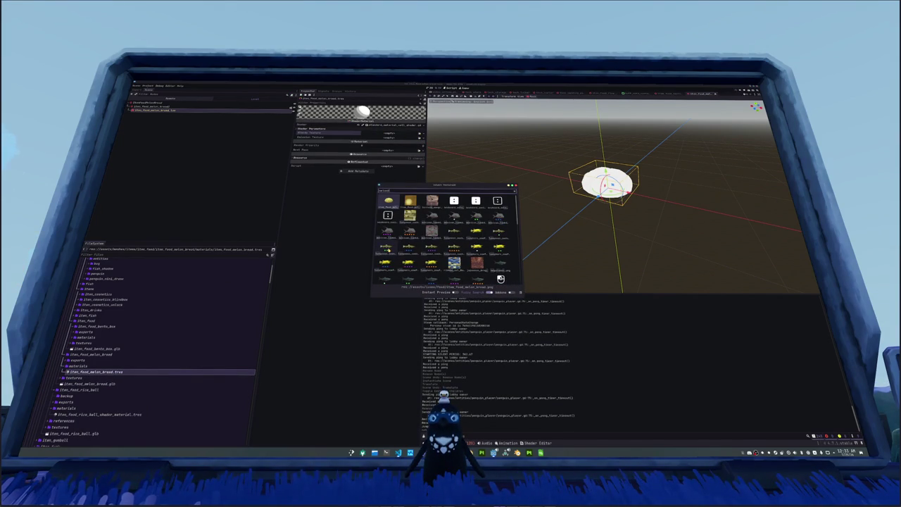
pyautogui.click(389, 201)
pyautogui.hotkey('ctrl', 's')
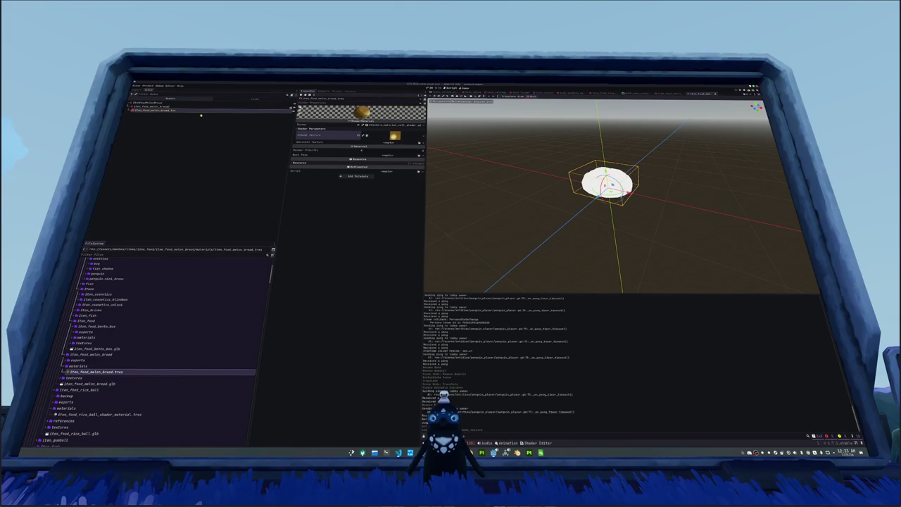
# Step: Set the melon bread material as the bun mesh's Material Override
pyautogui.click(203, 112)
pyautogui.click(418, 135)
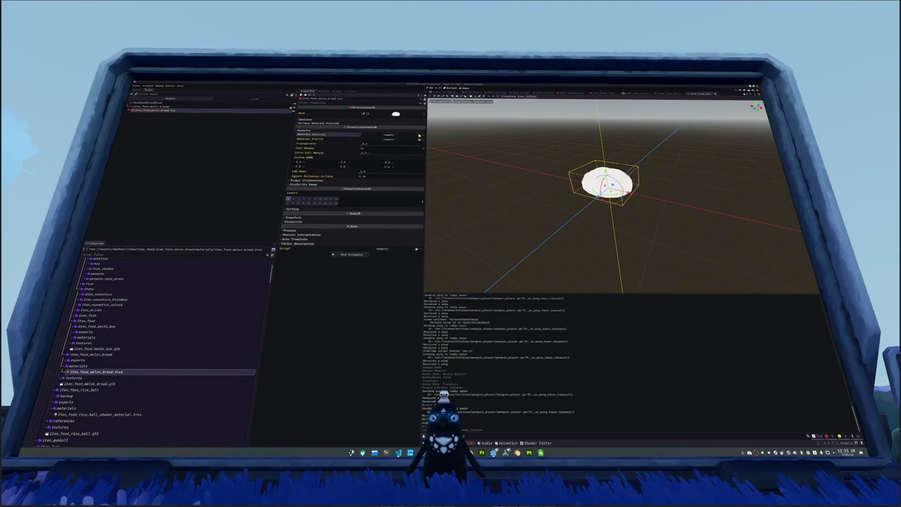
pyautogui.write('melon')
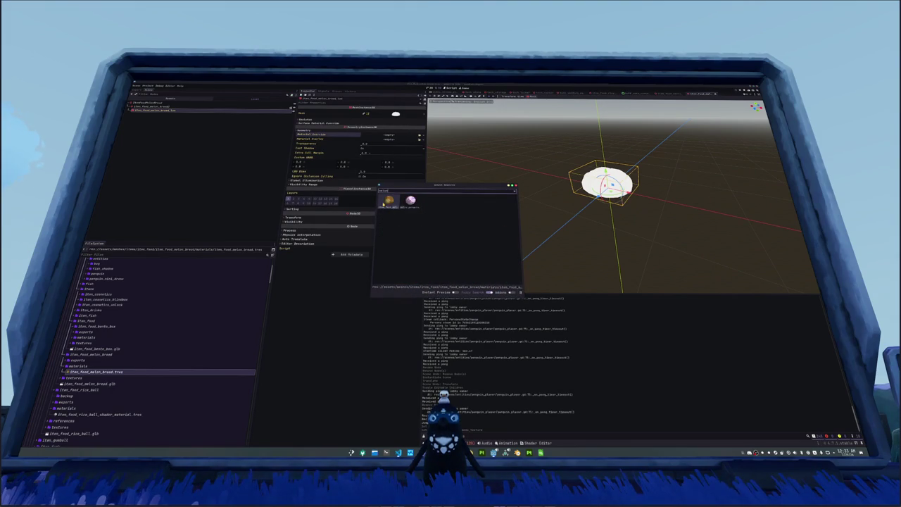
pyautogui.click(388, 201)
pyautogui.moveTo(511, 168); pyautogui.dragTo(437, 173)
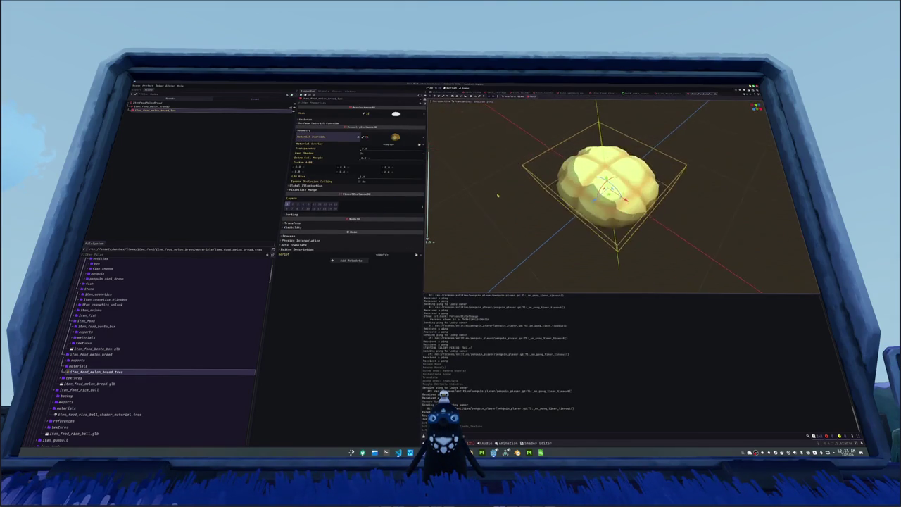
# Step: Duplicate the bento box milk-boost buff file as a melon bread buff
pyautogui.click(78, 366)
pyautogui.scroll(-3)
pyautogui.scroll(3)
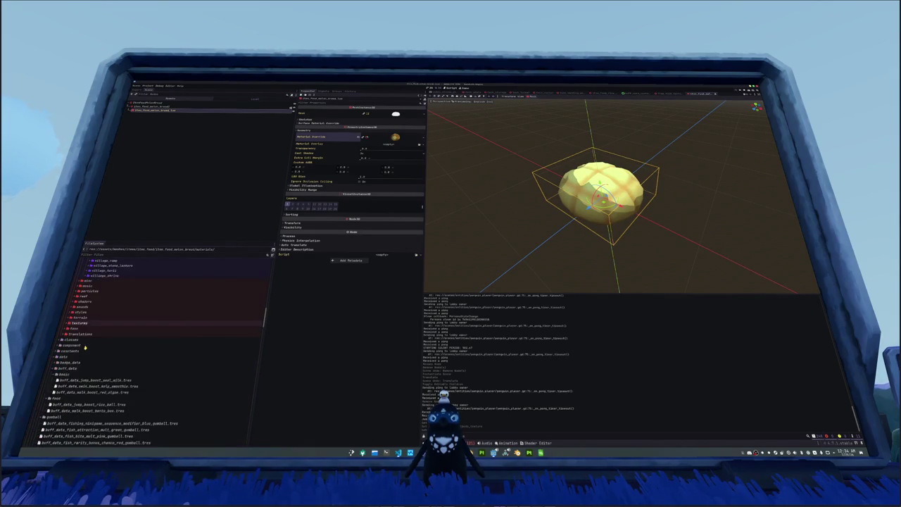
pyautogui.scroll(3)
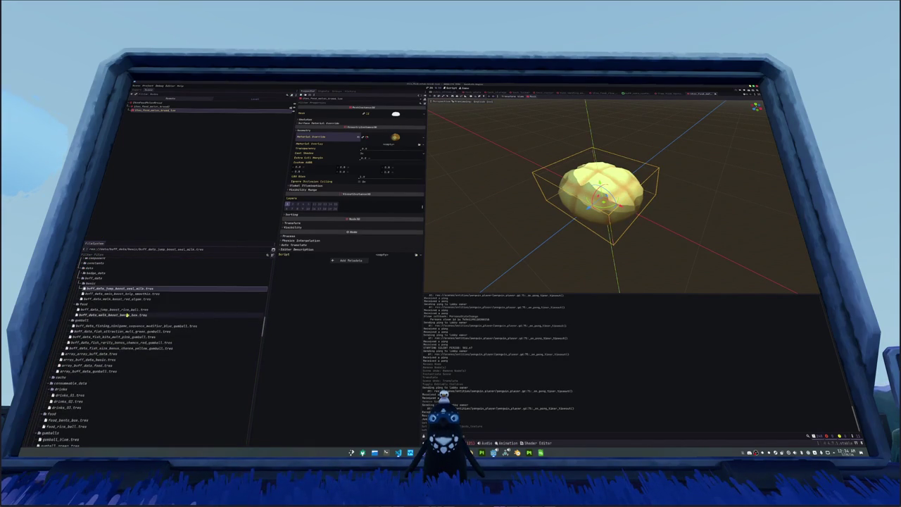
pyautogui.click(129, 314)
pyautogui.hotkey('ctrl', 'd')
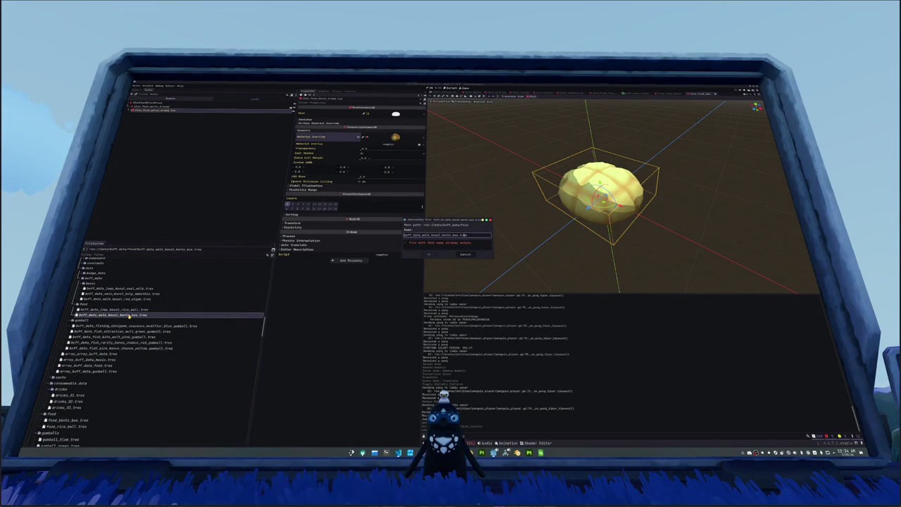
pyautogui.hotkey('shift', 'Left')
pyautogui.hotkey('shift', 'Left')
pyautogui.hotkey('shift', 'Left')
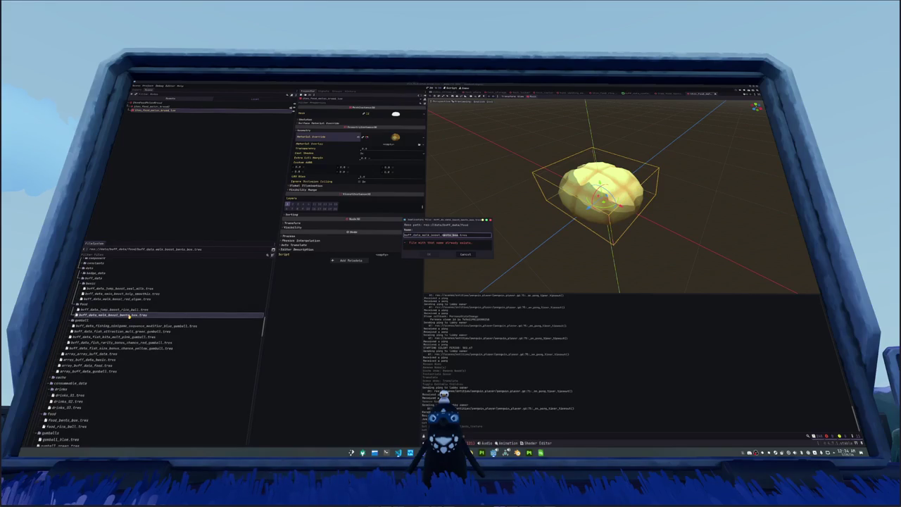
pyautogui.write('sala')
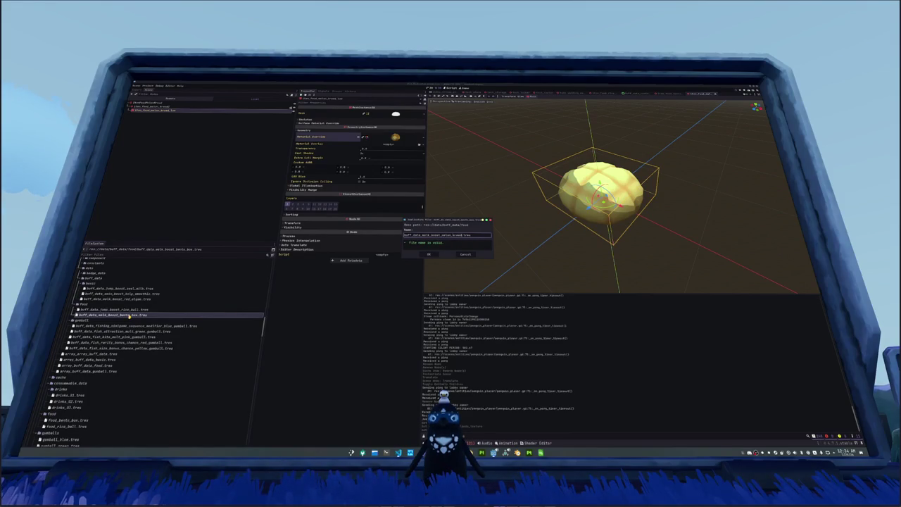
pyautogui.press('Return')
# Step: Rename the new buff 'Melon Bread' and quick-load the melon bread texture as its icon
pyautogui.click(121, 344)
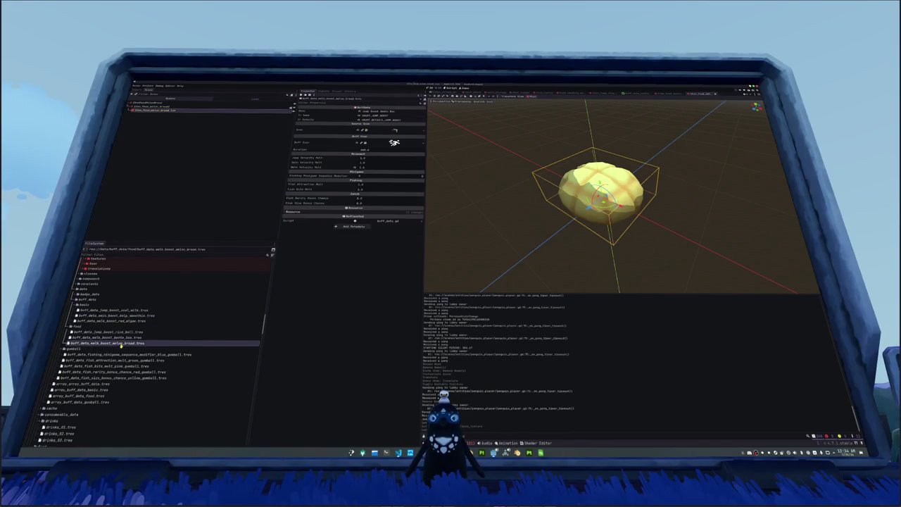
pyautogui.moveTo(396, 112); pyautogui.dragTo(380, 111)
pyautogui.write('Melon Bread')
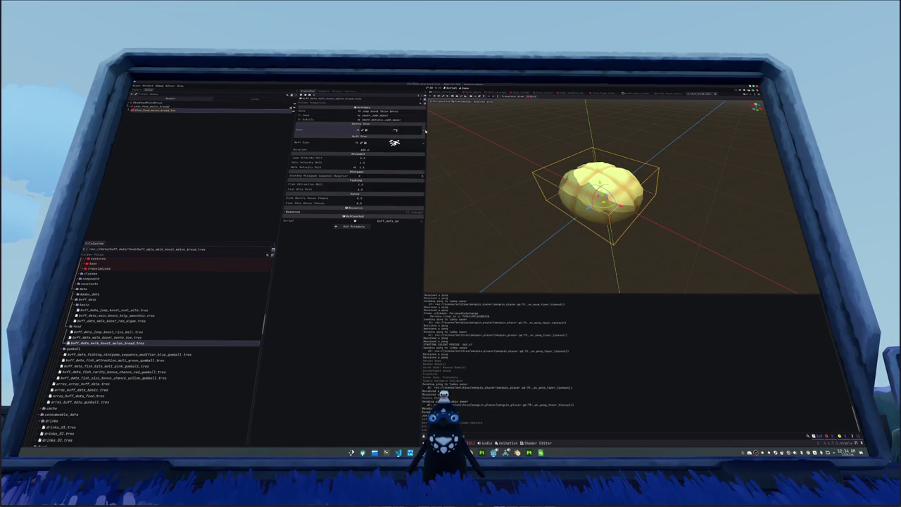
pyautogui.click(422, 131)
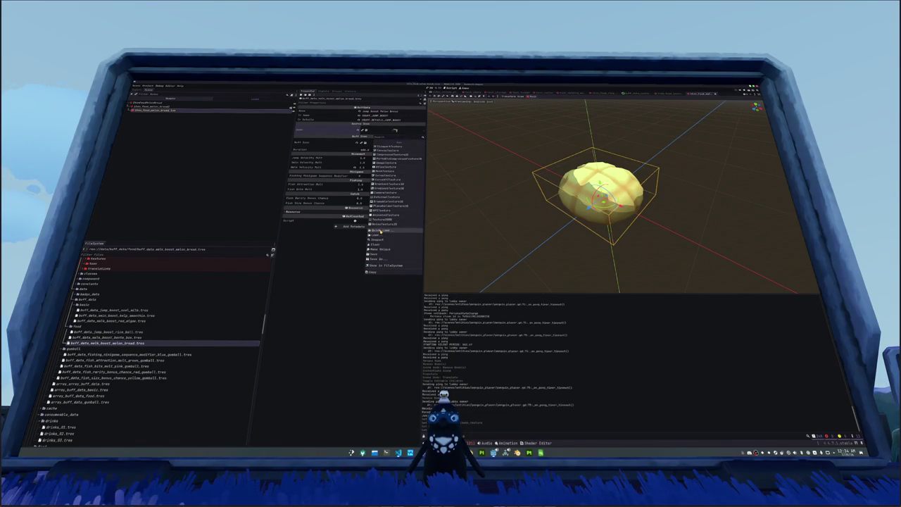
pyautogui.click(394, 235)
pyautogui.doubleClick(380, 231)
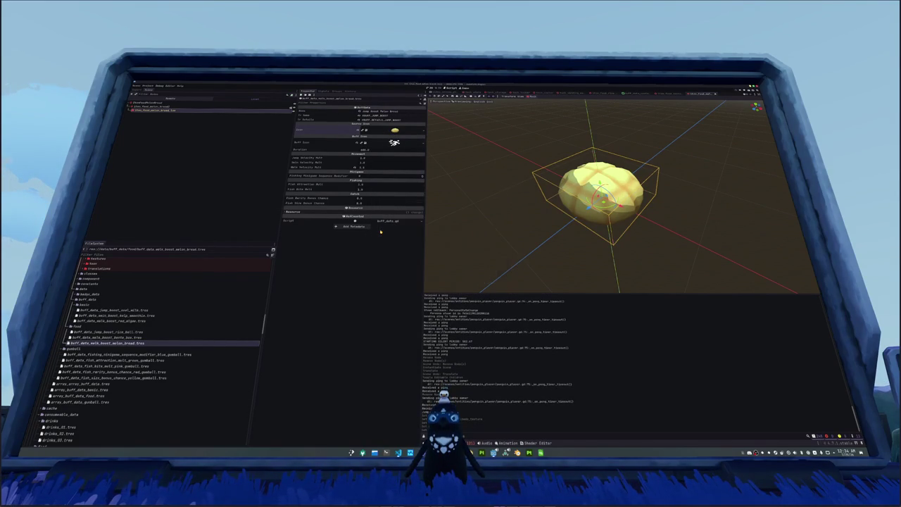
# Step: Add the melon bread buff as a new entry in array_buff_data_food.tres
pyautogui.scroll(-3)
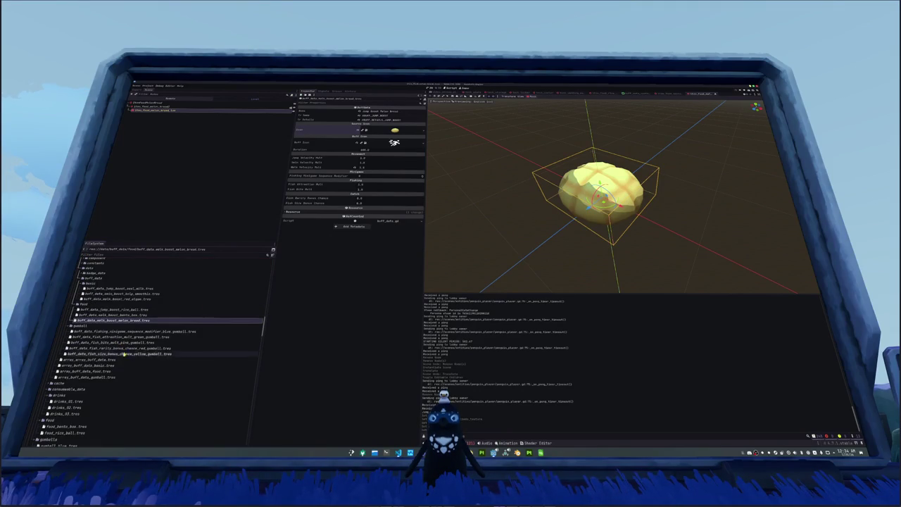
pyautogui.click(105, 371)
pyautogui.click(360, 129)
pyautogui.click(416, 131)
pyautogui.write('melon')
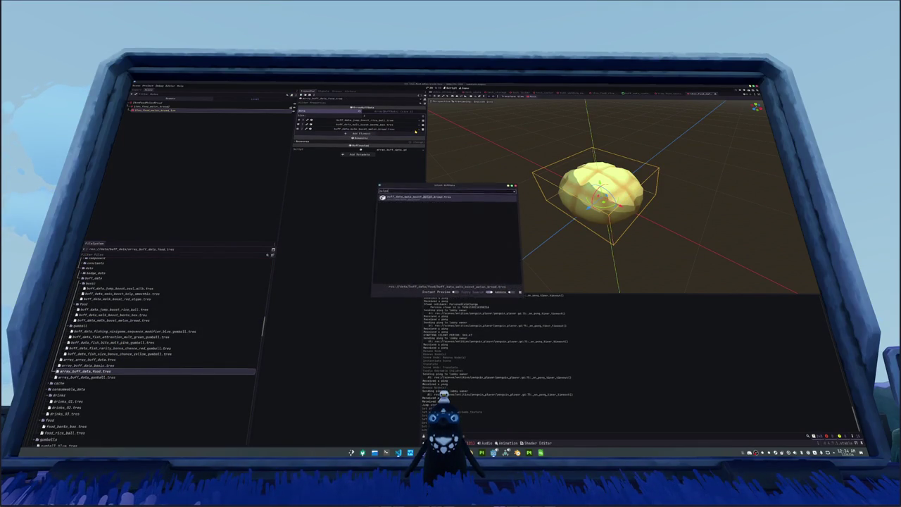
pyautogui.press('Return')
pyautogui.scroll(-3)
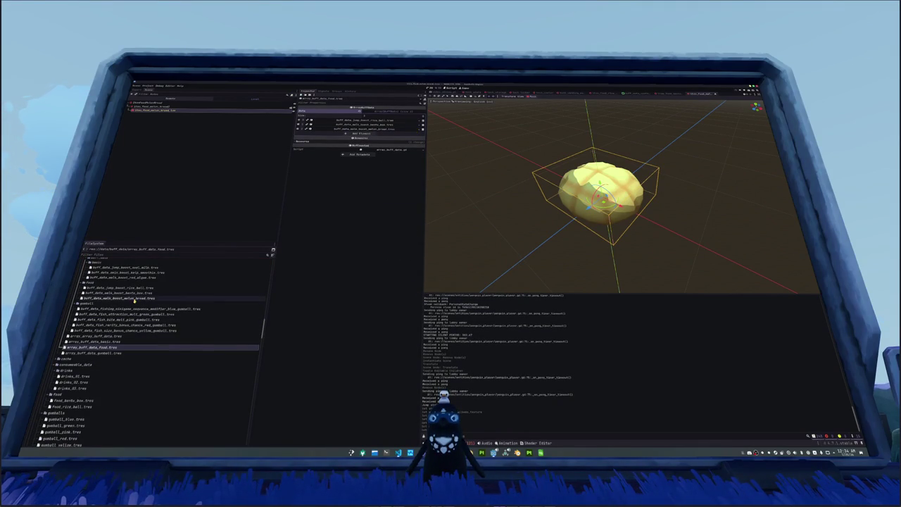
pyautogui.click(114, 299)
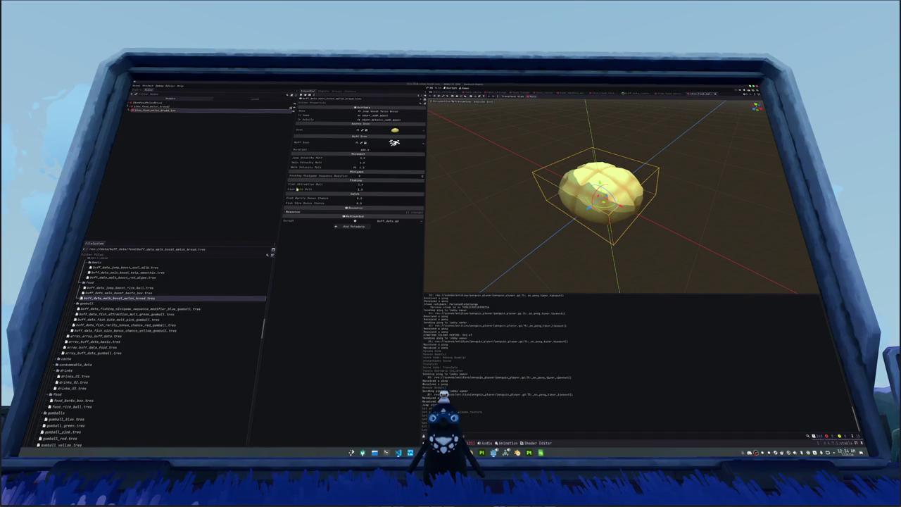
pyautogui.click(135, 293)
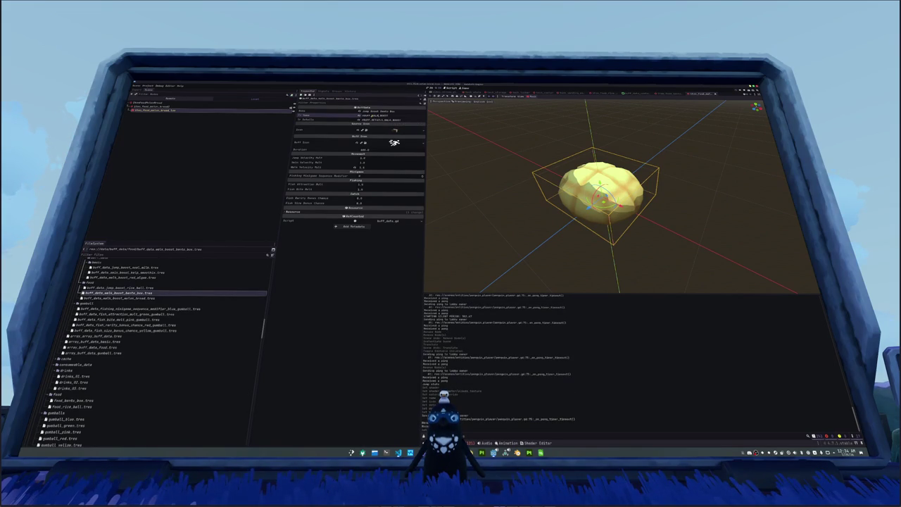
# Step: Edit the Details text of the melon bread buff
pyautogui.press('Down')
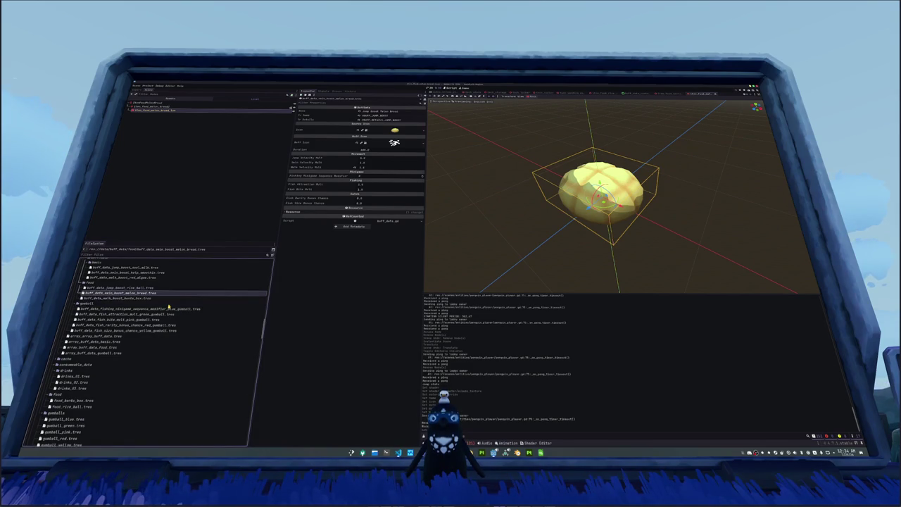
pyautogui.click(314, 218)
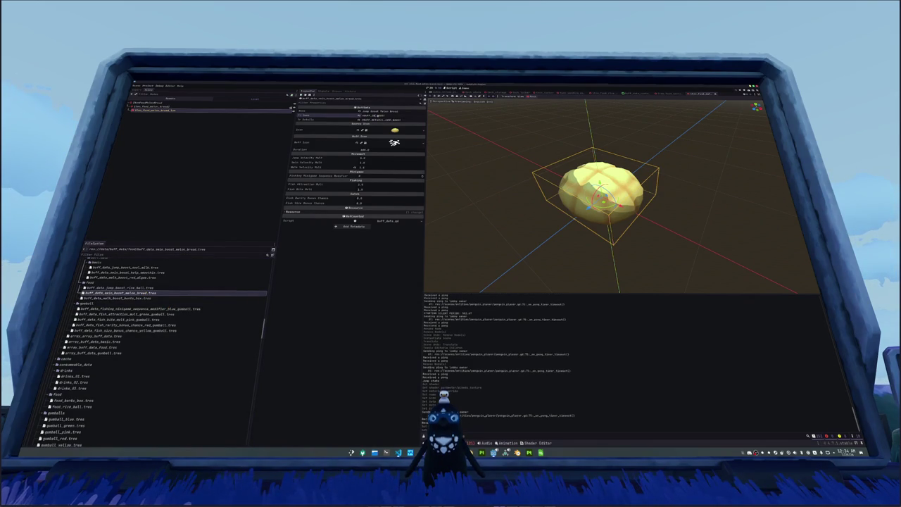
pyautogui.click(360, 120)
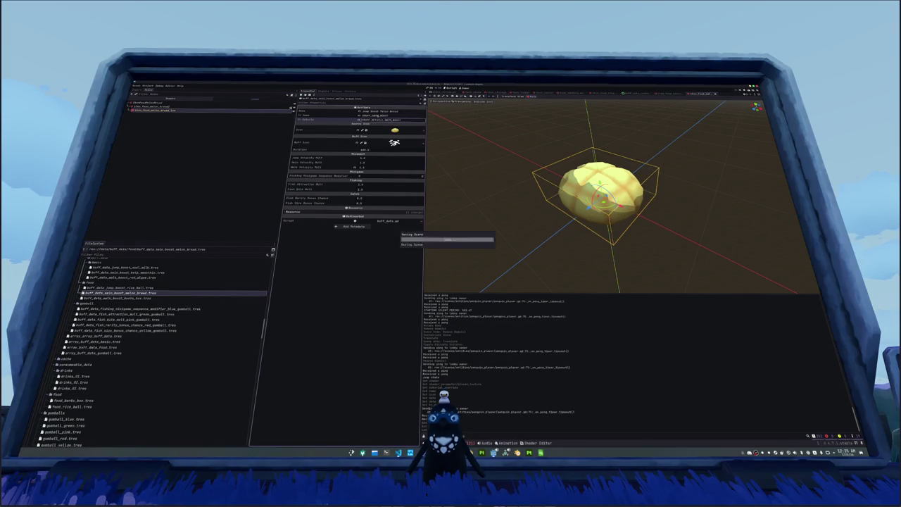
pyautogui.press('Return')
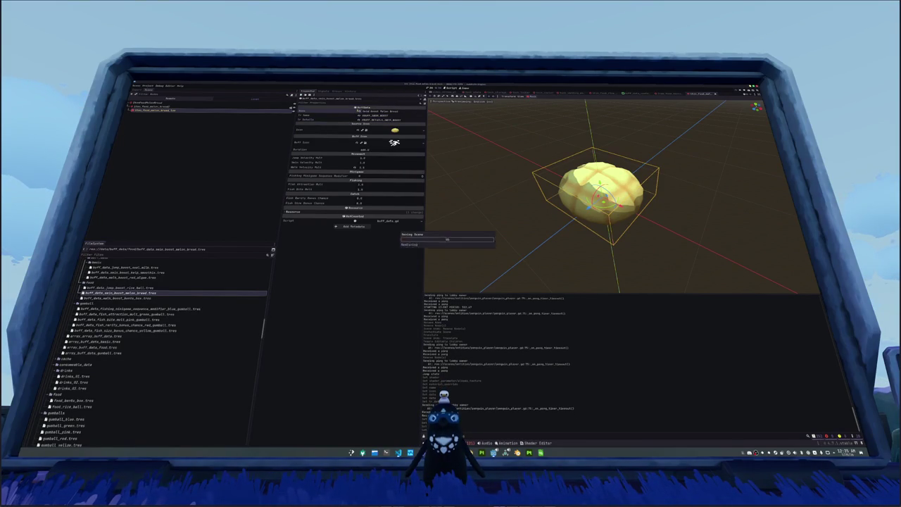
# Step: Compare with the bento box buff, then quick-load the waves icon as the melon bread buff icon
pyautogui.click(126, 298)
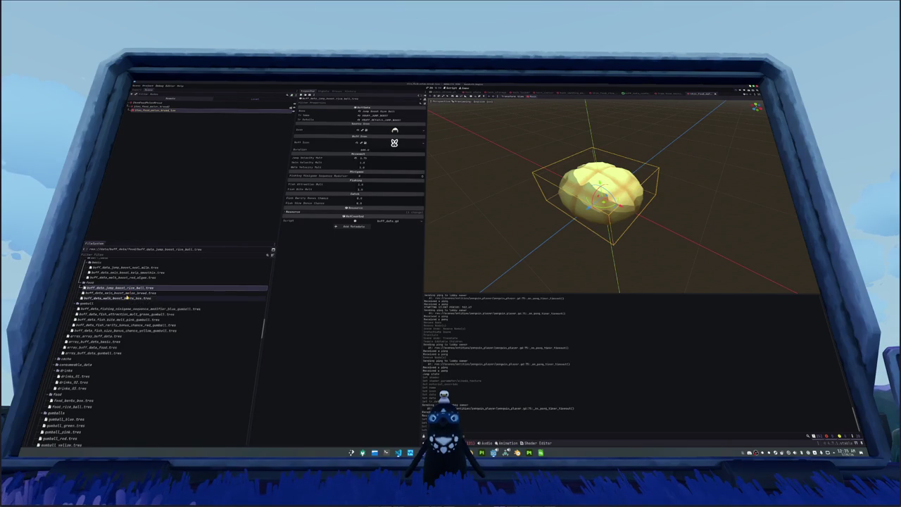
pyautogui.click(127, 293)
pyautogui.click(127, 297)
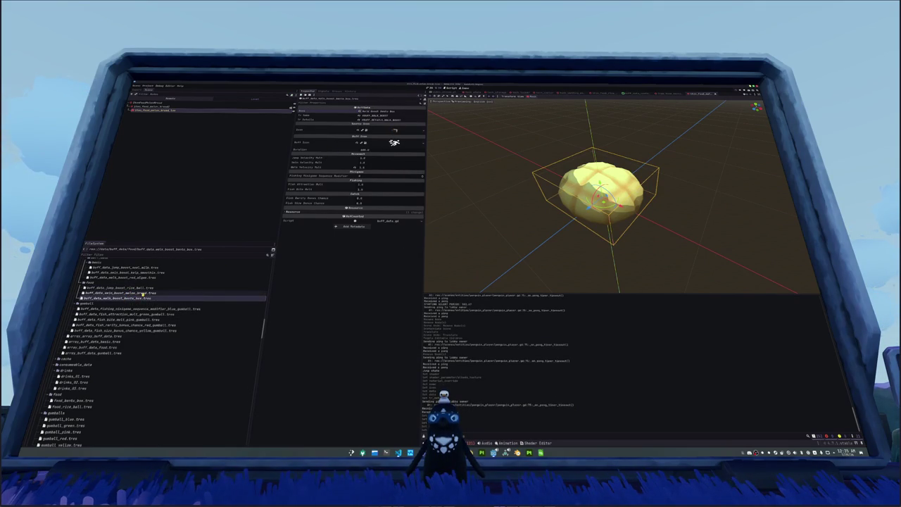
pyautogui.click(142, 293)
pyautogui.click(423, 143)
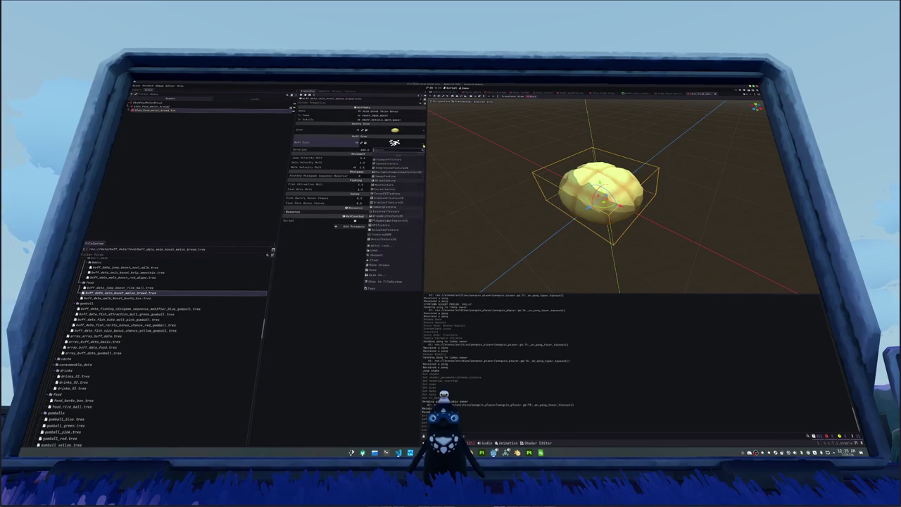
pyautogui.click(394, 243)
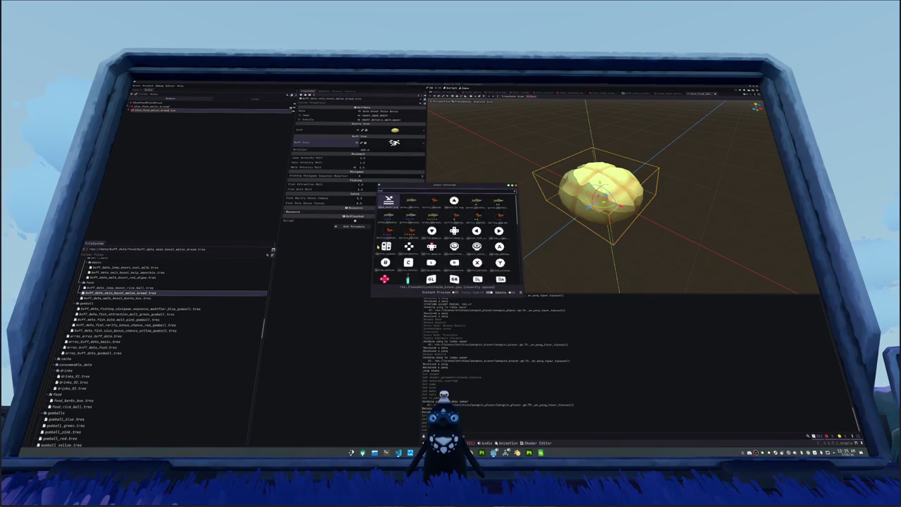
pyautogui.doubleClick(409, 230)
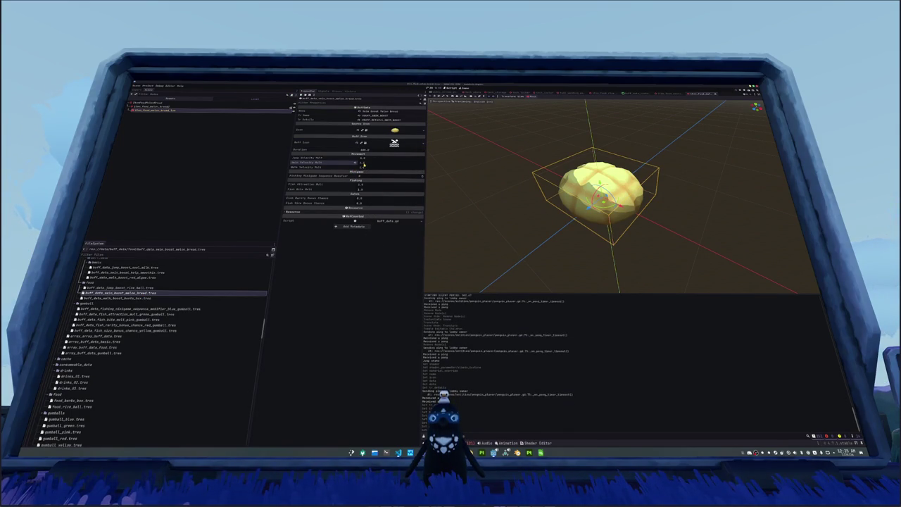
pyautogui.click(116, 347)
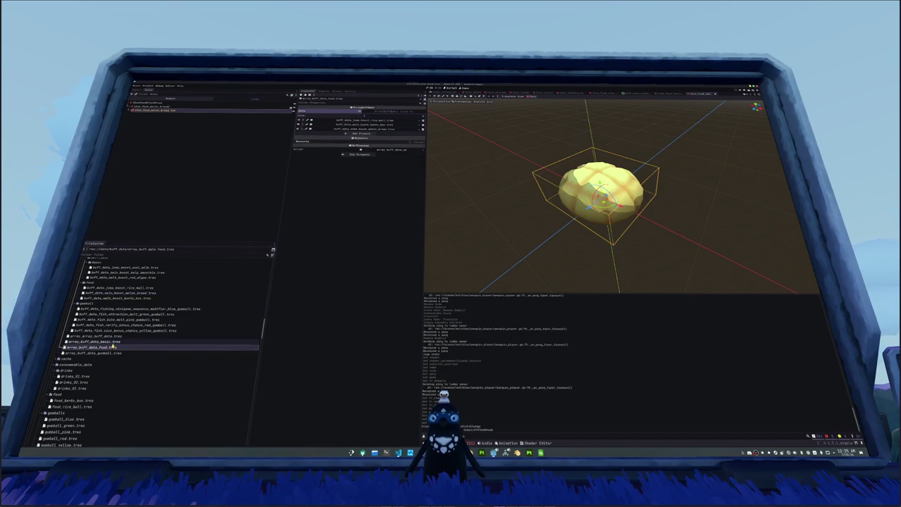
# Step: Duplicate food_rice_ball.tres as food_melon_bread.tres
pyautogui.scroll(-3)
pyautogui.scroll(-3)
pyautogui.scroll(-3)
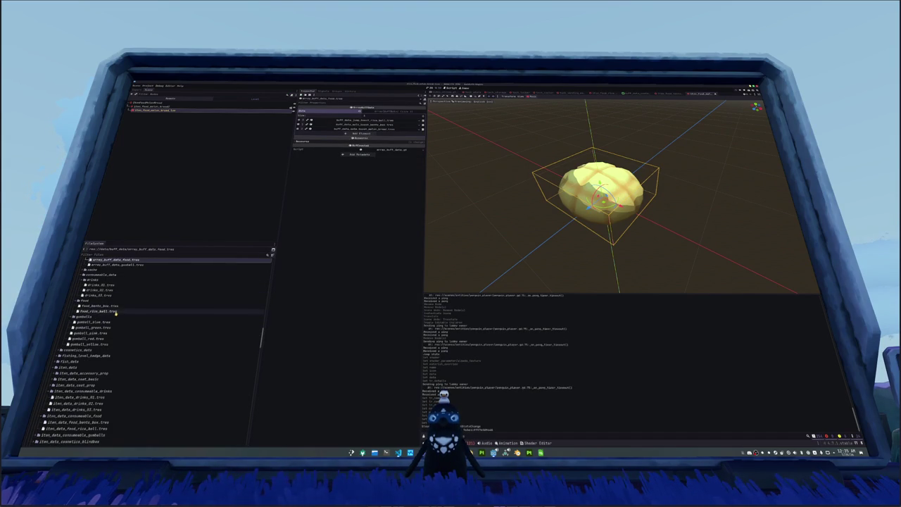
pyautogui.click(115, 311)
pyautogui.hotkey('ctrl', 'd')
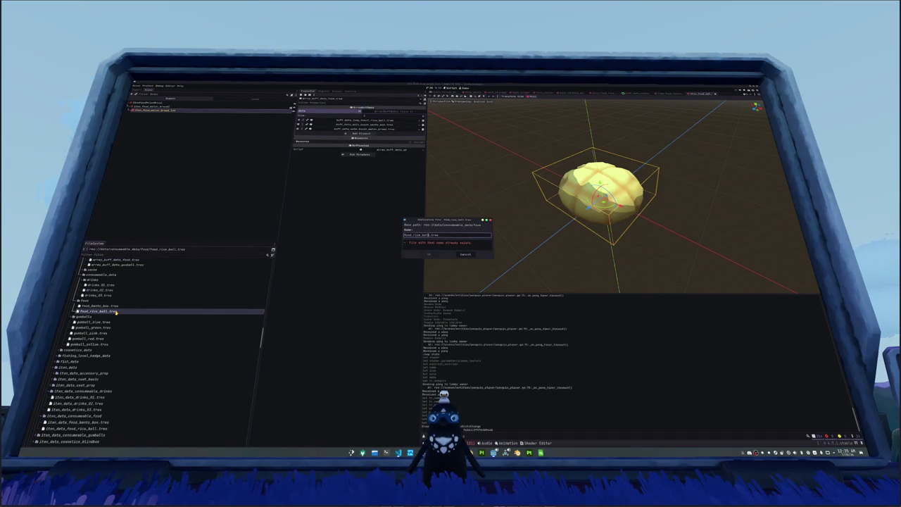
pyautogui.write('mel')
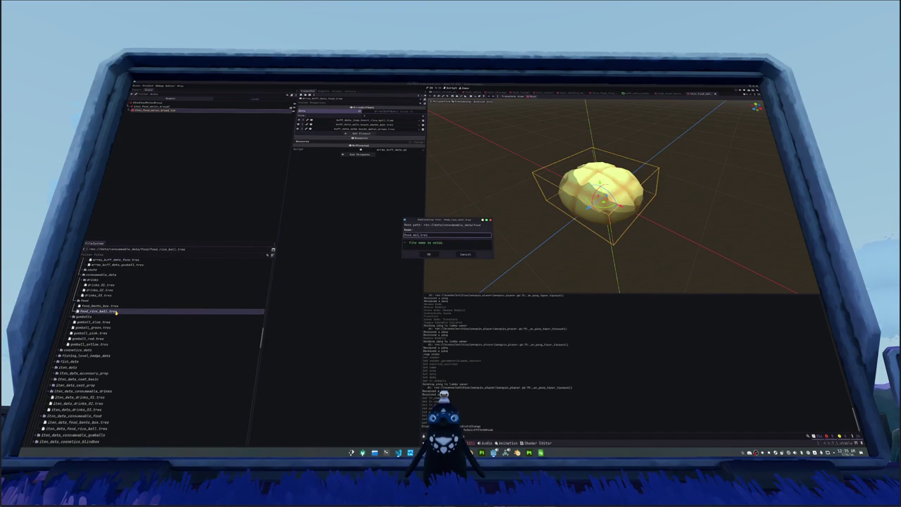
pyautogui.write('ad')
pyautogui.press('Return')
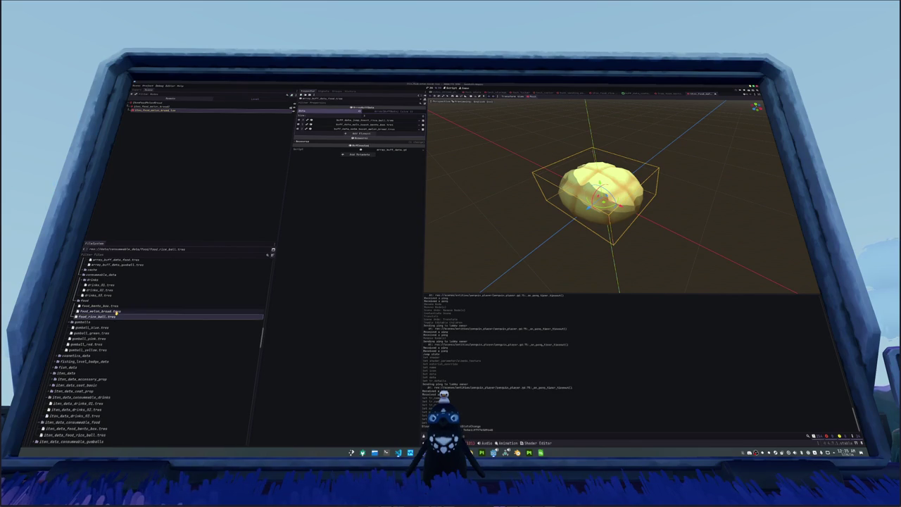
# Step: Quick-load the melon bread picture as the item Icon
pyautogui.click(420, 114)
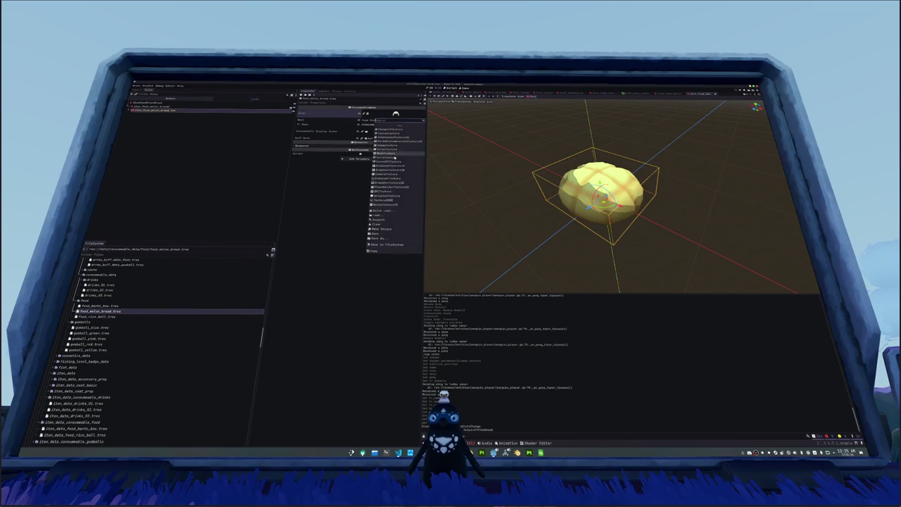
pyautogui.click(396, 207)
pyautogui.scroll(-3)
pyautogui.doubleClick(386, 208)
# Step: Edit the item's Name and Tr Name, checking the translation key in the spreadsheet
pyautogui.click(386, 120)
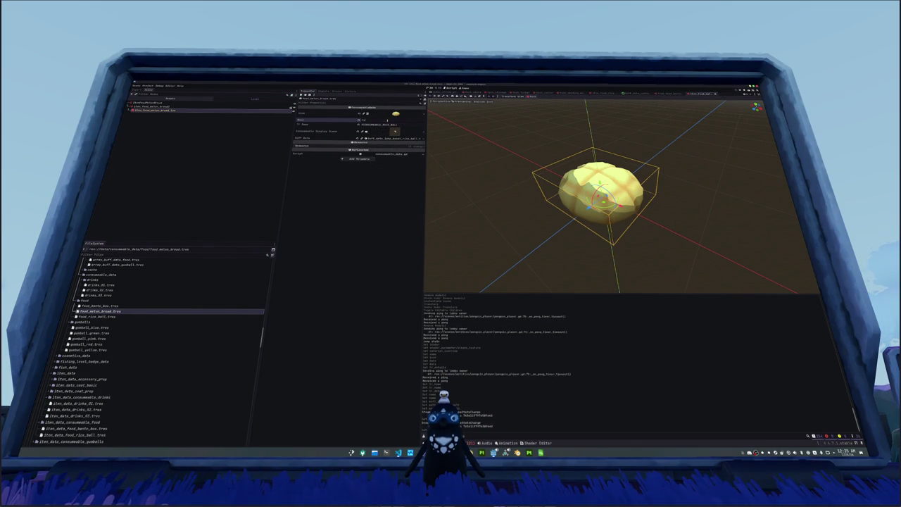
pyautogui.click(387, 125)
pyautogui.doubleClick(385, 124)
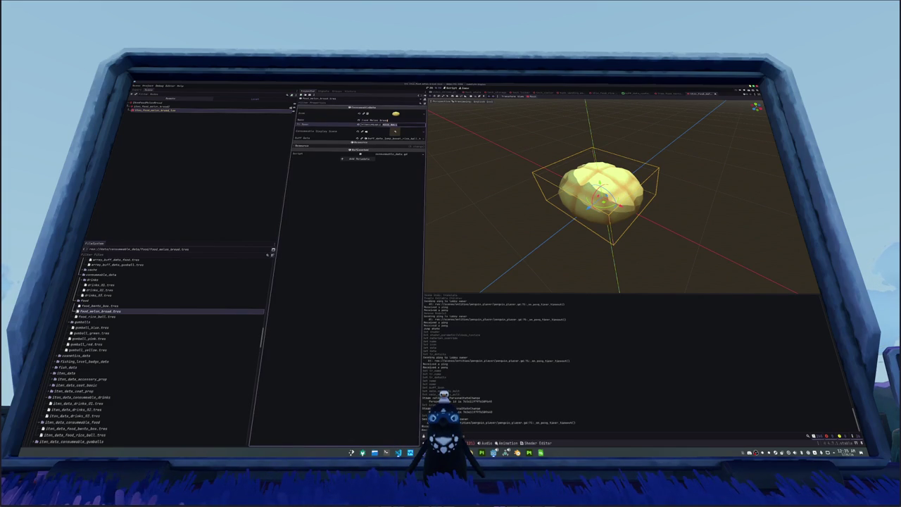
pyautogui.press('BackSpace')
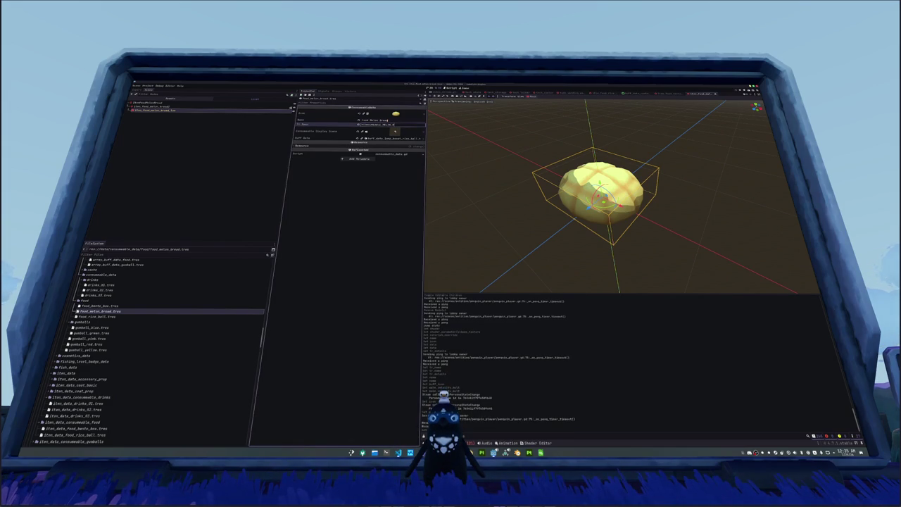
pyautogui.hotkey('ctrl', 'a')
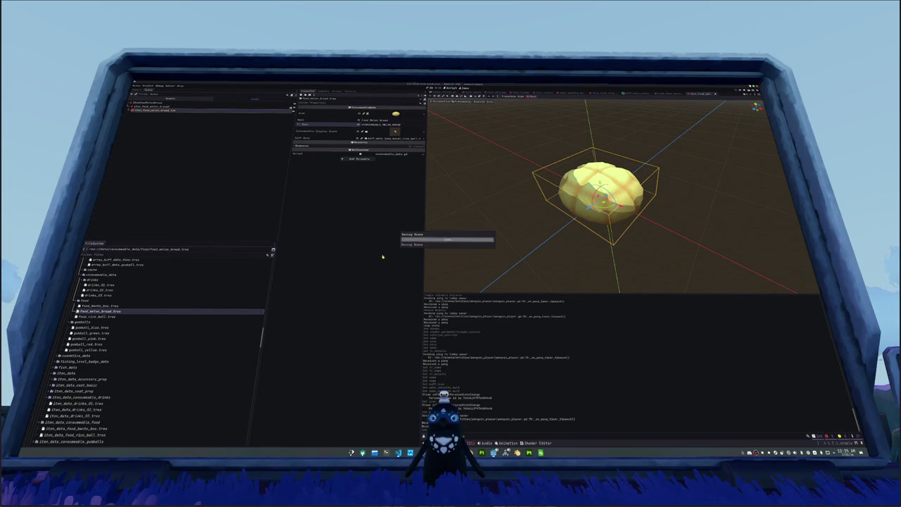
pyautogui.click(526, 451)
pyautogui.click(341, 145)
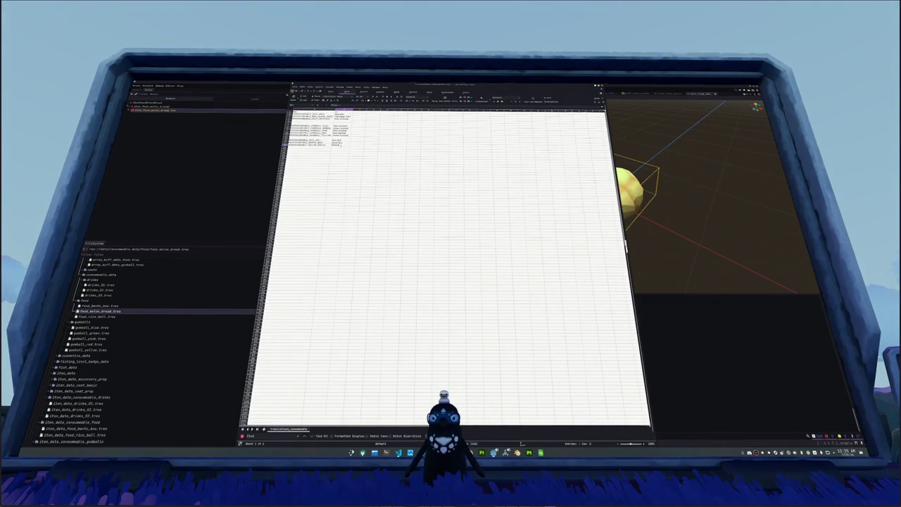
pyautogui.click(211, 187)
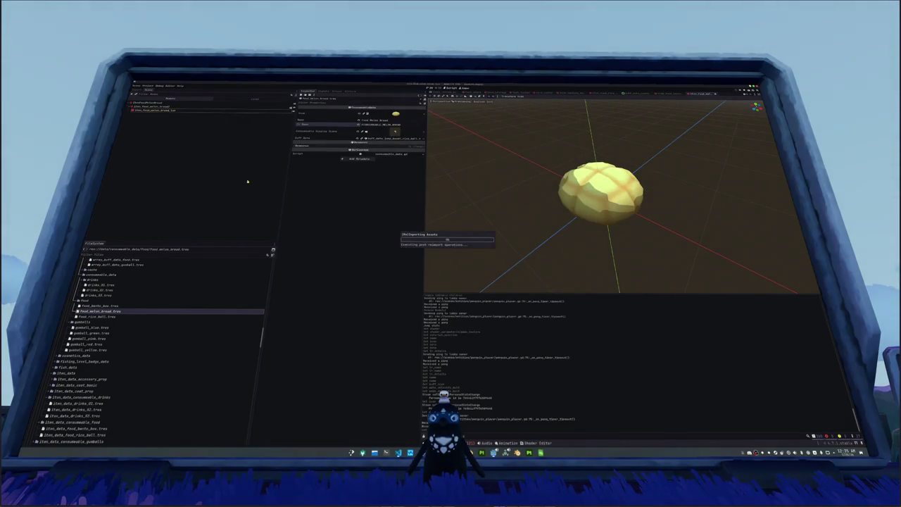
# Step: Quick-load the melon bread buff into the item's Buff Data
pyautogui.click(423, 138)
pyautogui.click(401, 154)
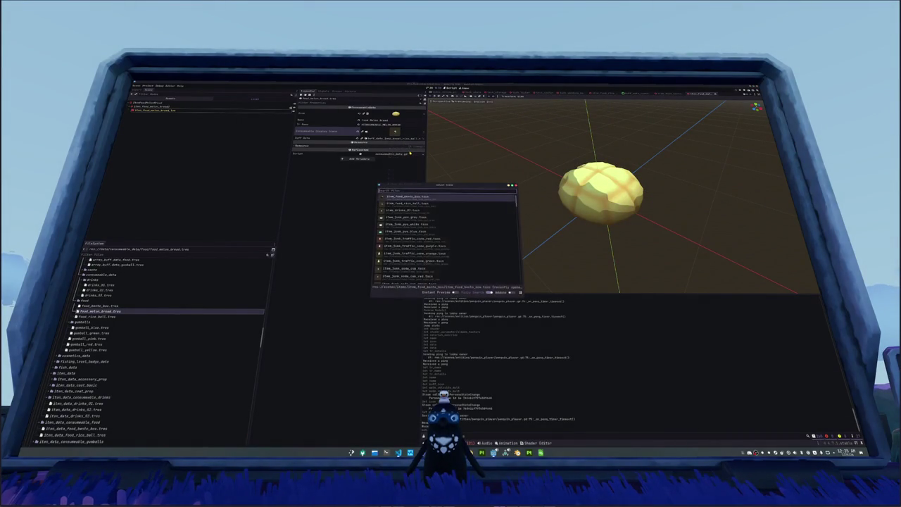
pyautogui.press('Return')
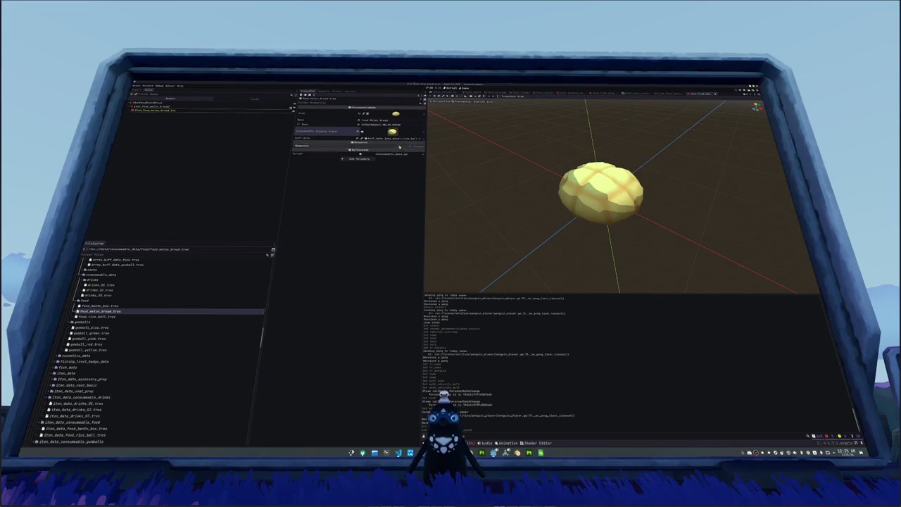
pyautogui.click(422, 138)
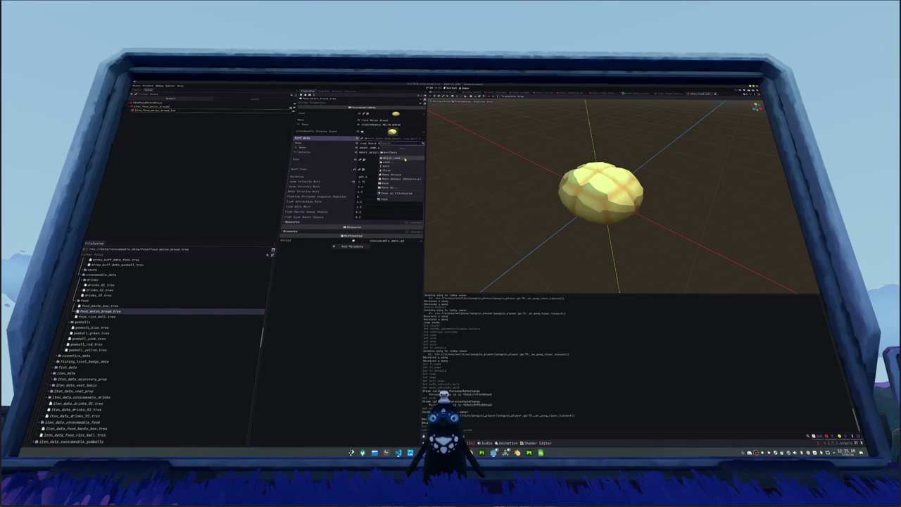
pyautogui.click(404, 159)
pyautogui.write('mel')
pyautogui.press('Return')
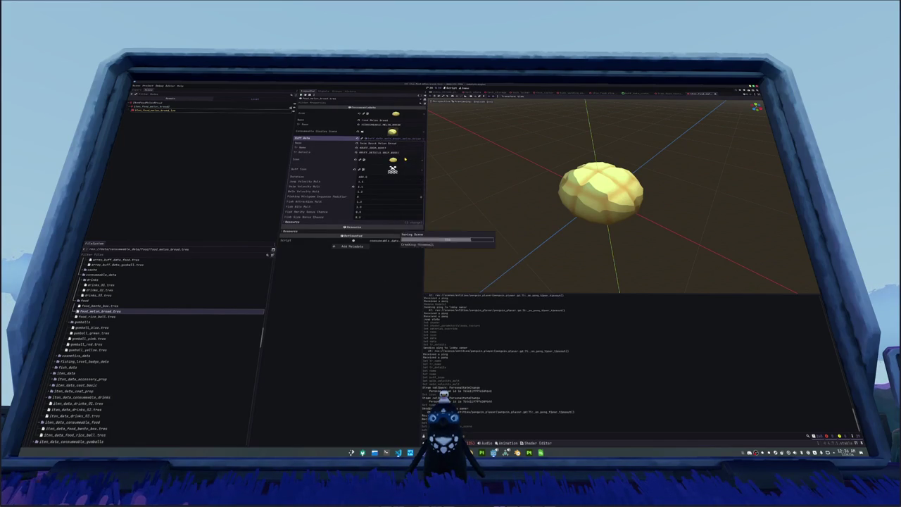
# Step: Duplicate the rice ball item data file
pyautogui.scroll(-3)
pyautogui.scroll(-3)
pyautogui.click(99, 359)
pyautogui.hotkey('ctrl', 'd')
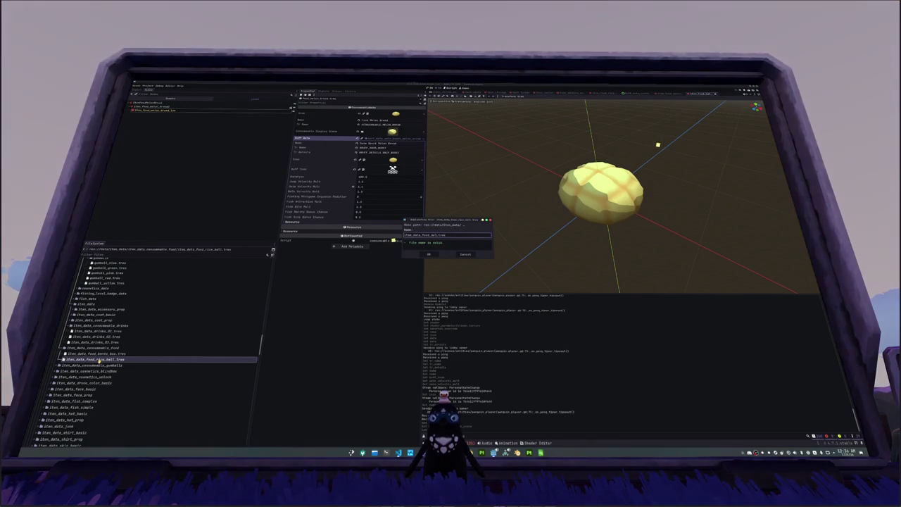
# Step: Save the copy as item_data_food_melon_bread.tres and link food_melon_bread.tres as its consumable
pyautogui.press('Return')
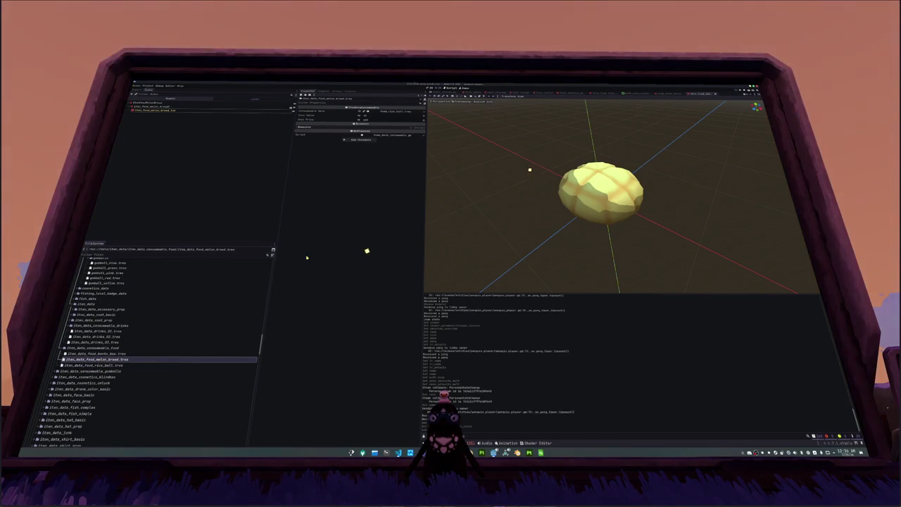
pyautogui.click(408, 112)
pyautogui.click(413, 130)
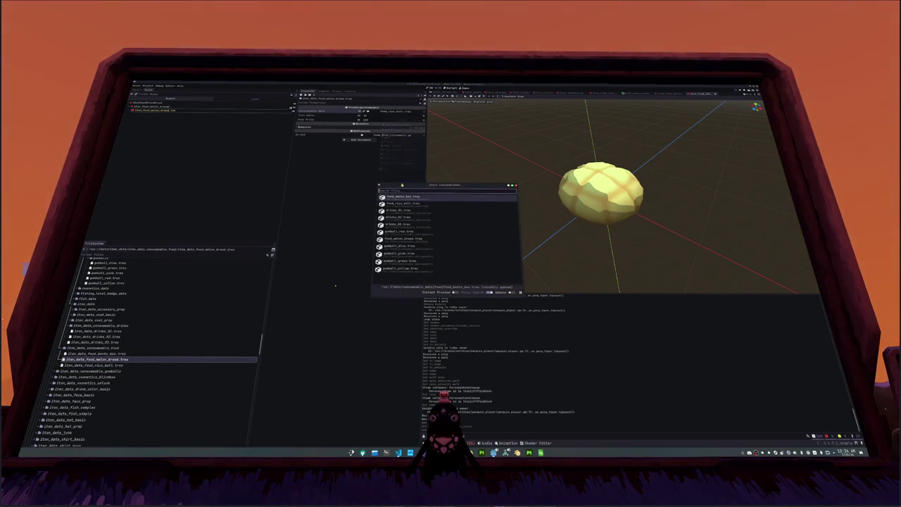
pyautogui.write('melon')
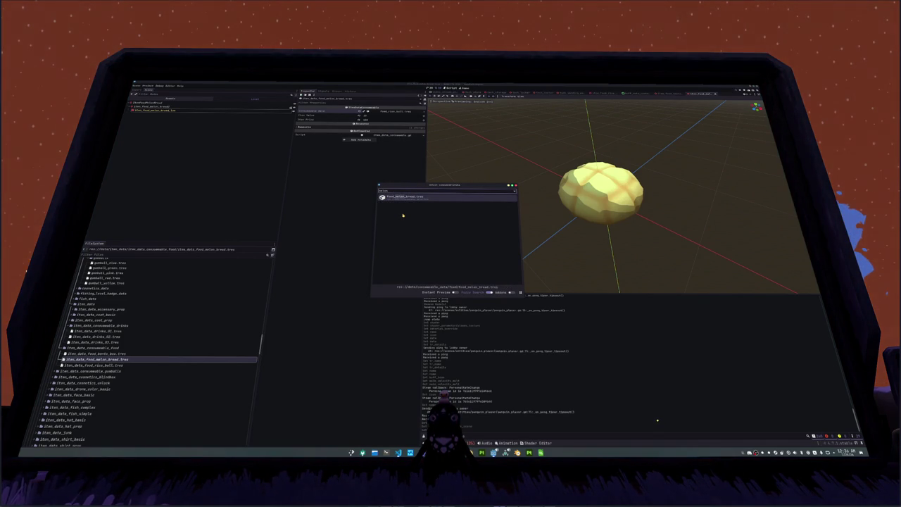
pyautogui.press('Return')
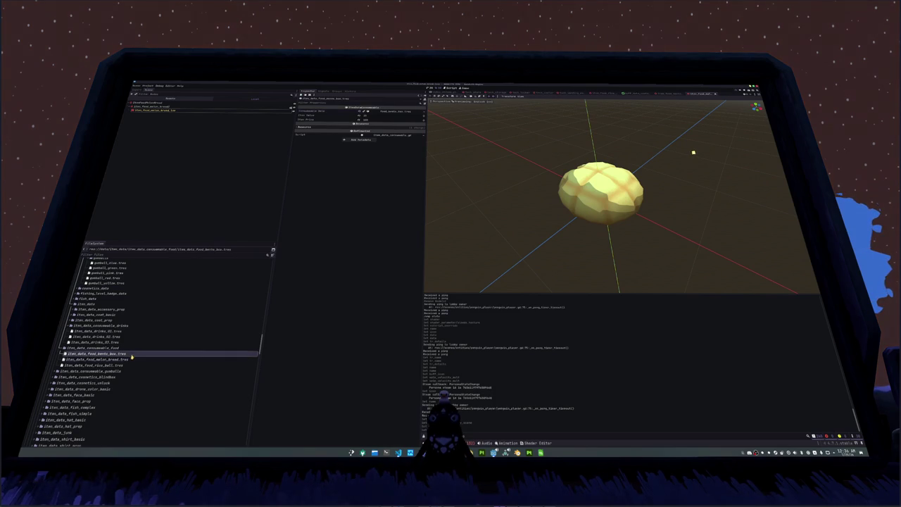
# Step: Add item_data_food_melon_bread.tres as a third entry in the consumable food item array
pyautogui.click(130, 354)
pyautogui.scroll(-3)
pyautogui.scroll(-3)
pyautogui.scroll(-3)
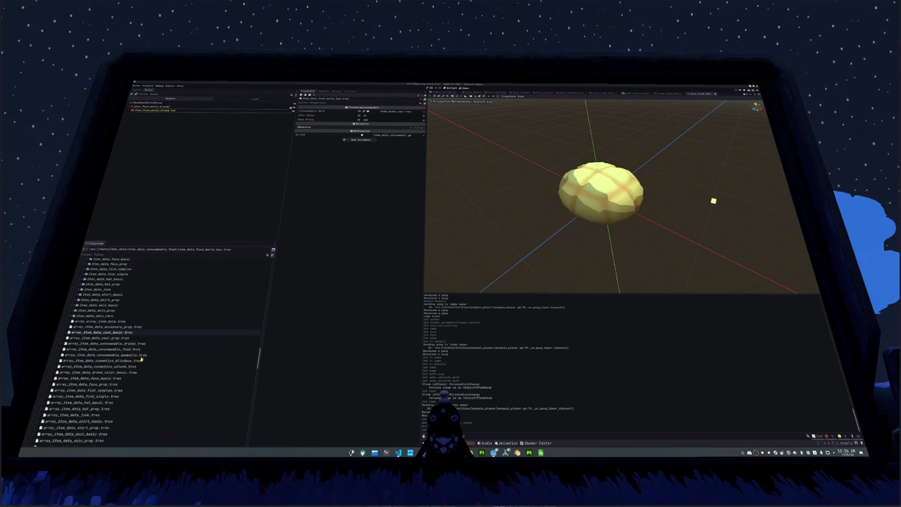
pyautogui.scroll(-3)
pyautogui.click(143, 327)
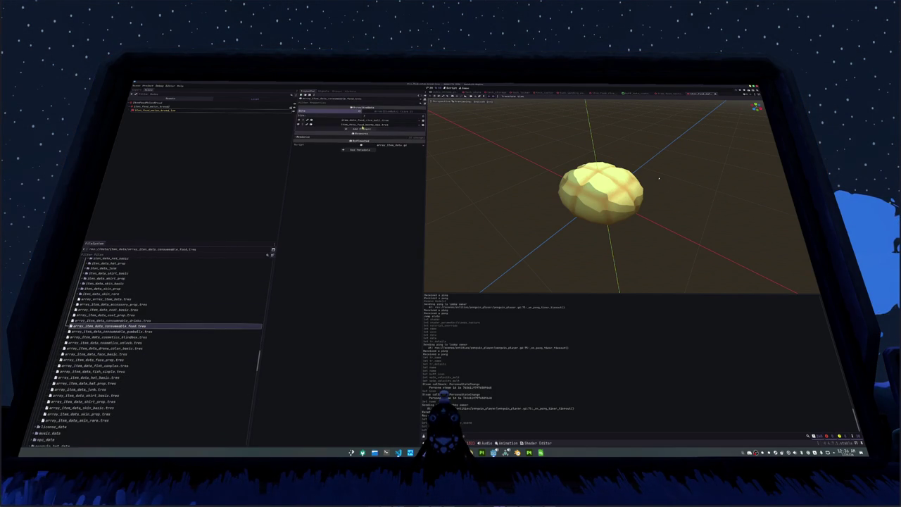
pyautogui.click(361, 130)
pyautogui.click(359, 129)
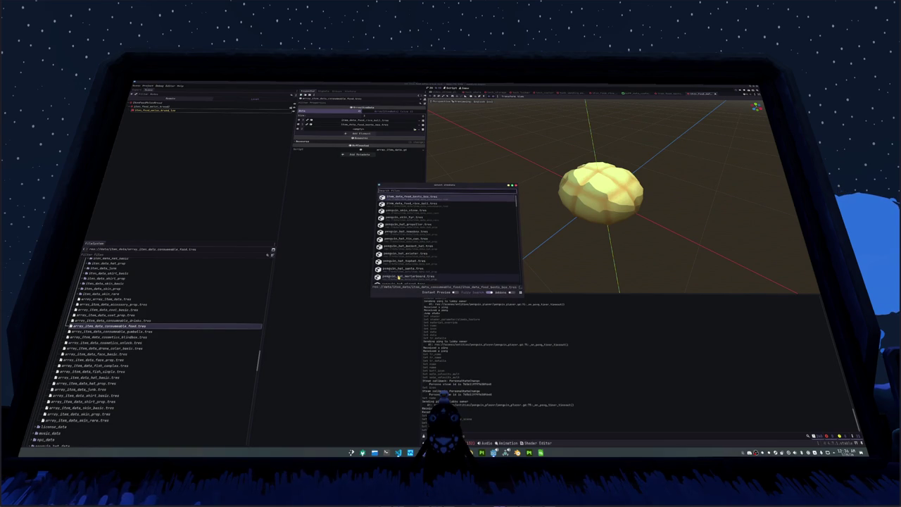
pyautogui.write('melon')
pyautogui.press('Return')
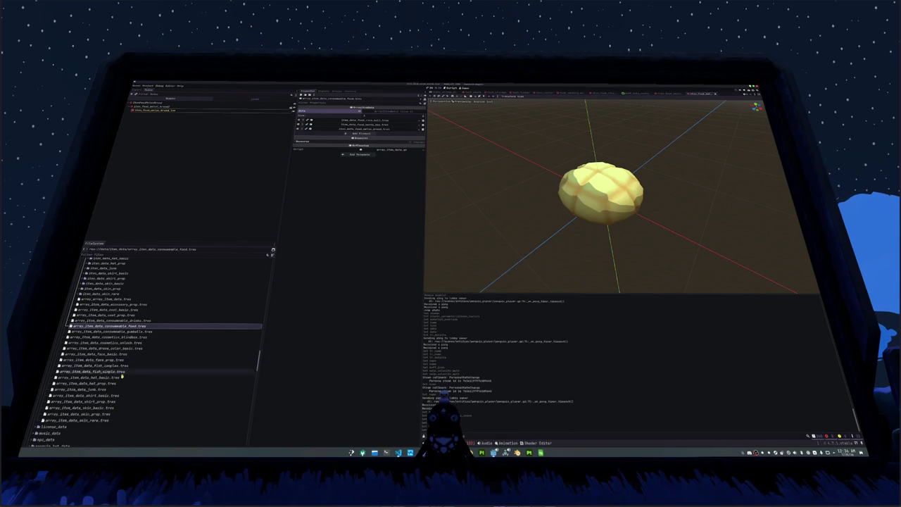
pyautogui.moveTo(132, 368); pyautogui.dragTo(109, 392)
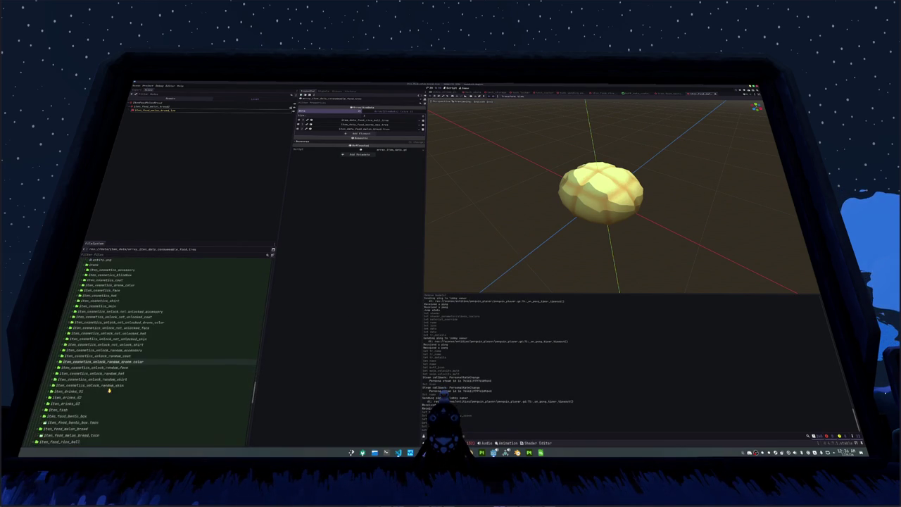
pyautogui.moveTo(109, 390); pyautogui.dragTo(109, 392)
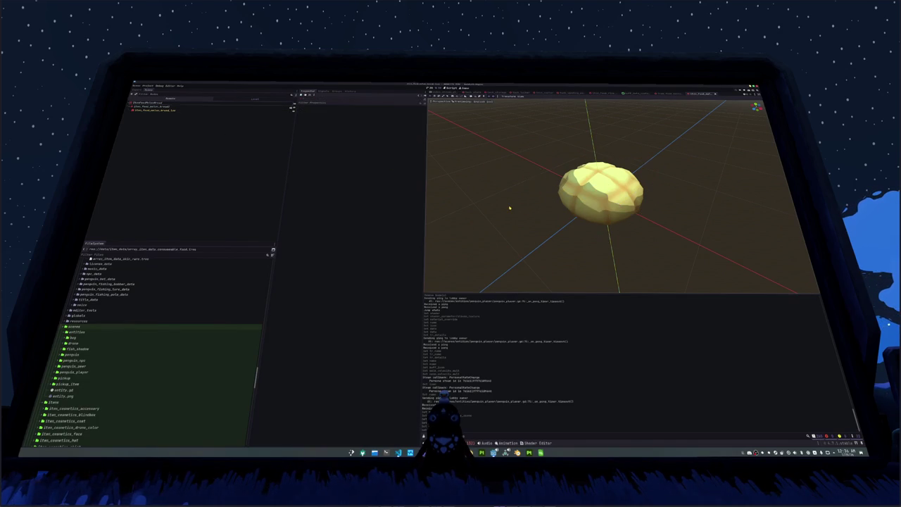
# Step: Run the project with F5 to reach the Hadalyth Zero title screen
pyautogui.scroll(-3)
pyautogui.scroll(-3)
pyautogui.scroll(-3)
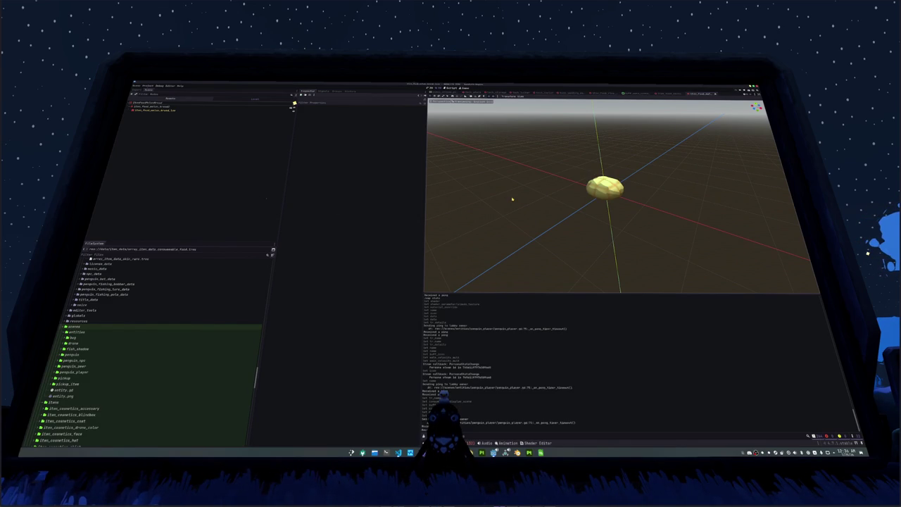
pyautogui.scroll(3)
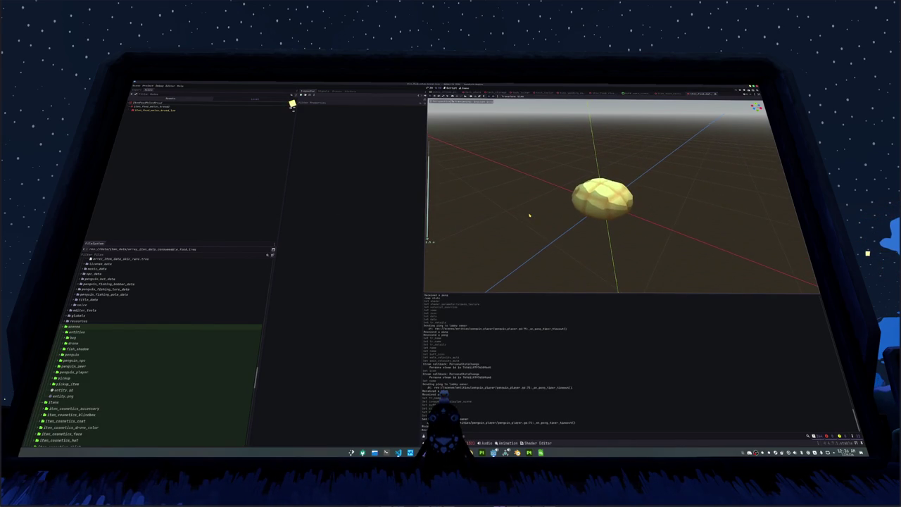
pyautogui.press('F5')
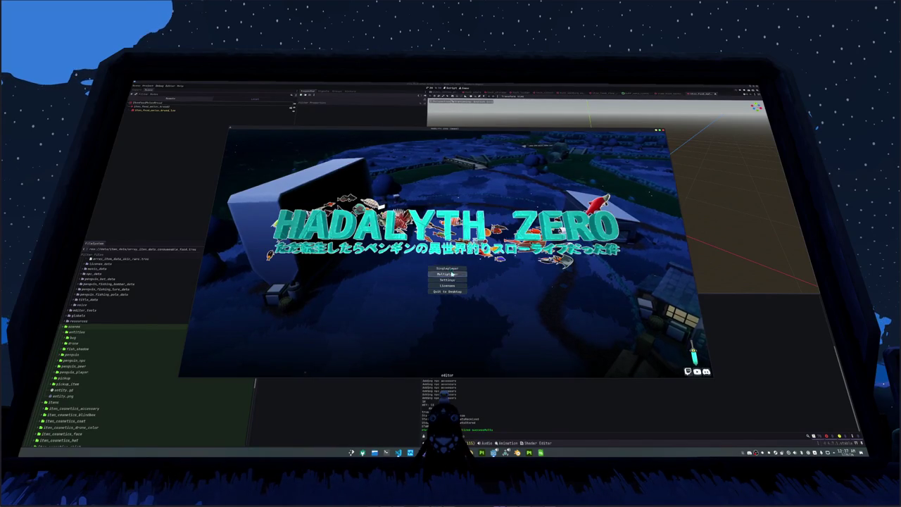
# Step: Start a Singleplayer game and check the Melon Bread item in the inventory
pyautogui.click(452, 274)
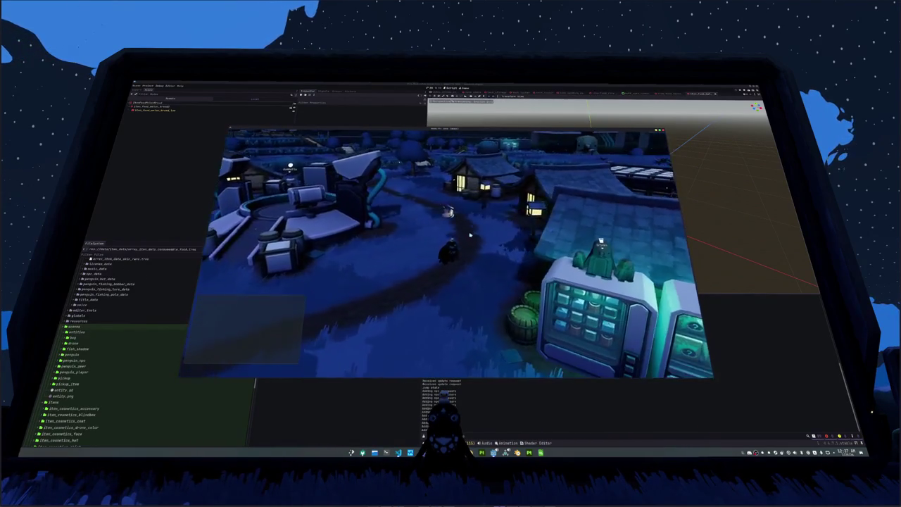
pyautogui.press('i')
pyautogui.click(349, 154)
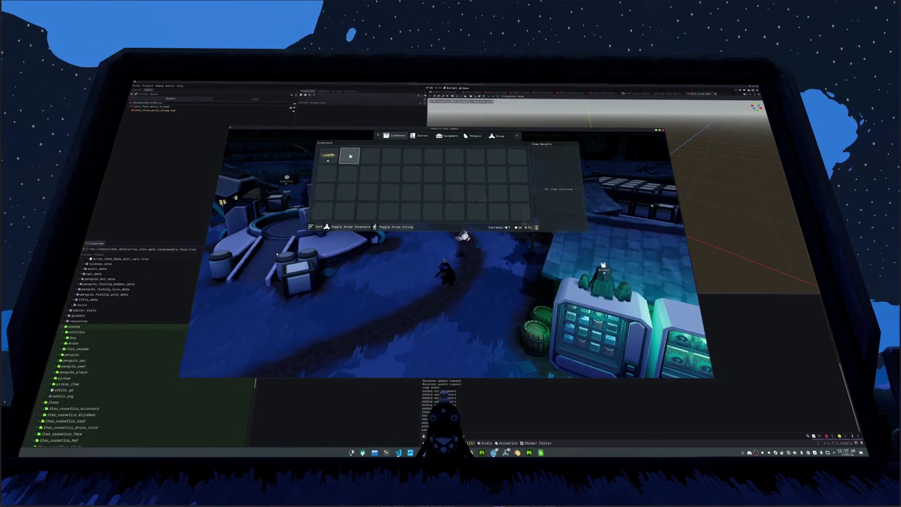
pyautogui.press('i')
# Step: Walk the penguin across the field and bridge toward the lit village houses
pyautogui.moveTo(647, 350); pyautogui.dragTo(338, 350)
pyautogui.moveTo(429, 292); pyautogui.dragTo(423, 290)
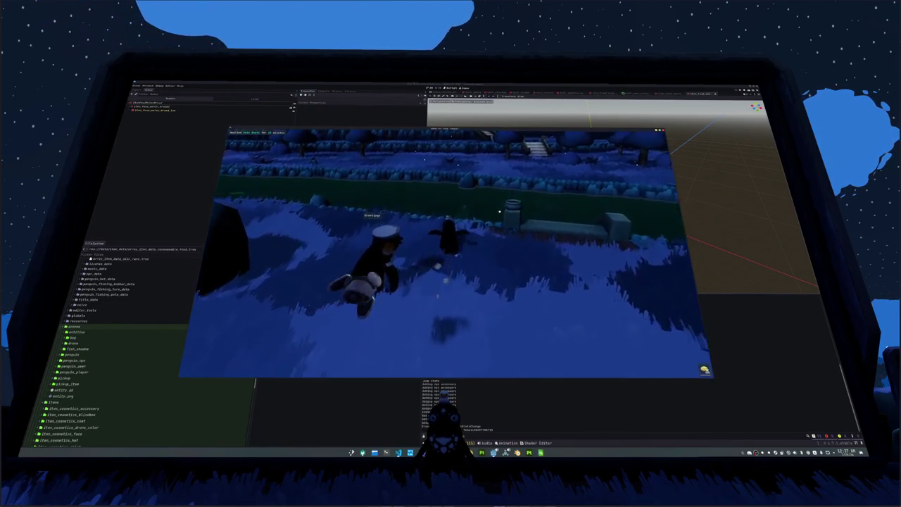
pyautogui.press('w')
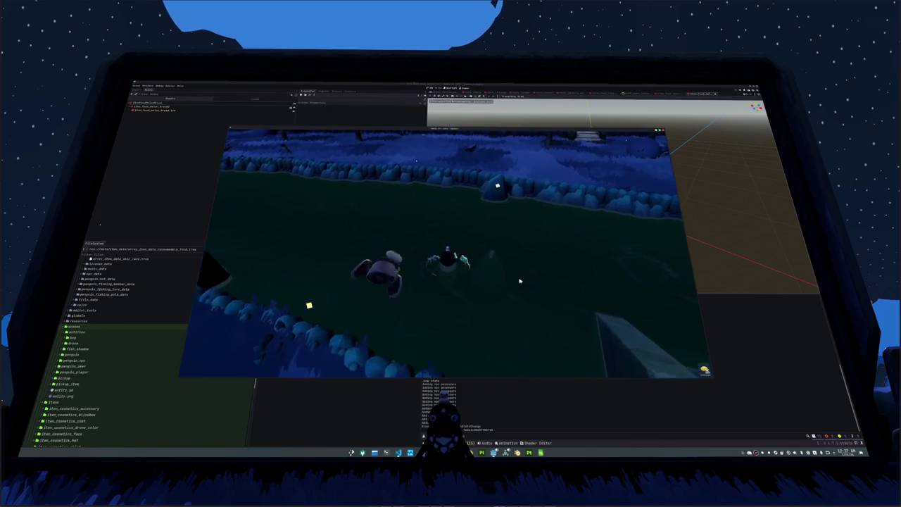
pyautogui.moveTo(519, 282); pyautogui.dragTo(395, 283)
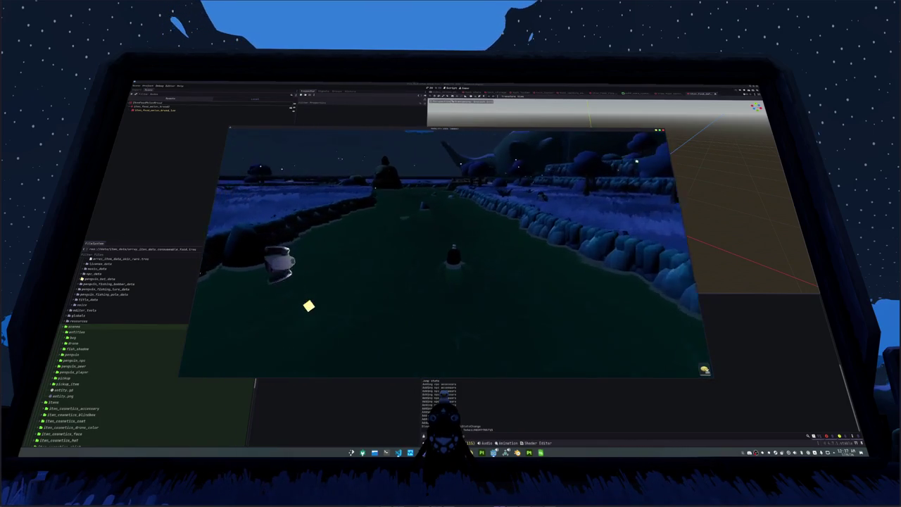
pyautogui.moveTo(520, 281); pyautogui.dragTo(450, 282)
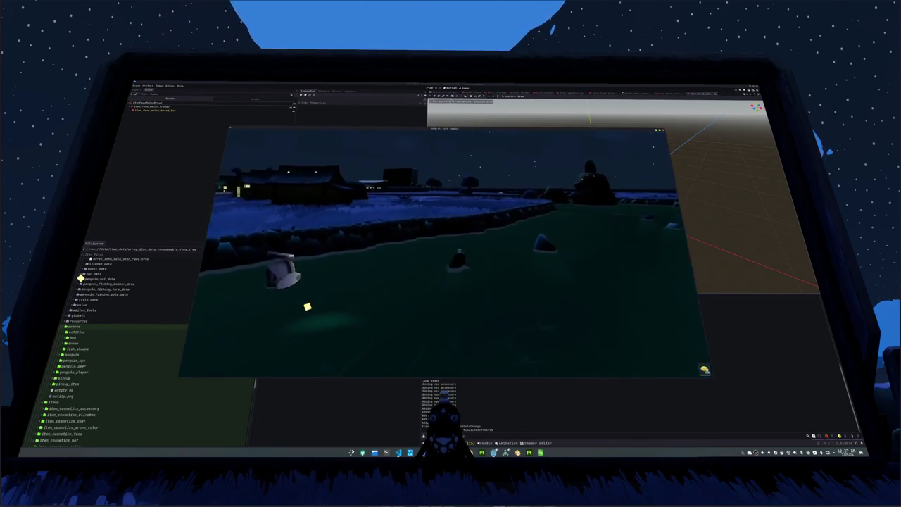
pyautogui.moveTo(520, 282); pyautogui.dragTo(422, 282)
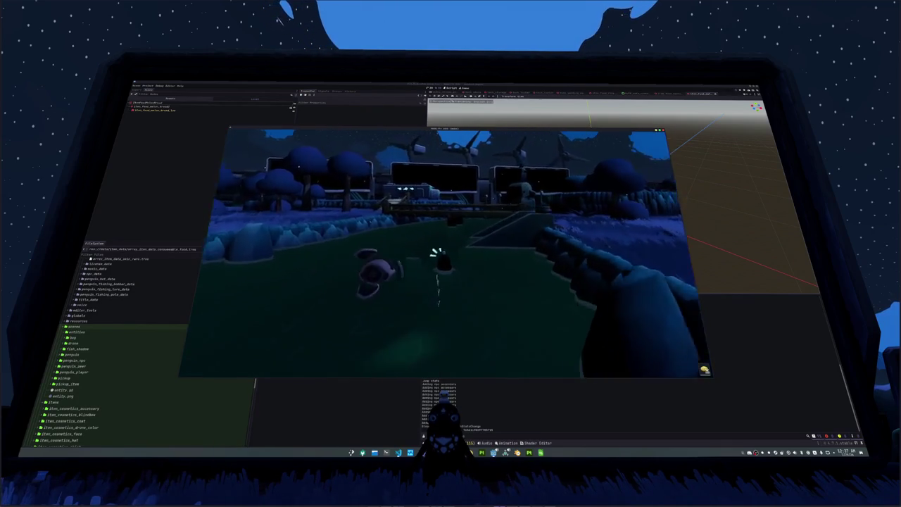
pyautogui.moveTo(520, 281); pyautogui.dragTo(422, 281)
pyautogui.press('w')
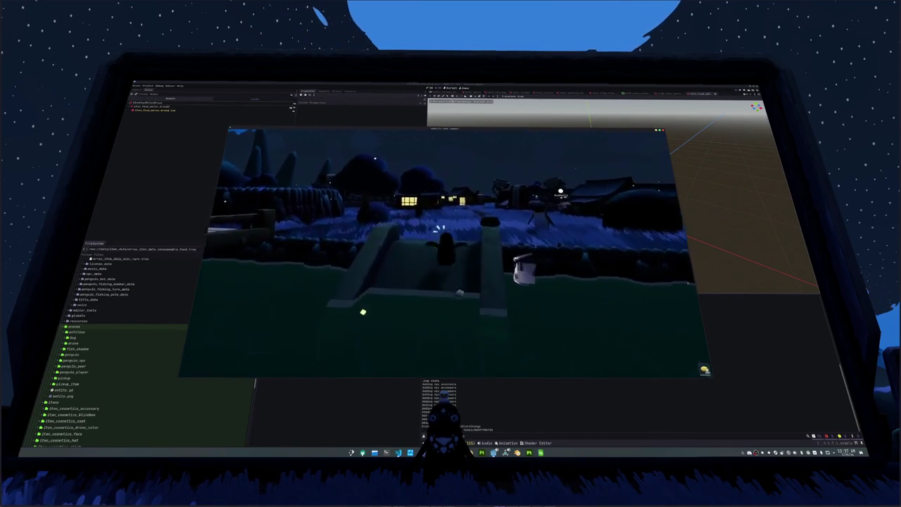
pyautogui.press('w')
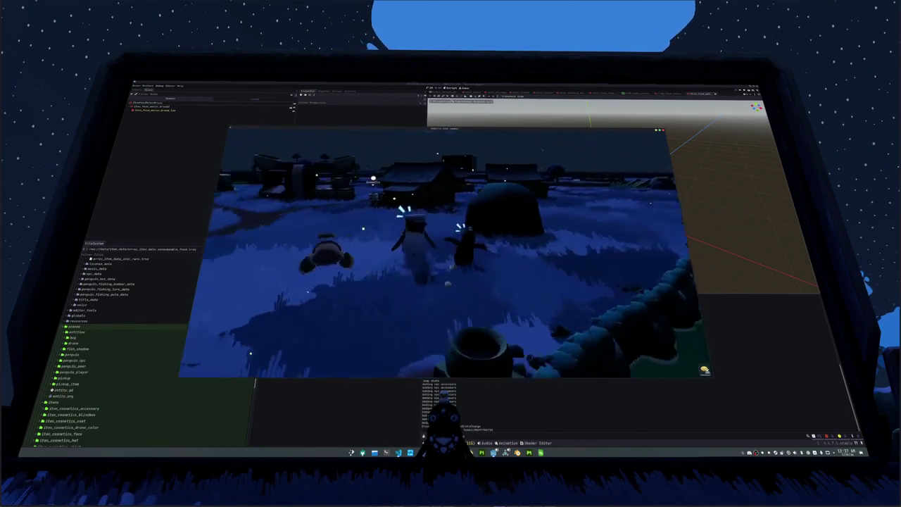
pyautogui.press('w')
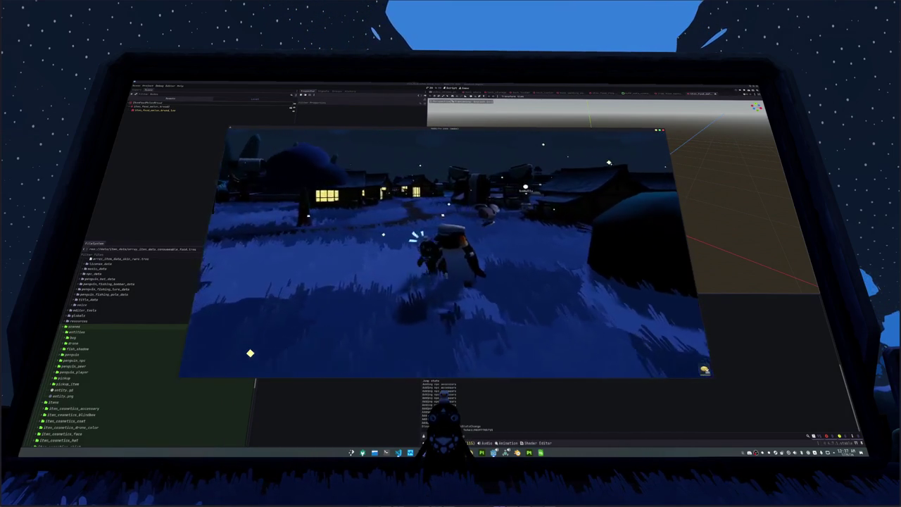
pyautogui.press('w')
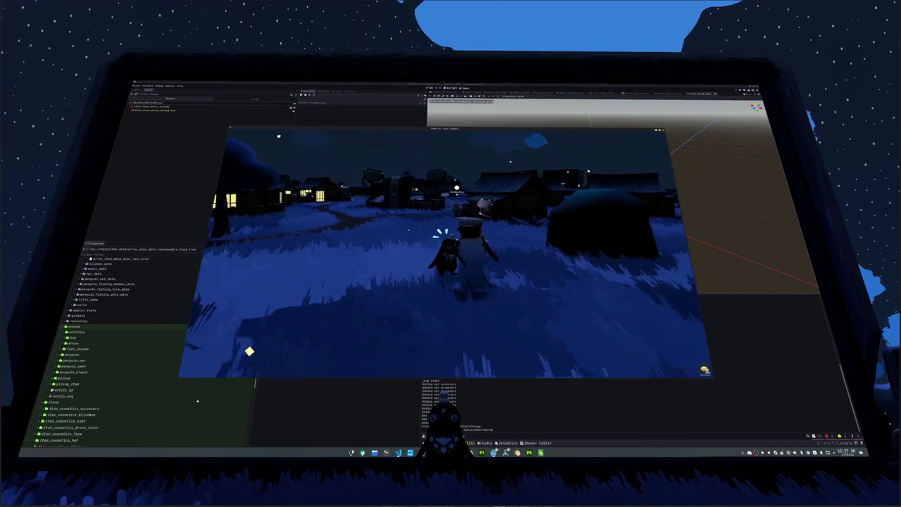
pyautogui.press('w')
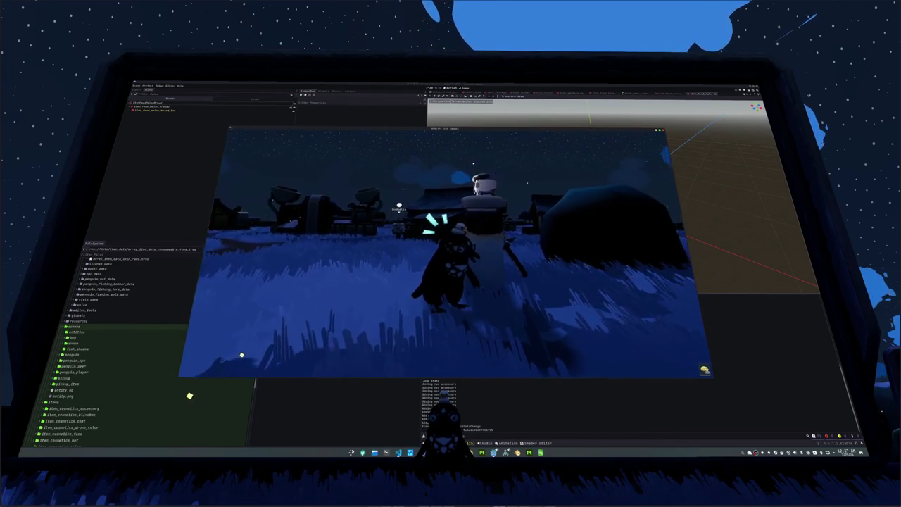
pyautogui.press('w')
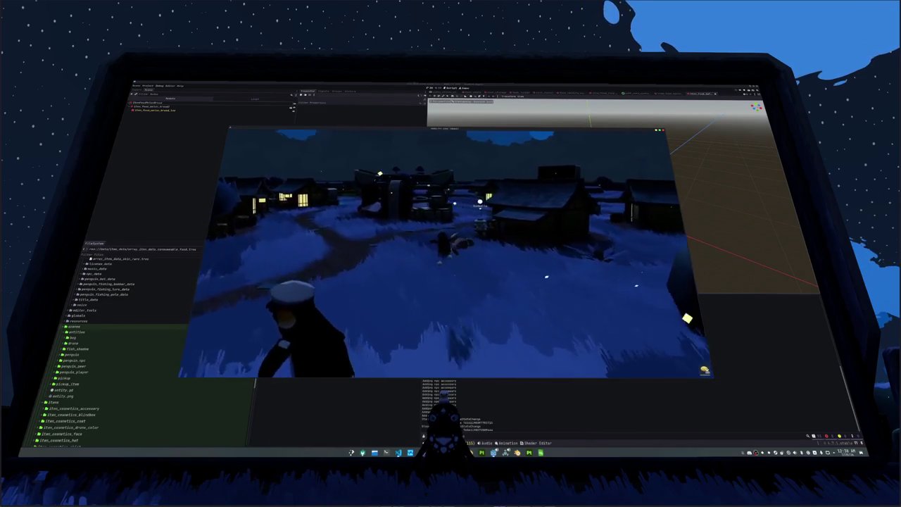
# Step: Buy a Yellow Gumball from the vendor, then use the second vending machine
pyautogui.press('e')
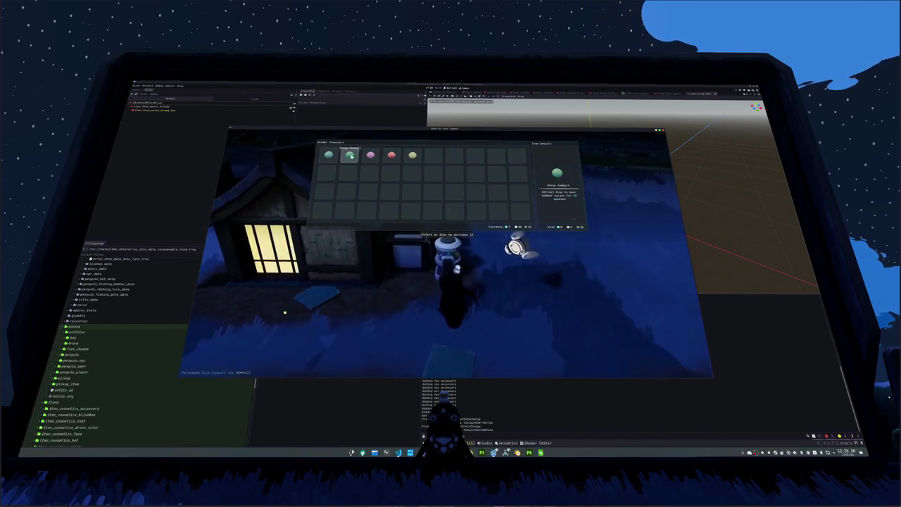
pyautogui.click(418, 161)
pyautogui.press('Escape')
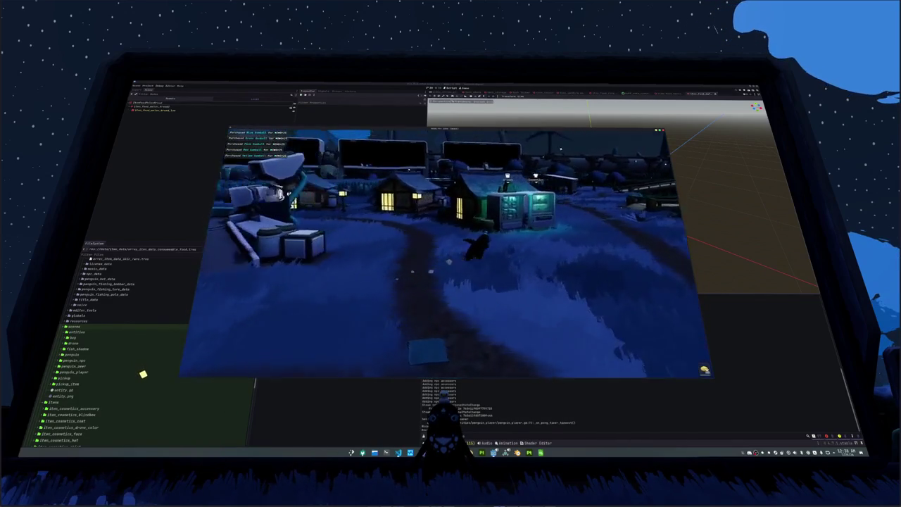
pyautogui.press('e')
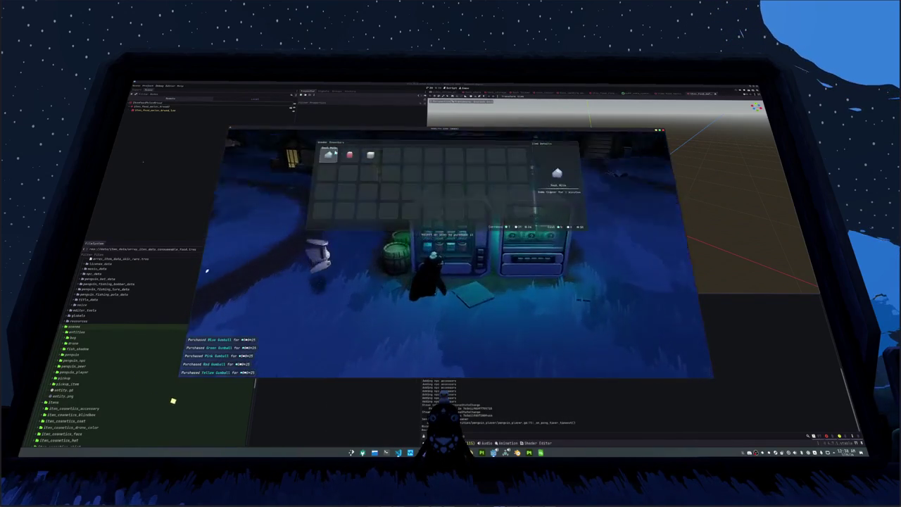
pyautogui.press('Escape')
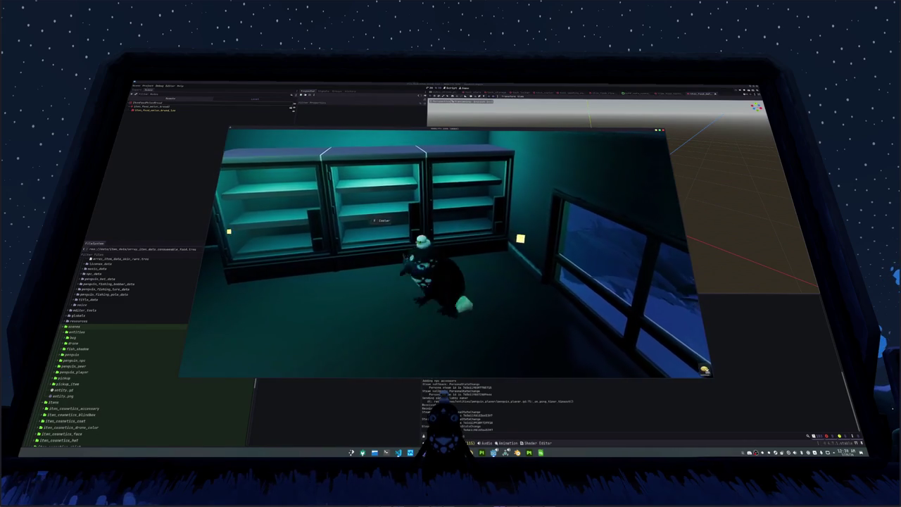
# Step: Sort the penguin's inventory items
pyautogui.press('Tab')
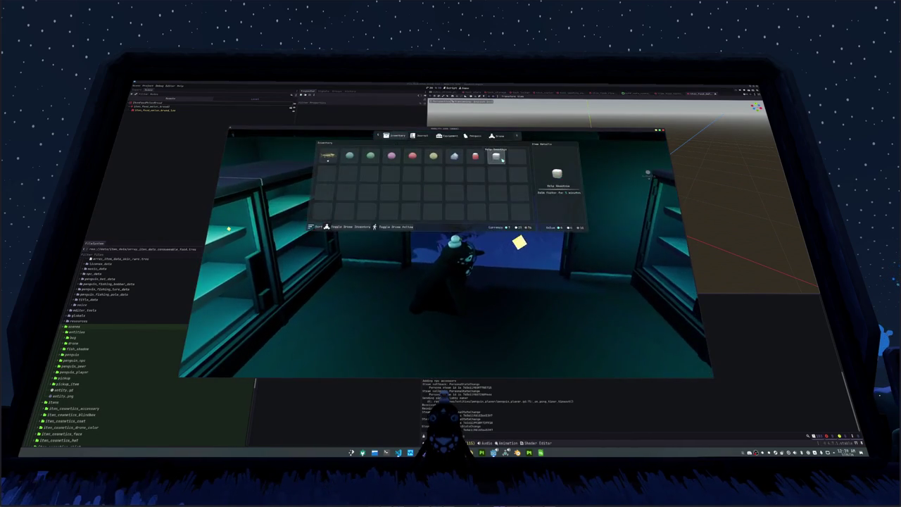
pyautogui.click(495, 158)
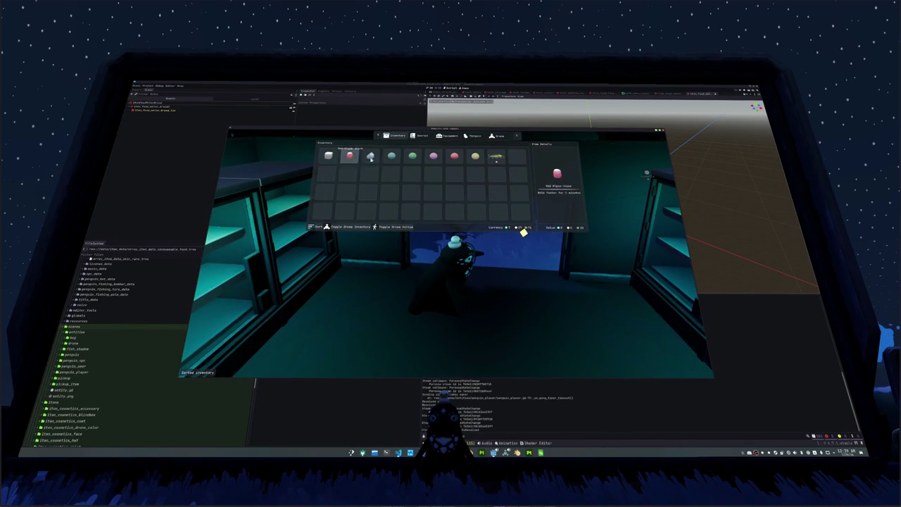
pyautogui.press('Tab')
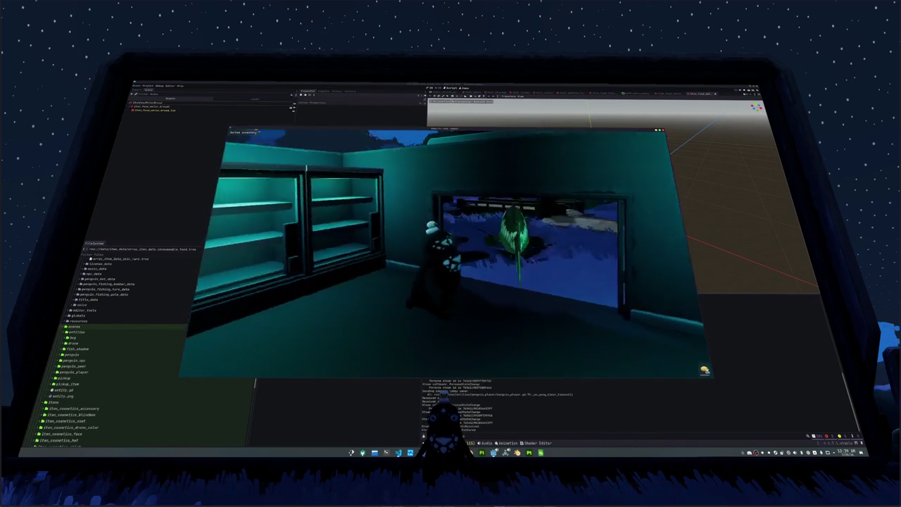
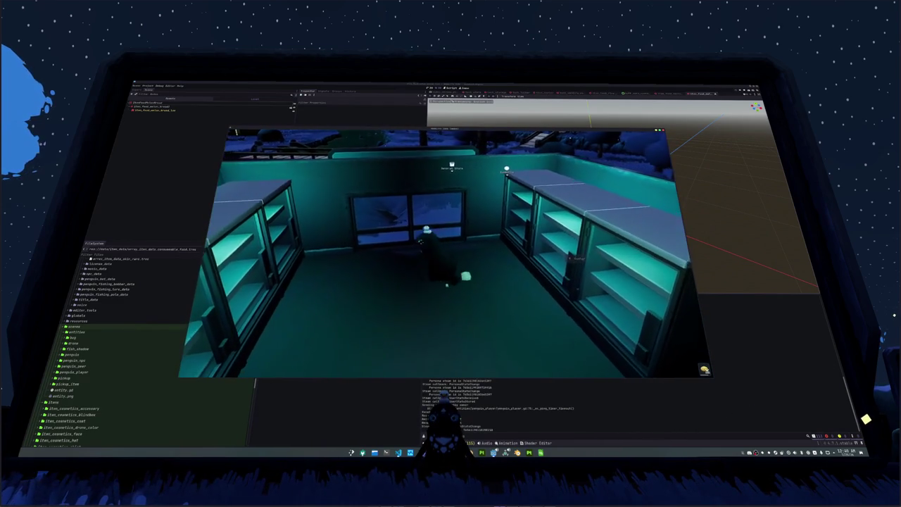
# Step: Quit the running shop test to the editor and clear the Output log
pyautogui.press('Escape')
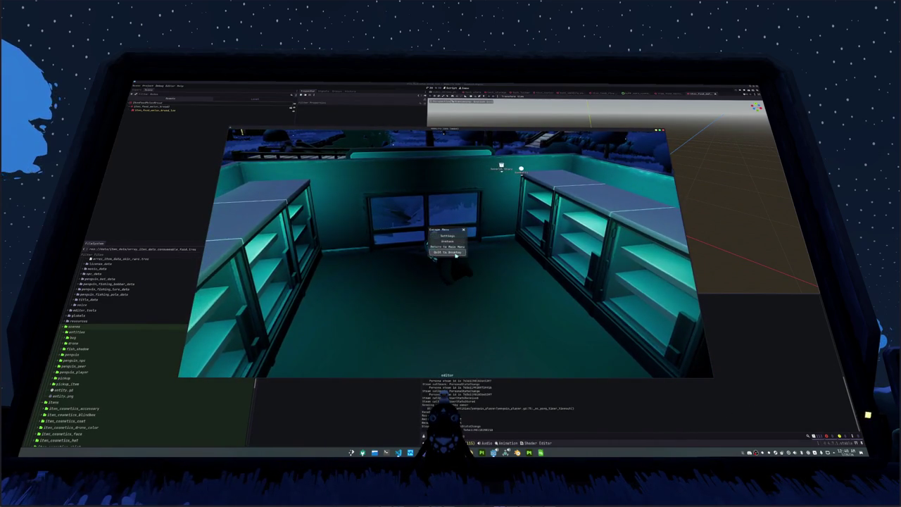
pyautogui.click(456, 254)
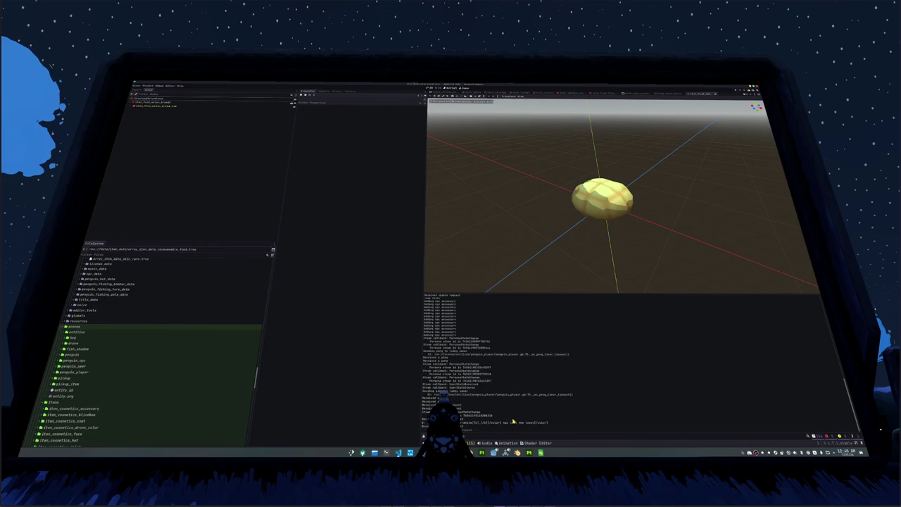
pyautogui.press('F5')
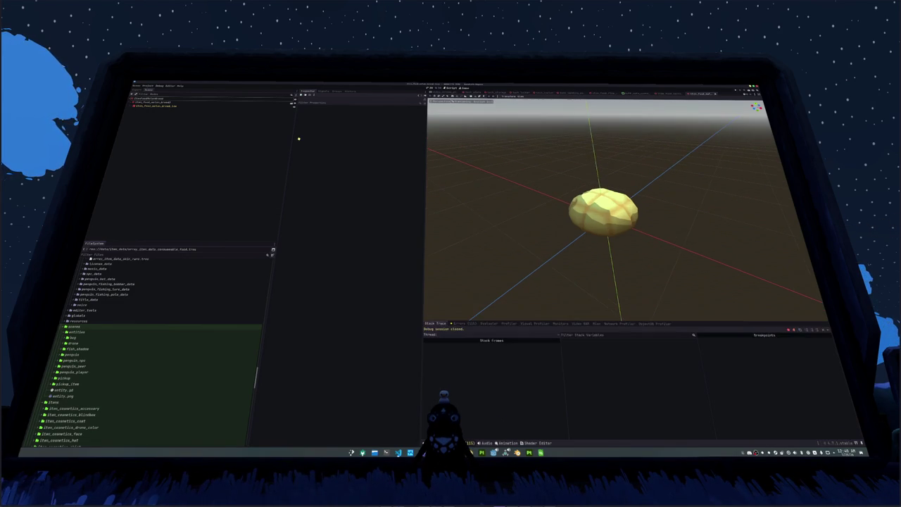
# Step: Clear the Debugger's Errors list and return to the empty Output panel
pyautogui.click(462, 324)
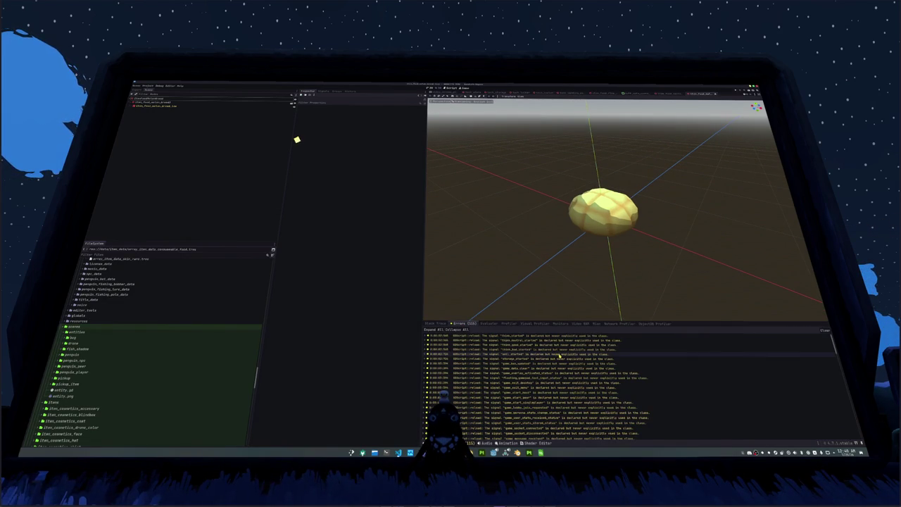
pyautogui.click(824, 329)
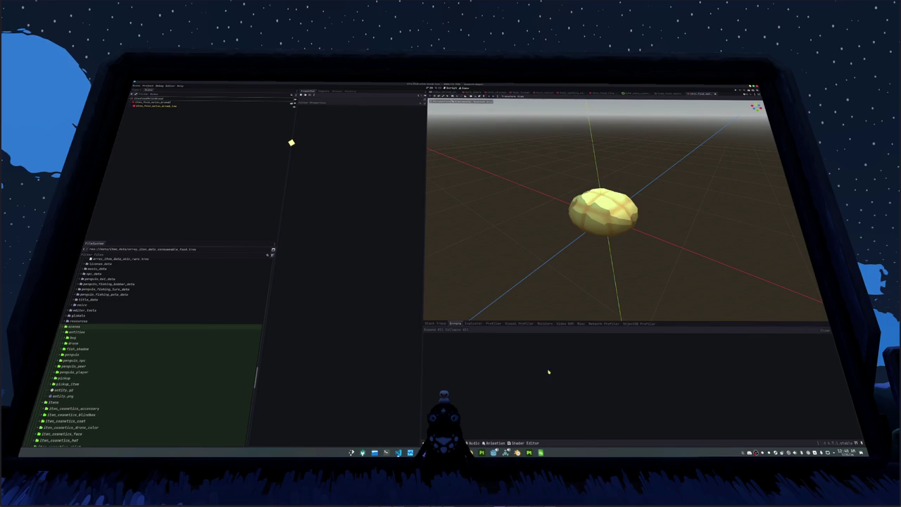
pyautogui.press('F5')
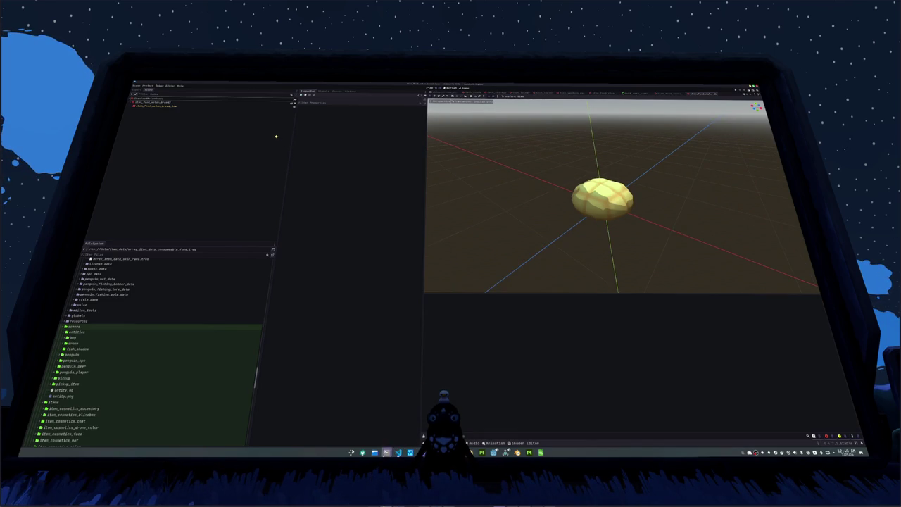
pyautogui.press('F12')
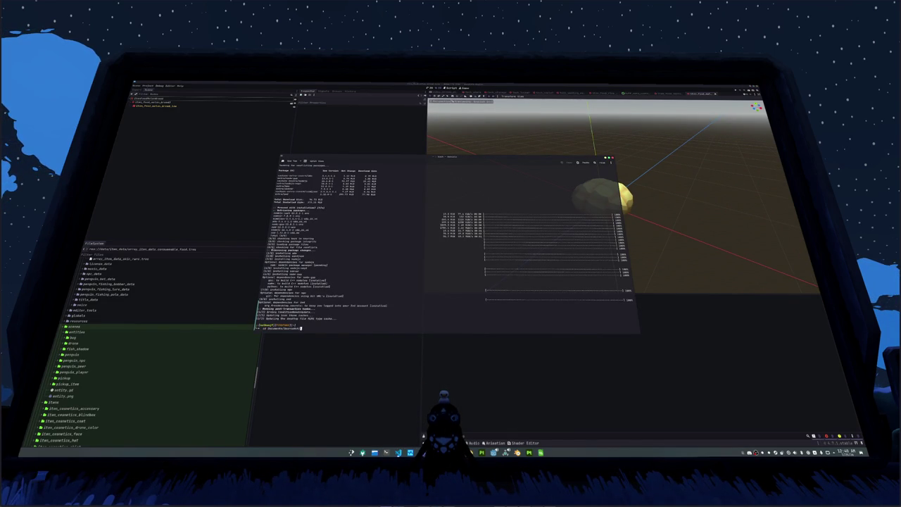
# Step: Change into the game project folder, run cloc on it, and enlarge the terminal font
pyautogui.press('Return')
pyautogui.write('k')
pyautogui.press('Tab')
pyautogui.press('Tab')
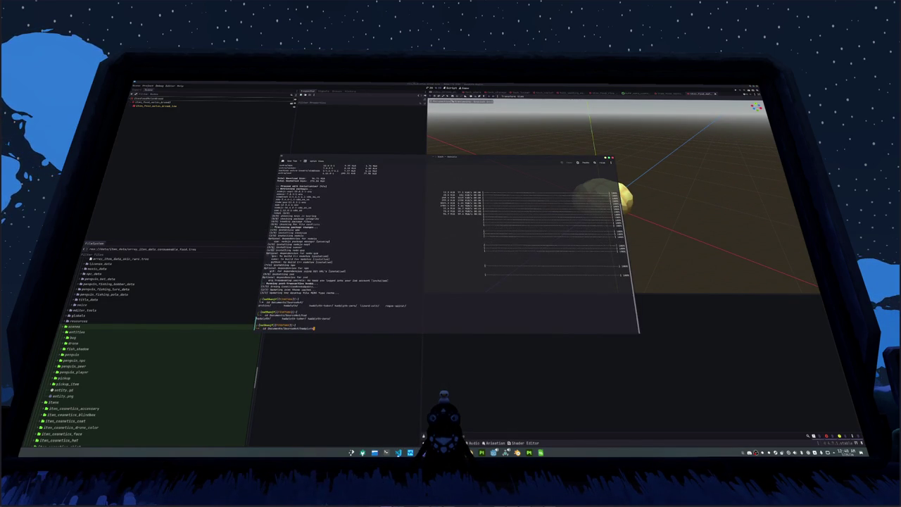
pyautogui.press('Return')
pyautogui.write('git')
pyautogui.write('game/')
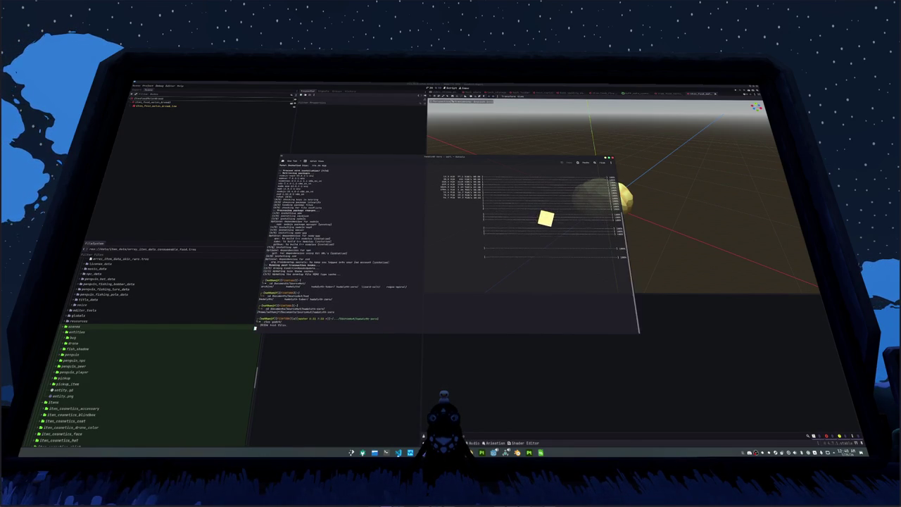
pyautogui.hotkey('ctrl', '+')
pyautogui.hotkey('ctrl', '+')
pyautogui.hotkey('ctrl', '+')
pyautogui.write('clea')
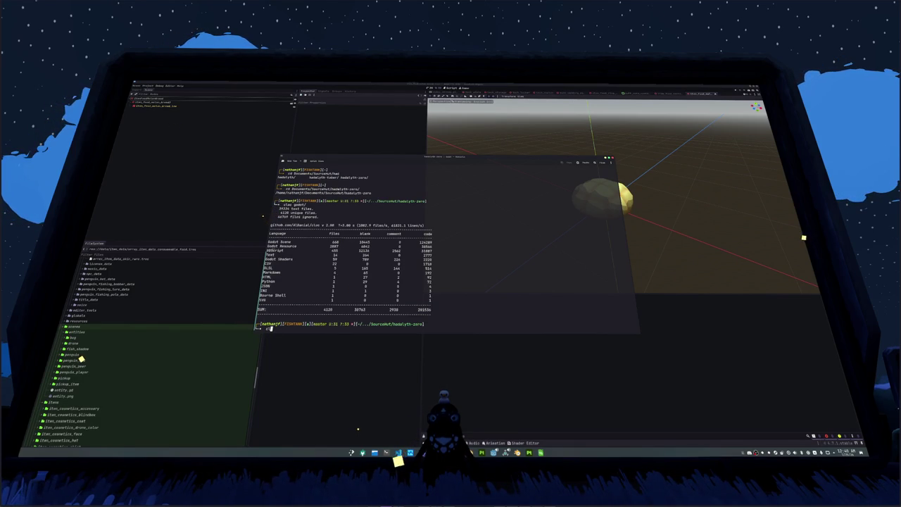
# Step: Count lines of code in rust/ and rust/crates/ with cloc, then clear the terminal
pyautogui.write('r')
pyautogui.press('Tab')
pyautogui.press('Tab')
pyautogui.press('Return')
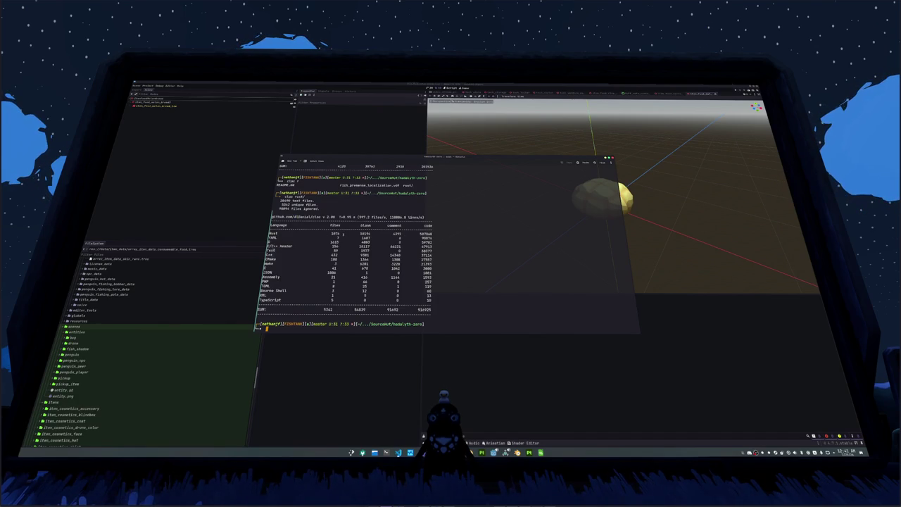
pyautogui.press('Up')
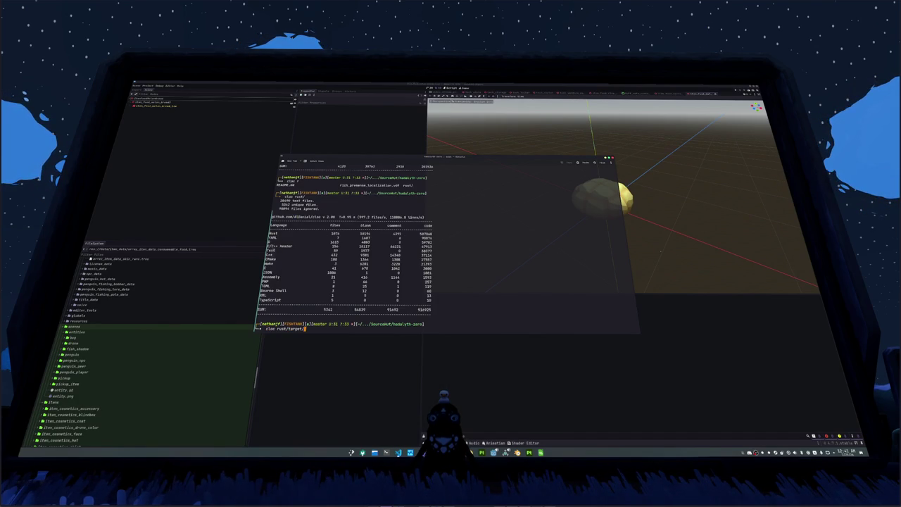
pyautogui.press('BackSpace')
pyautogui.press('BackSpace')
pyautogui.press('BackSpace')
pyautogui.write('crates/')
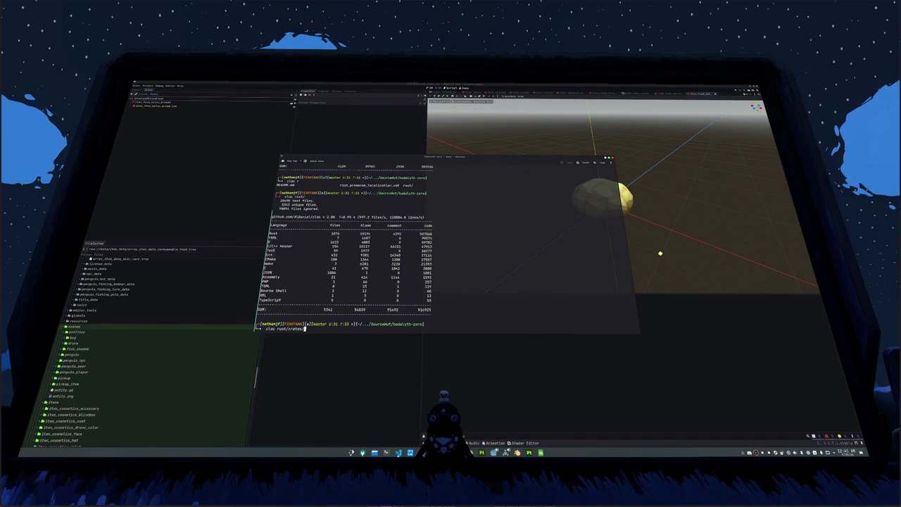
pyautogui.press('Return')
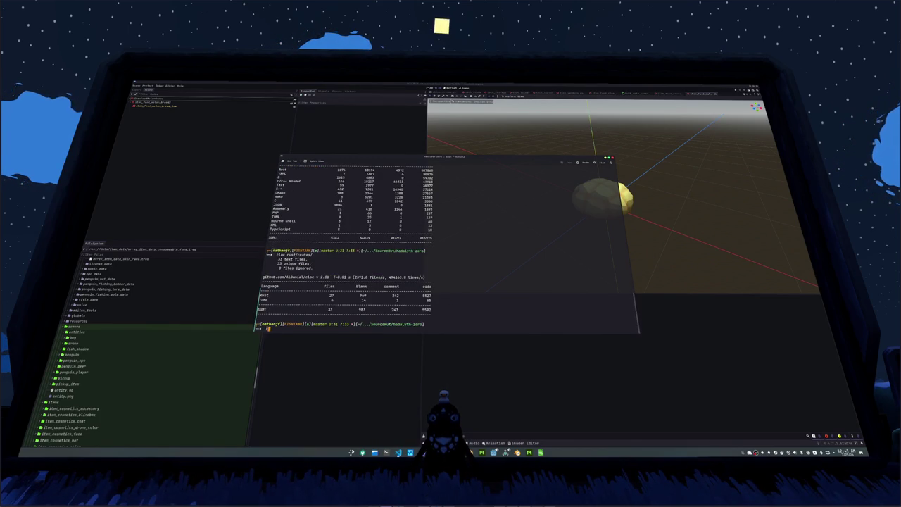
pyautogui.write('clear')
pyautogui.hotkey('ctrl', 'l')
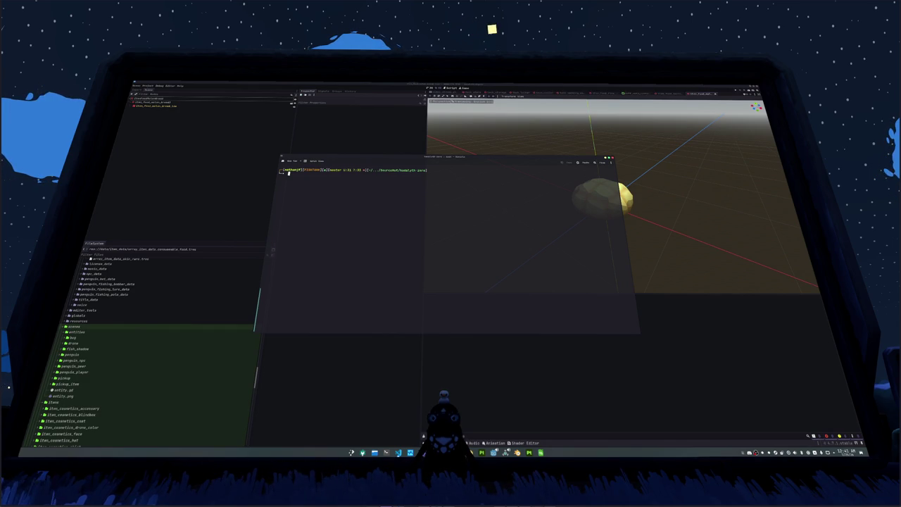
# Step: Hide the drop-down terminal, orbit and zoom in on the bun model, then switch to Blender
pyautogui.press('F12')
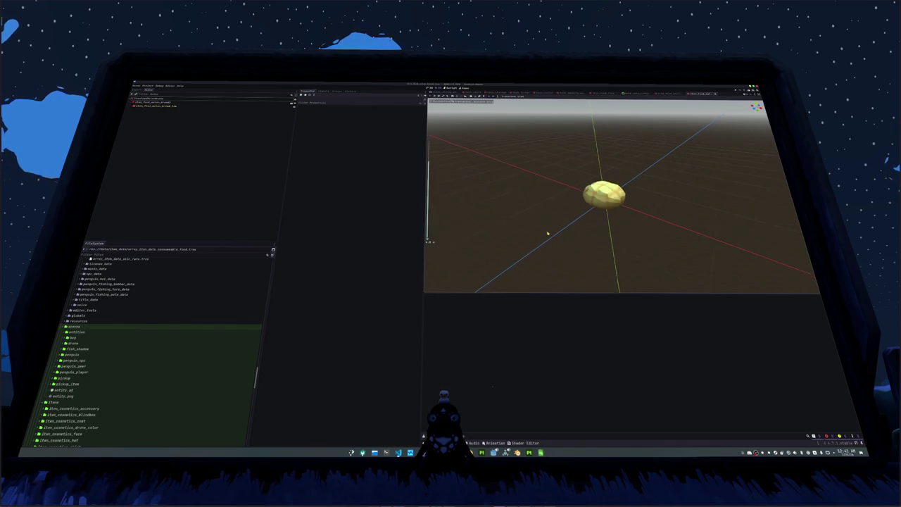
pyautogui.moveTo(559, 240); pyautogui.dragTo(556, 243)
pyautogui.scroll(3)
pyautogui.moveTo(481, 452)
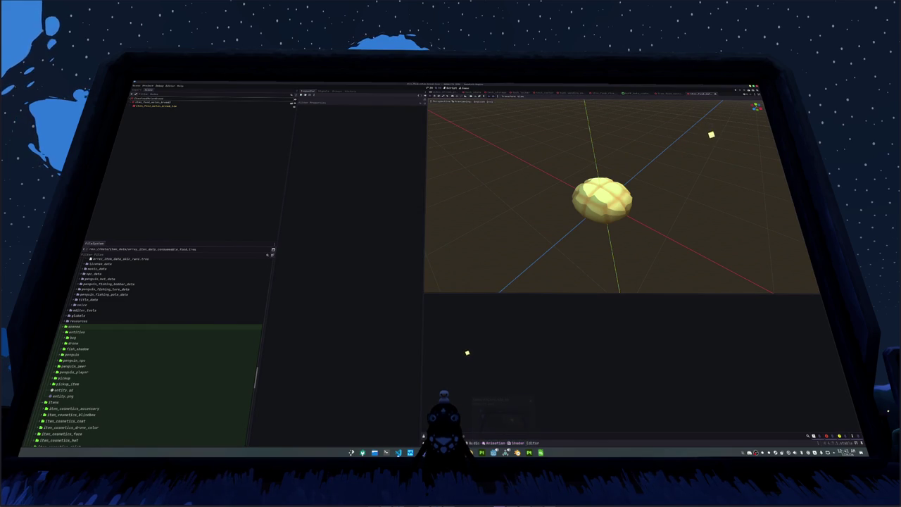
pyautogui.click(523, 424)
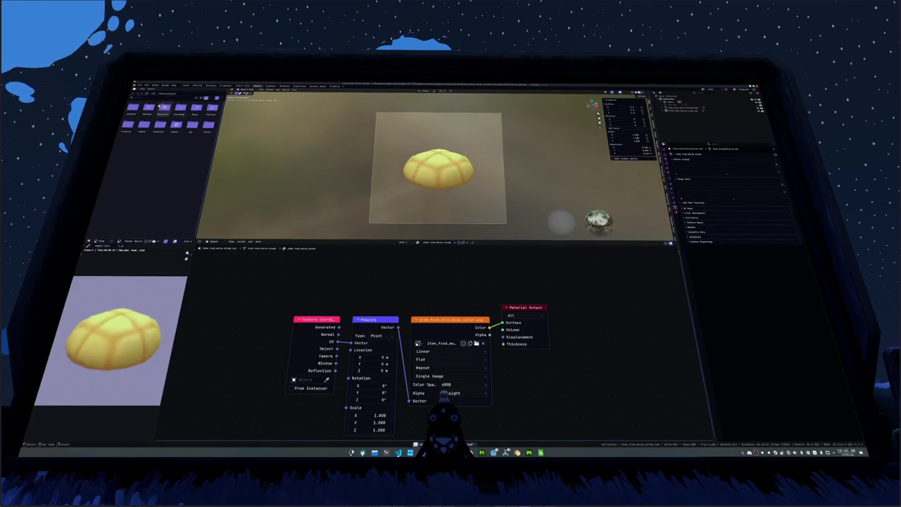
# Step: Open the recent fridge .blend file and orbit to a front view of both fridges
pyautogui.click(139, 86)
pyautogui.moveTo(144, 106)
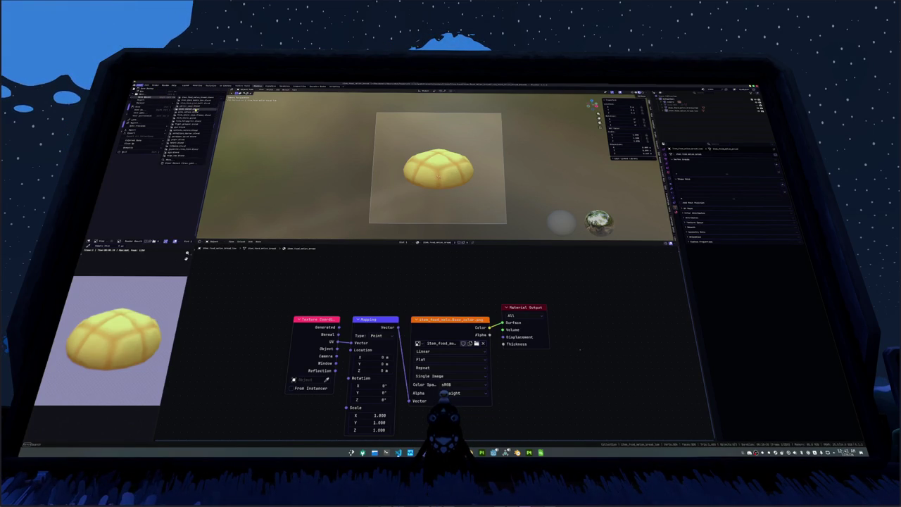
pyautogui.click(196, 109)
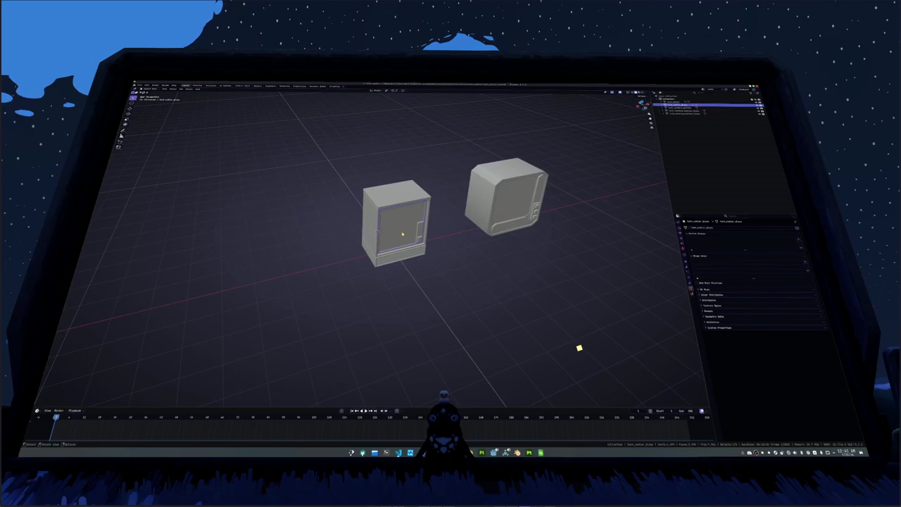
pyautogui.moveTo(461, 233); pyautogui.dragTo(330, 210)
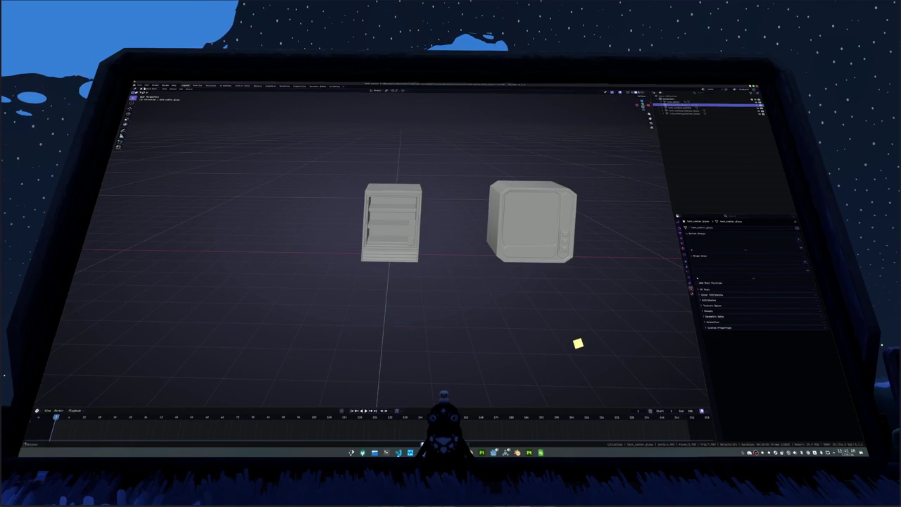
pyautogui.click(140, 86)
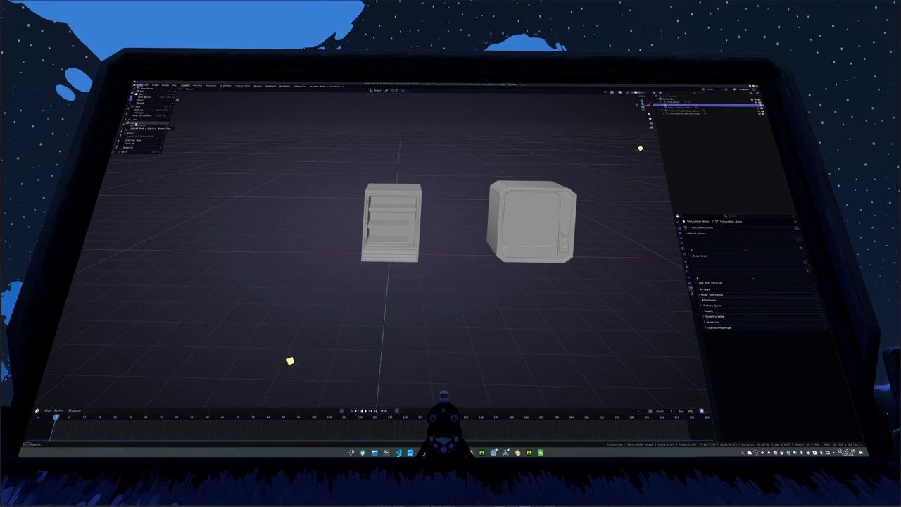
pyautogui.click(150, 128)
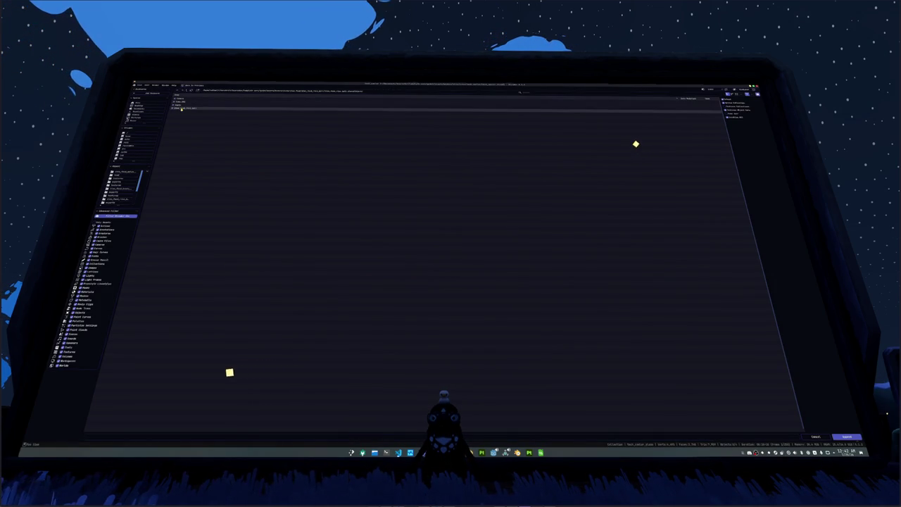
# Step: Append two bread-bun food models and place them beside the front fridge
pyautogui.doubleClick(181, 110)
pyautogui.moveTo(271, 215); pyautogui.dragTo(331, 195)
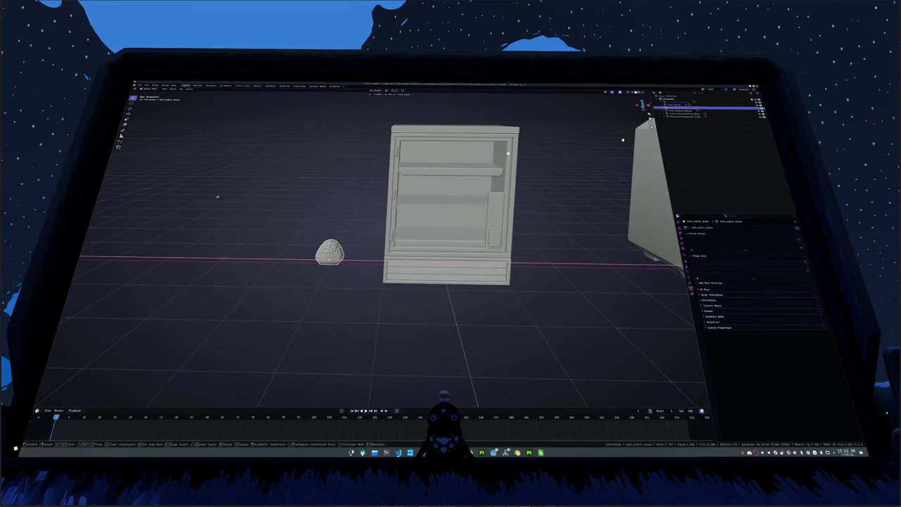
pyautogui.click(217, 196)
pyautogui.click(138, 85)
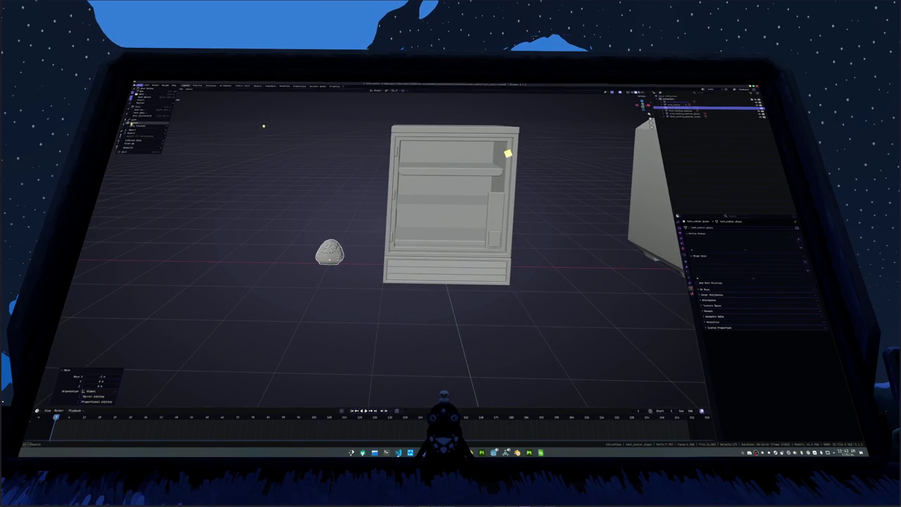
pyautogui.click(149, 128)
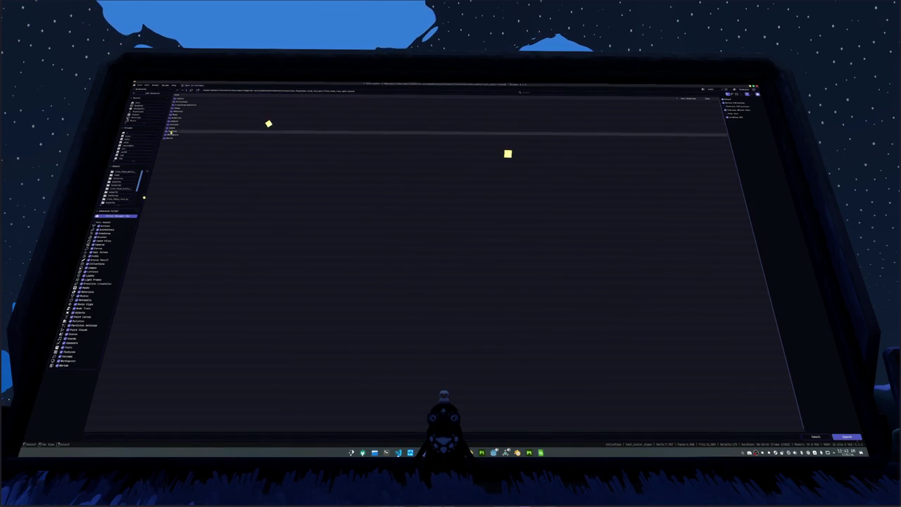
pyautogui.click(136, 203)
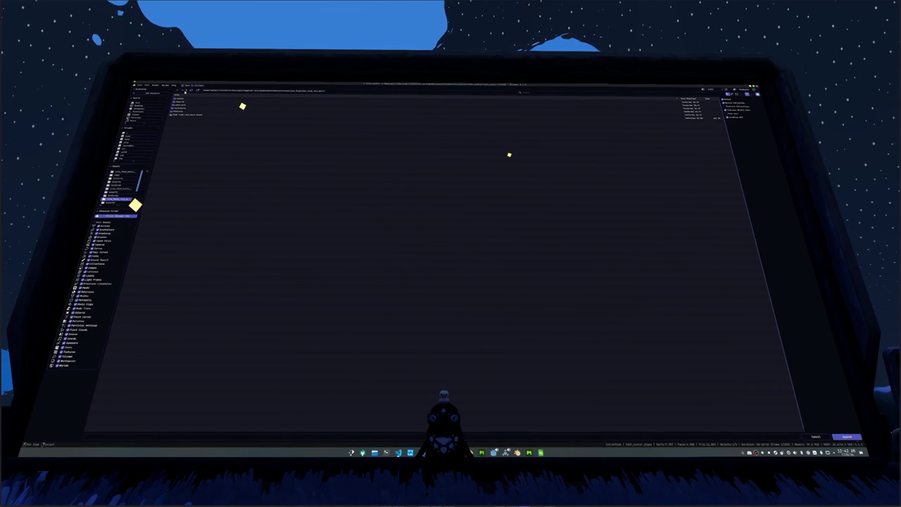
pyautogui.doubleClick(183, 105)
pyautogui.doubleClick(183, 106)
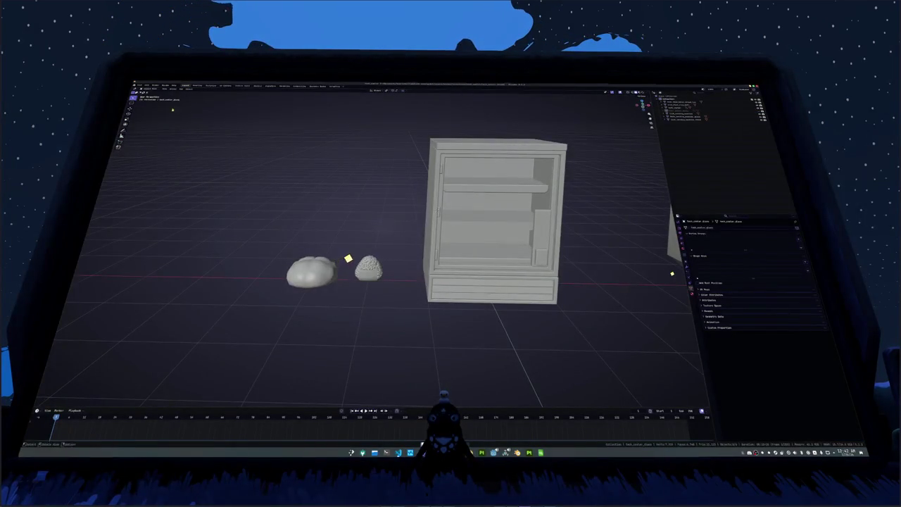
# Step: Append the box object from its .blend file's Object folder
pyautogui.hotkey('shift', 'F1')
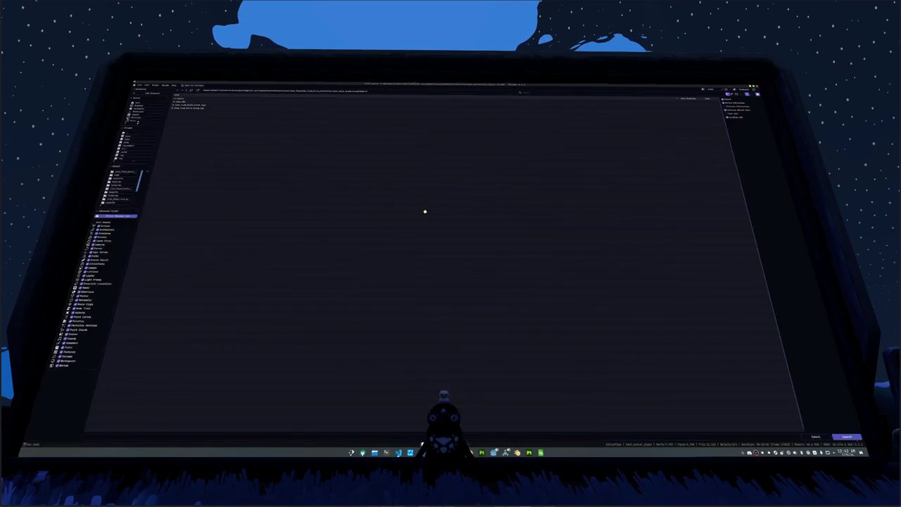
pyautogui.doubleClick(184, 105)
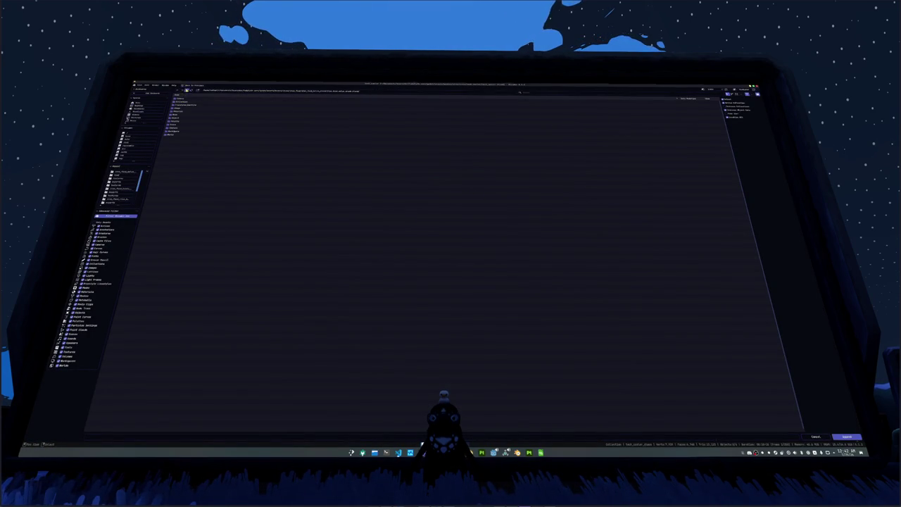
pyautogui.doubleClick(184, 106)
pyautogui.doubleClick(184, 104)
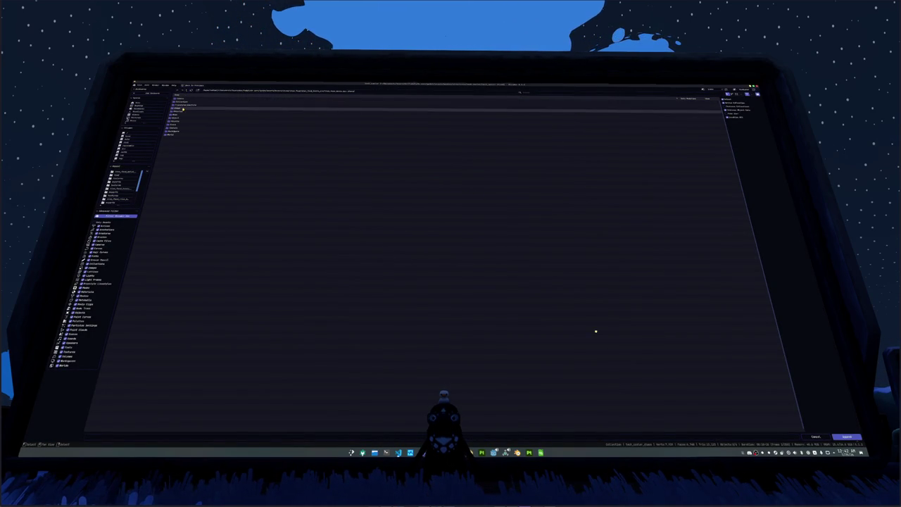
pyautogui.doubleClick(177, 119)
pyautogui.doubleClick(184, 103)
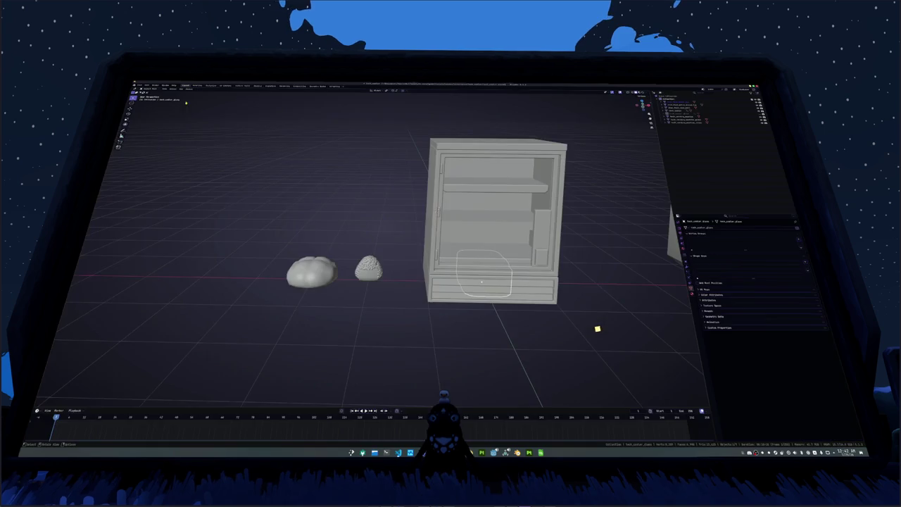
# Step: Move the appended box beside the bread and orbit around the fridge
pyautogui.scroll(-3)
pyautogui.press('g')
pyautogui.click(278, 262)
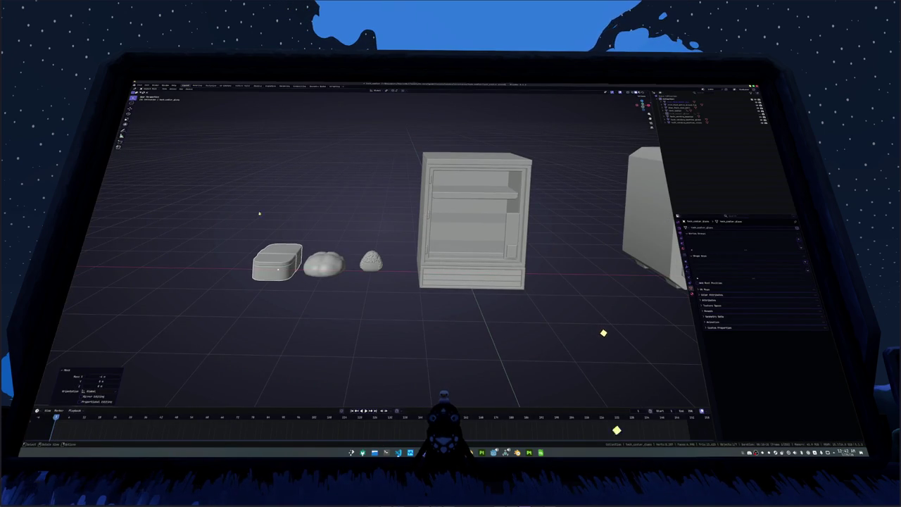
pyautogui.moveTo(297, 221); pyautogui.dragTo(539, 160)
pyautogui.moveTo(614, 338); pyautogui.dragTo(617, 338)
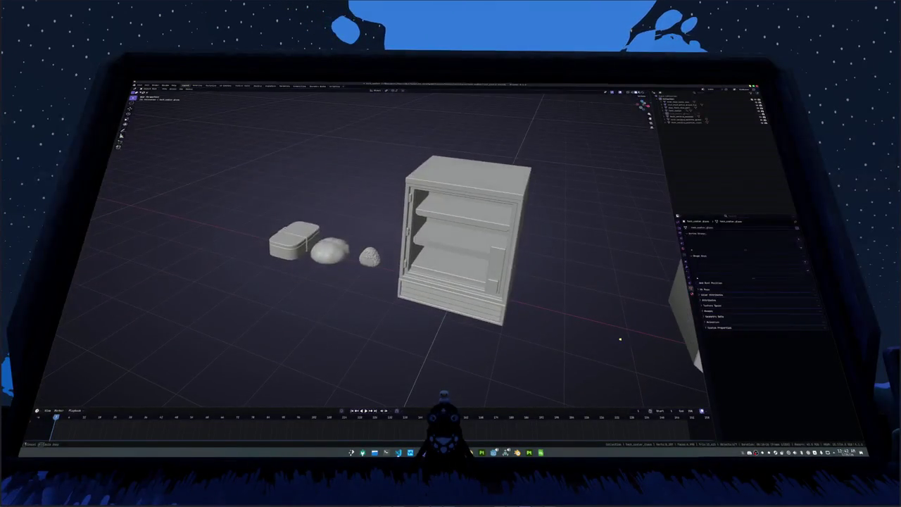
pyautogui.click(332, 259)
# Step: Reset the box's location, raise it into the fridge, and rotate it -90° about Z
pyautogui.hotkey('alt', 'g')
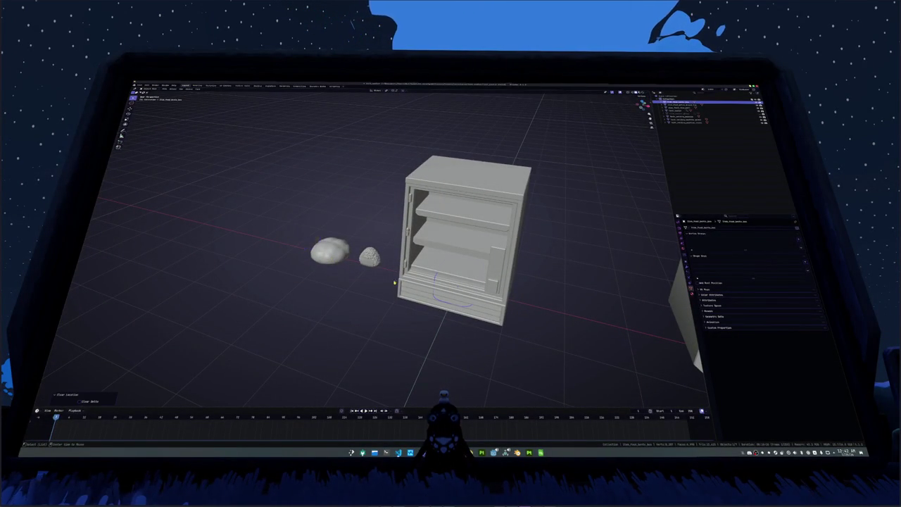
pyautogui.press('KP_1')
pyautogui.press('g')
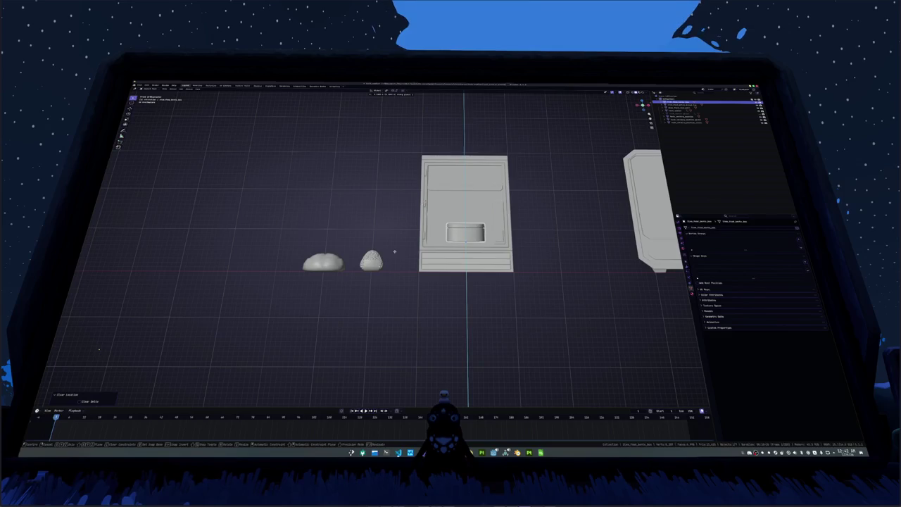
pyautogui.click(395, 250)
pyautogui.moveTo(395, 249); pyautogui.dragTo(358, 301)
pyautogui.write('z-90')
pyautogui.press('Return')
# Step: Slide the box along Y onto the lower shelf, then launch the game in Godot
pyautogui.press('g')
pyautogui.press('y')
pyautogui.click(361, 277)
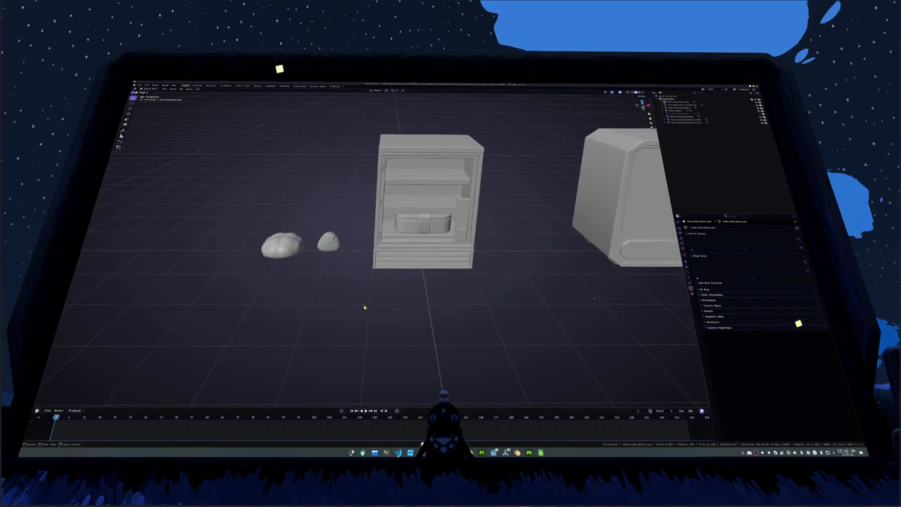
pyautogui.moveTo(455, 357); pyautogui.dragTo(441, 325)
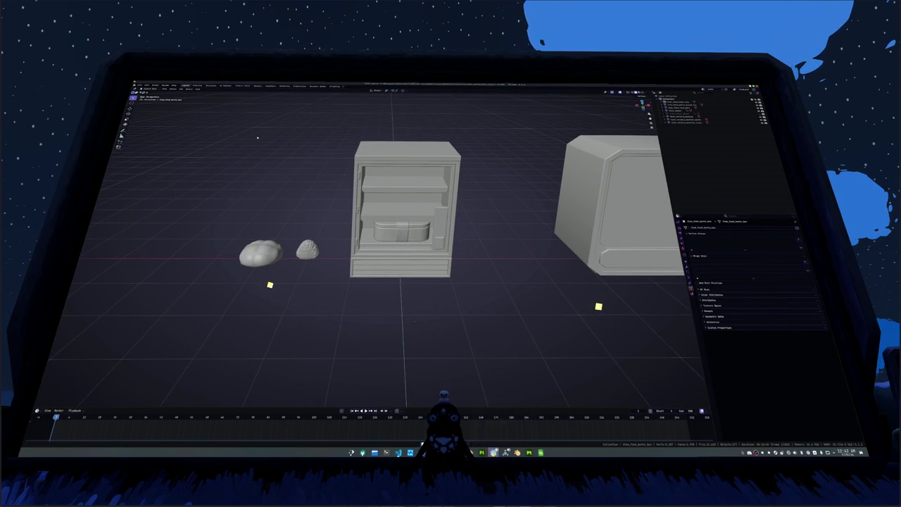
pyautogui.click(488, 428)
pyautogui.press('F5')
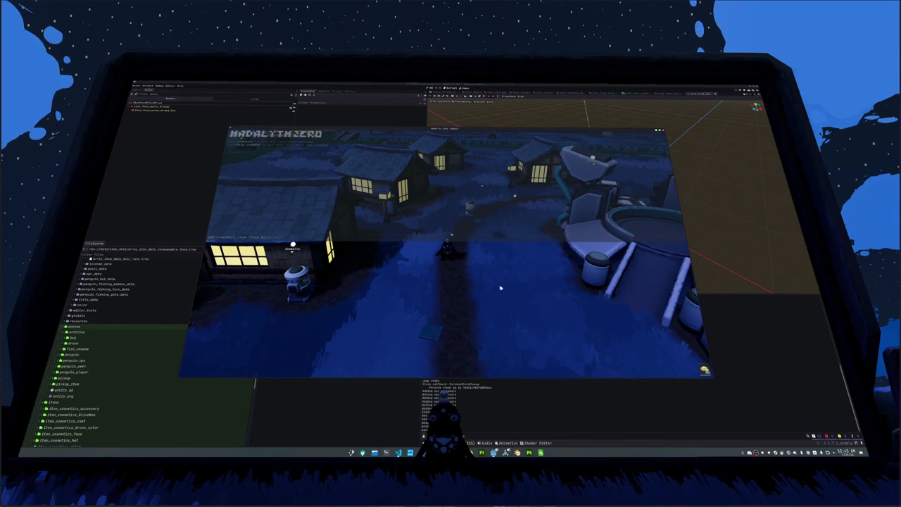
# Step: Open the inventory, zoom the camera, walk the penguin with W and S, then return to Blender
pyautogui.press('i')
pyautogui.press('i')
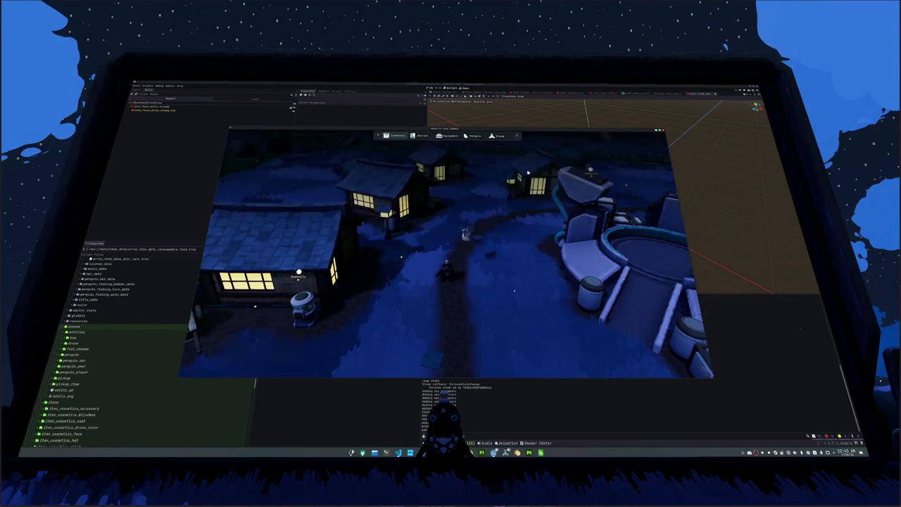
pyautogui.scroll(3)
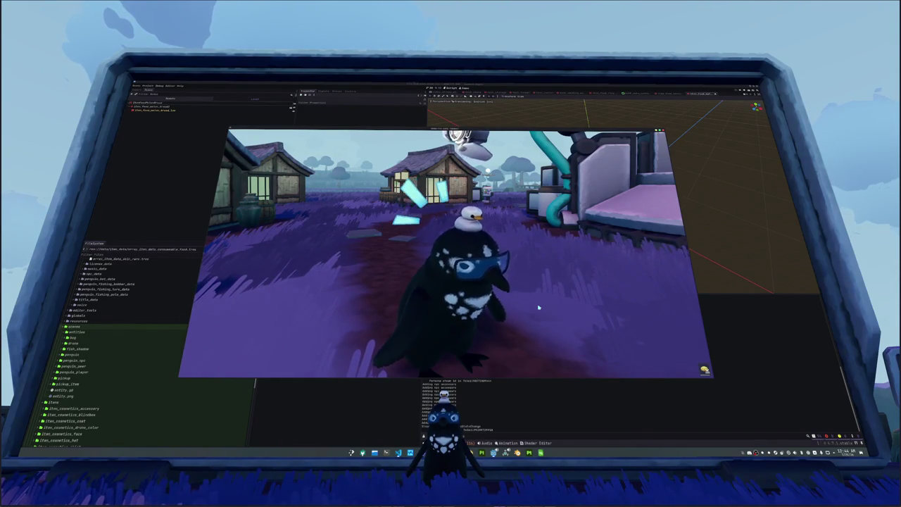
pyautogui.press('w')
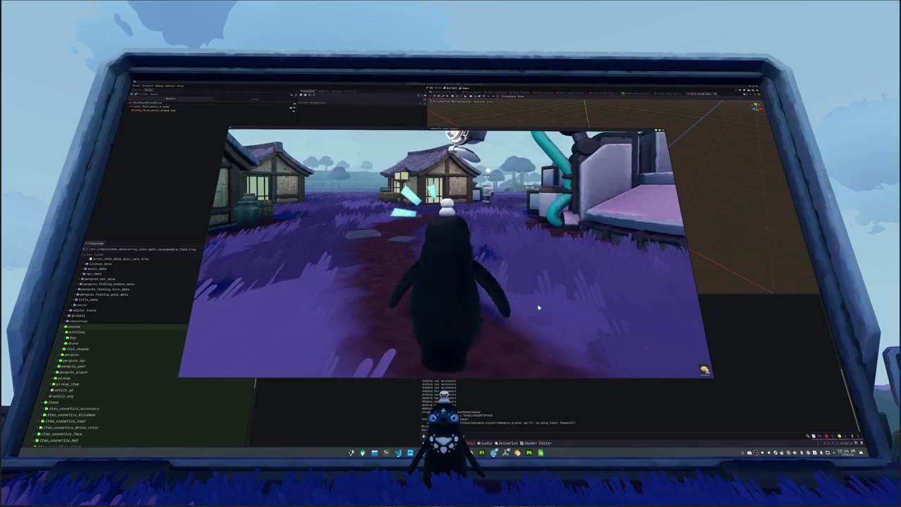
pyautogui.press('s')
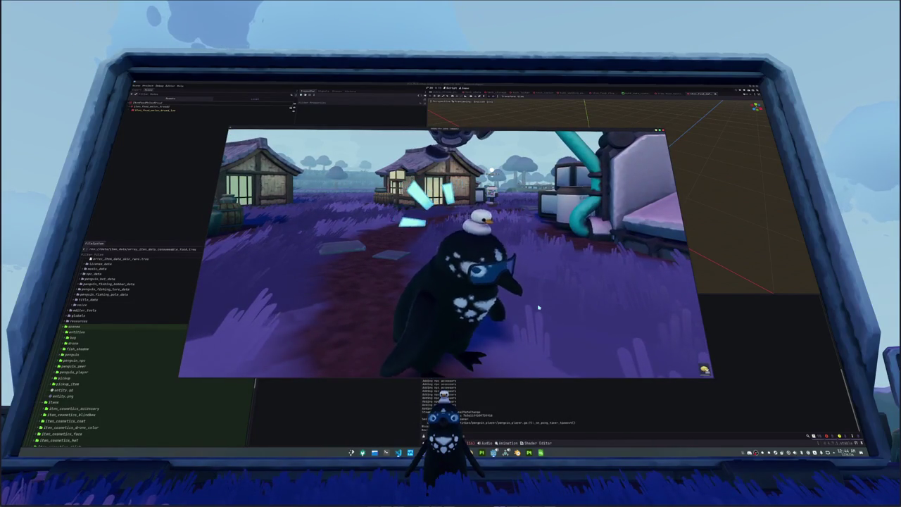
pyautogui.hotkey('alt', 'Tab')
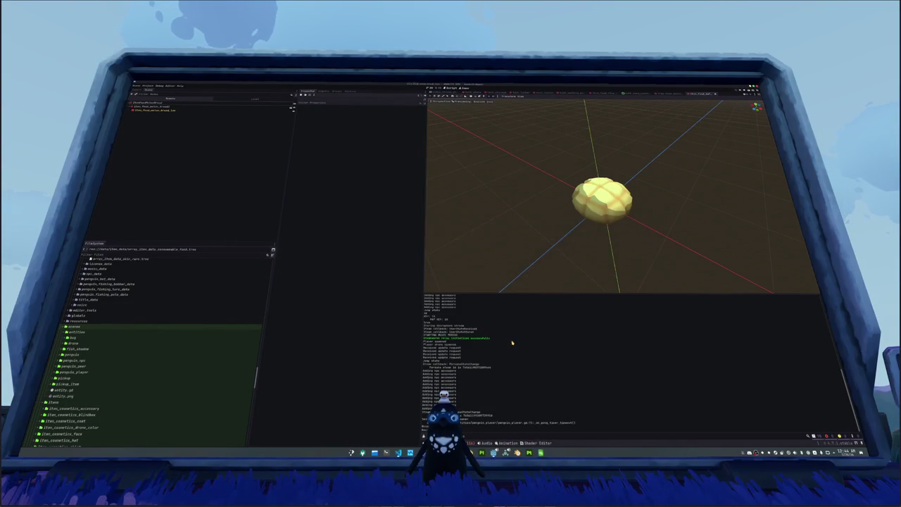
pyautogui.hotkey('alt', 'Tab')
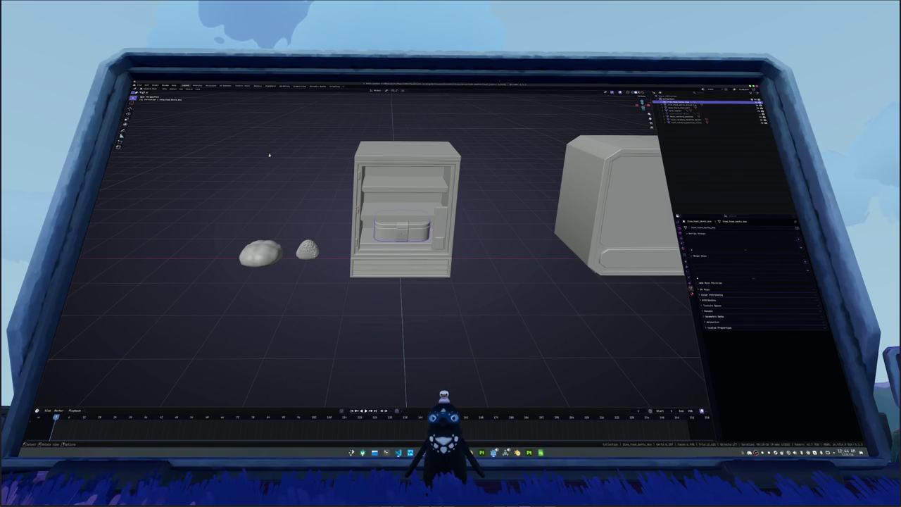
# Step: Delete the box from the fridge scene and open its source file without saving
pyautogui.press('Delete')
pyautogui.click(140, 85)
pyautogui.moveTo(141, 96)
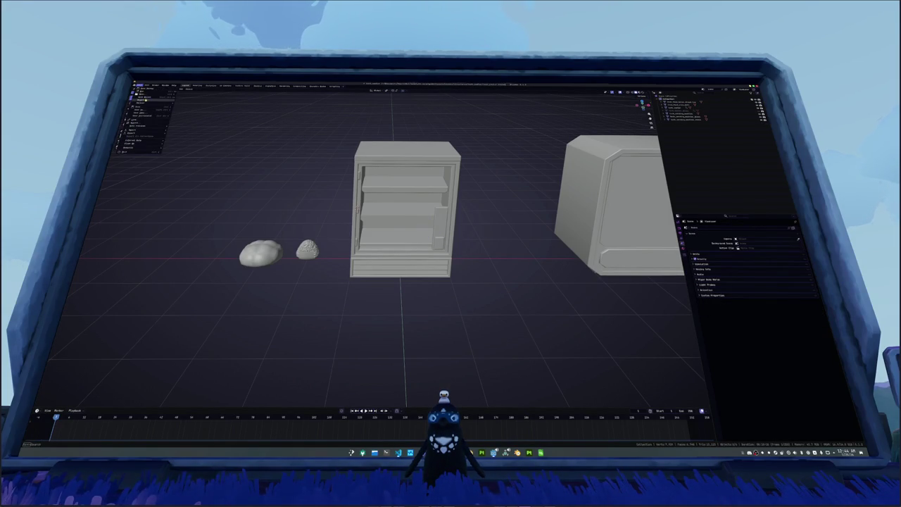
pyautogui.click(200, 104)
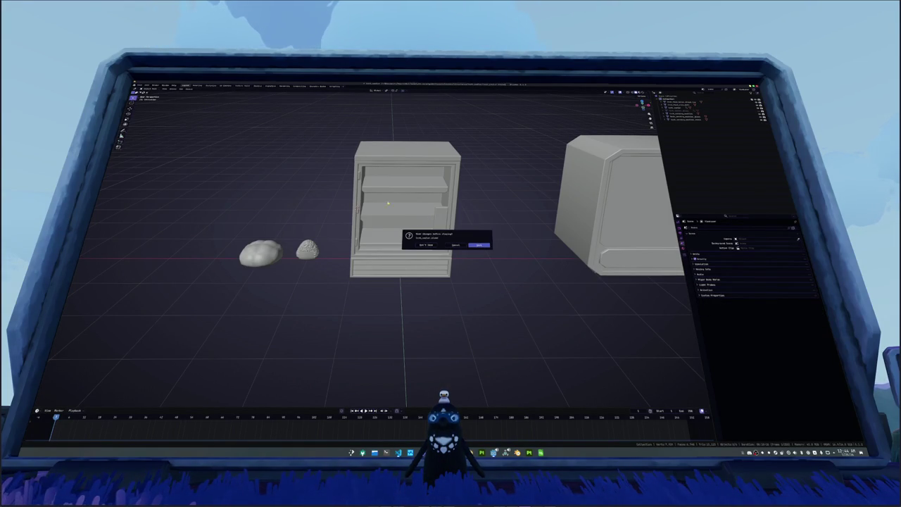
pyautogui.click(480, 245)
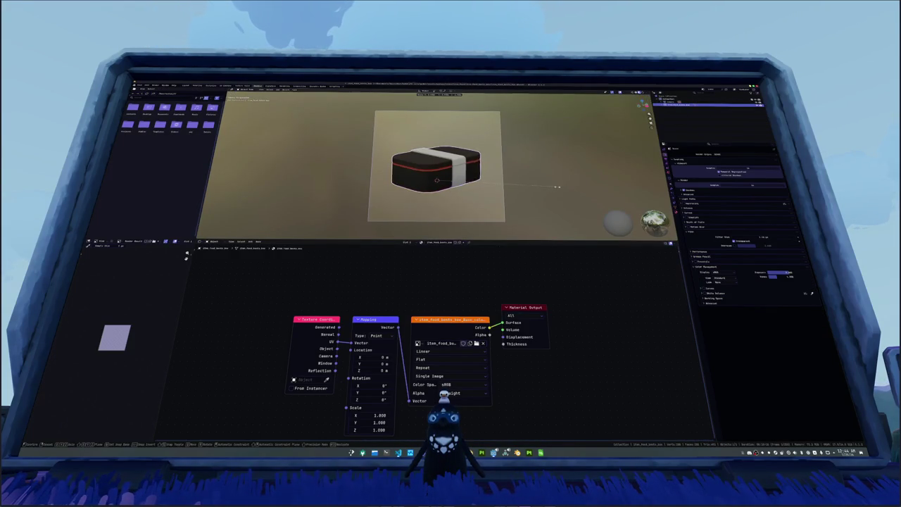
# Step: Scale the bento box down slightly and bring up the glTF export dialog
pyautogui.press('n')
pyautogui.press('s')
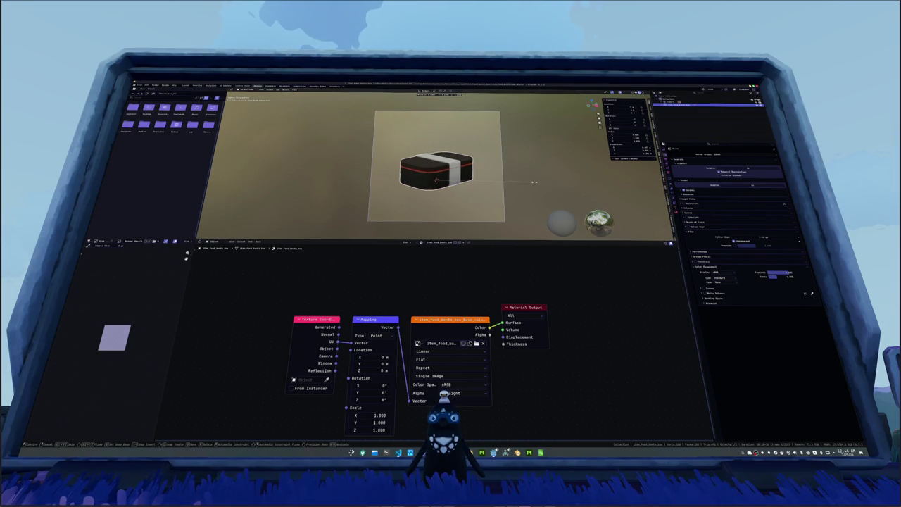
pyautogui.click(497, 180)
pyautogui.rightClick(500, 181)
pyautogui.press('Escape')
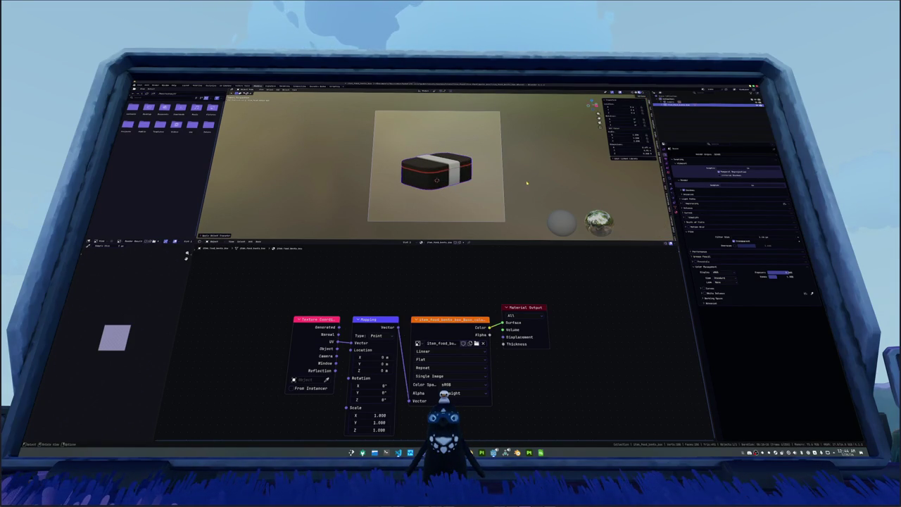
pyautogui.click(140, 85)
pyautogui.moveTo(141, 125)
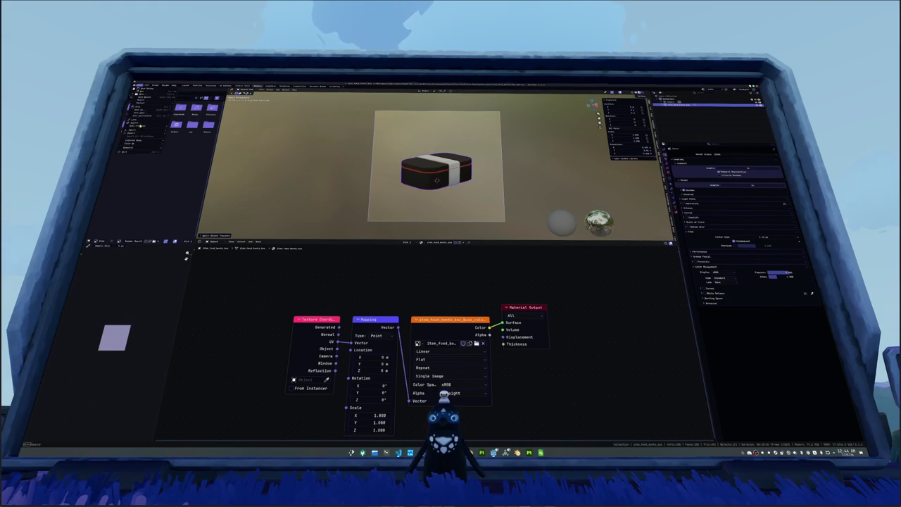
pyautogui.click(176, 160)
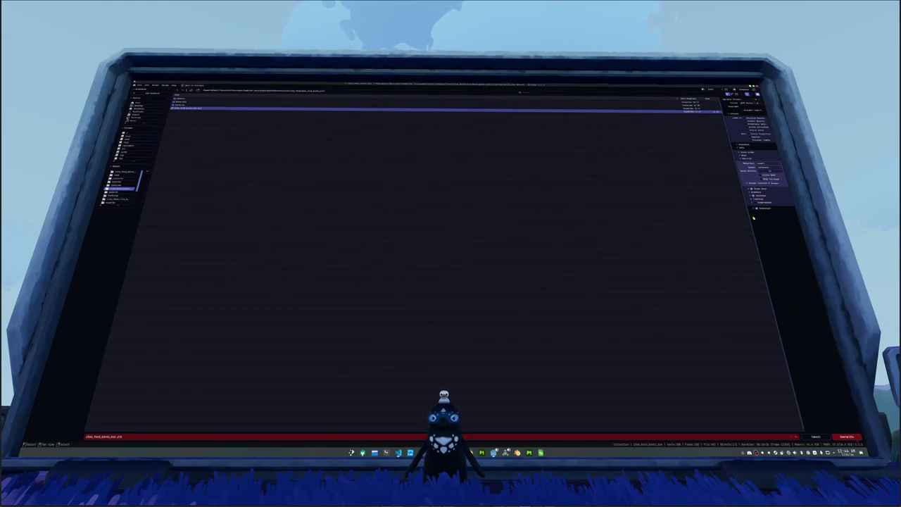
# Step: Change the Images option and export the box over its existing glTF file
pyautogui.click(768, 169)
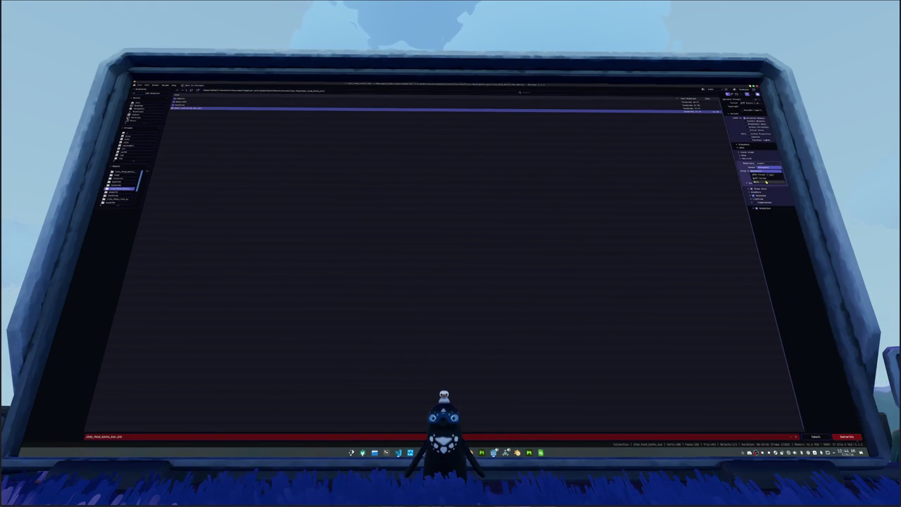
pyautogui.click(846, 437)
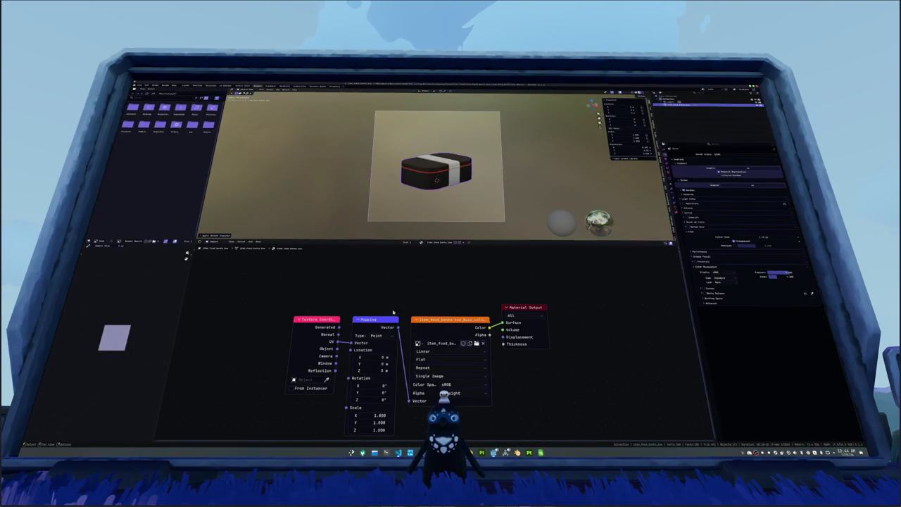
pyautogui.click(140, 89)
pyautogui.moveTo(158, 97)
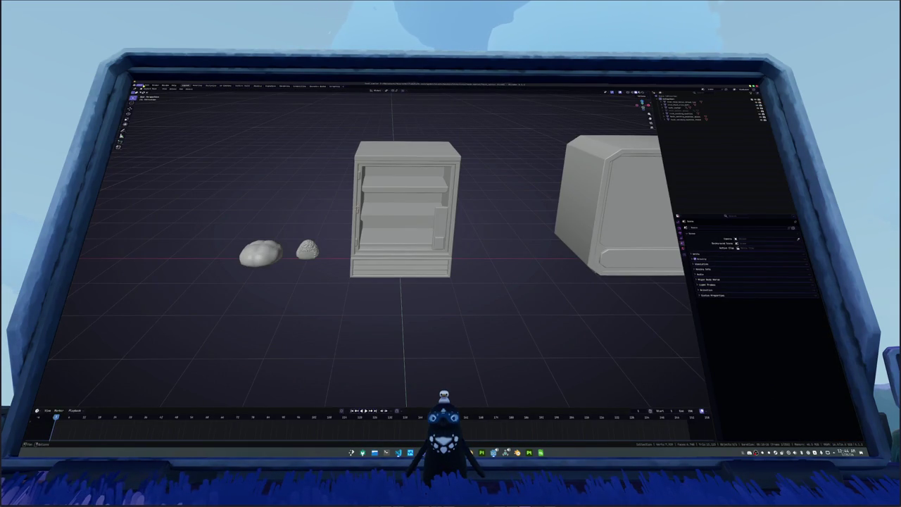
# Step: Append the box object and raise it along Z in front view
pyautogui.click(139, 87)
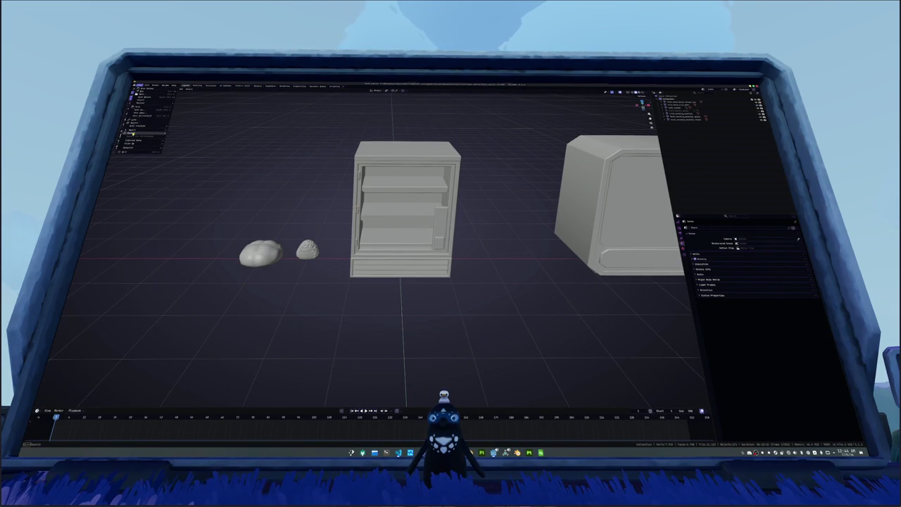
pyautogui.click(134, 122)
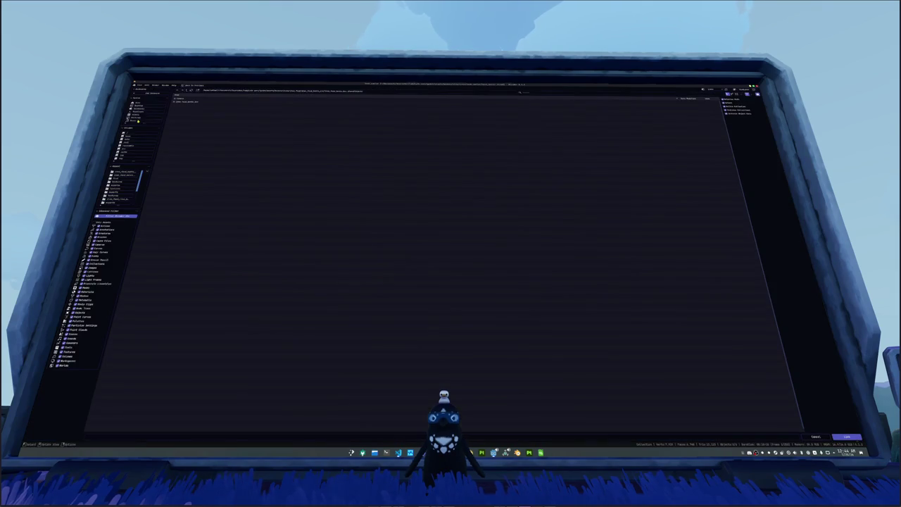
pyautogui.press('Escape')
pyautogui.scroll(3)
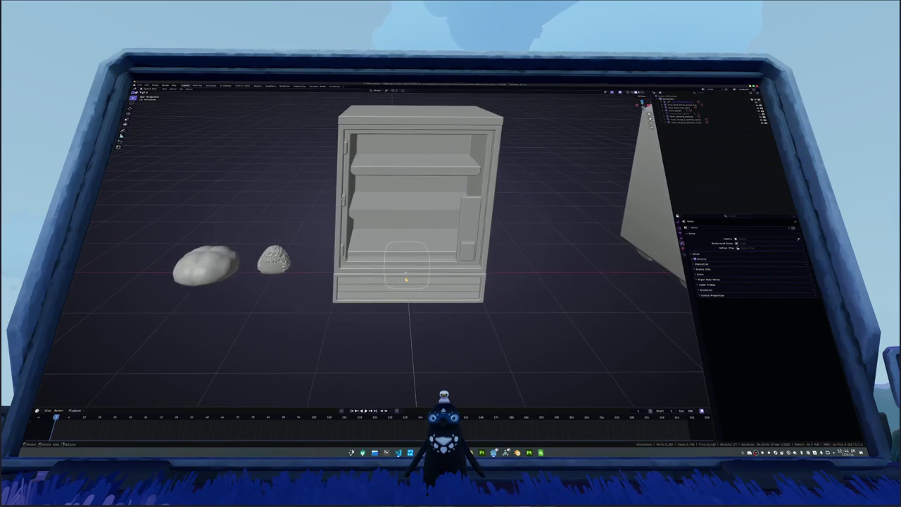
pyautogui.press('KP_1')
pyautogui.press('g')
pyautogui.press('z')
pyautogui.click(406, 236)
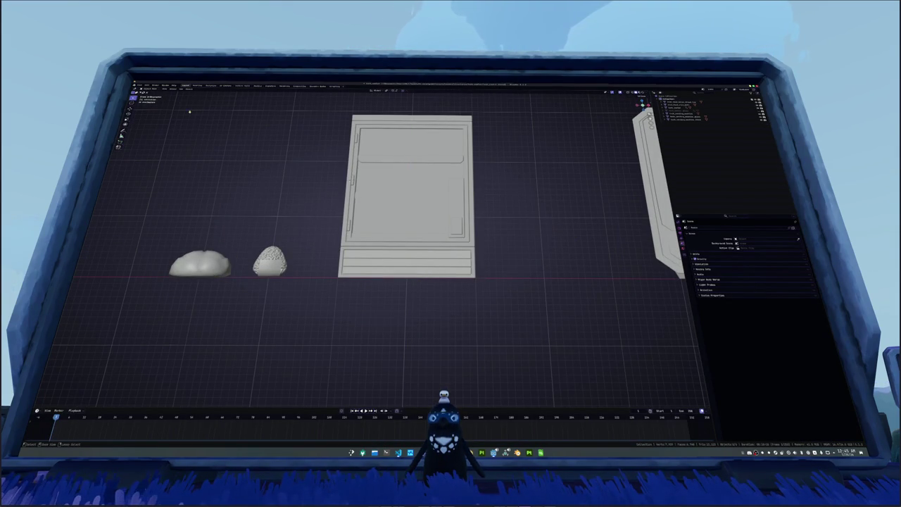
# Step: Append the box again and lift it along Z onto the fridge's lower shelf
pyautogui.click(141, 85)
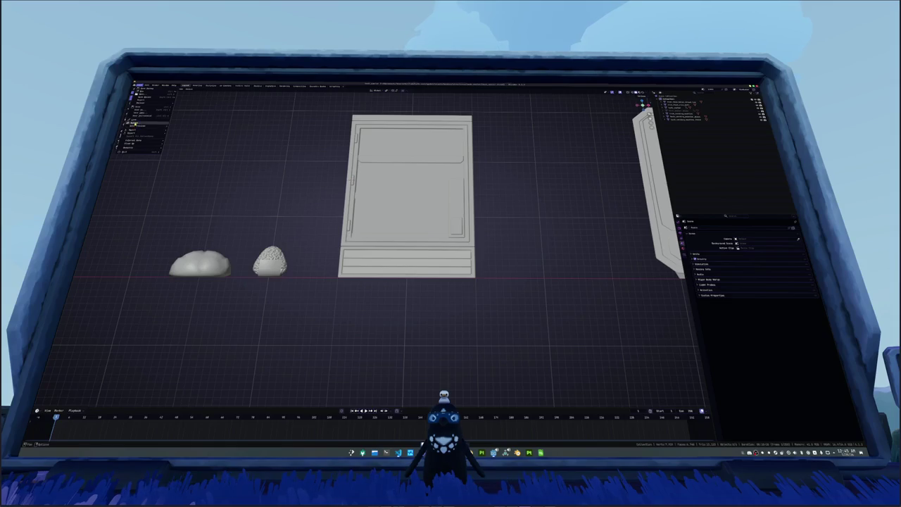
pyautogui.click(141, 121)
pyautogui.click(840, 433)
pyautogui.press('g')
pyautogui.press('z')
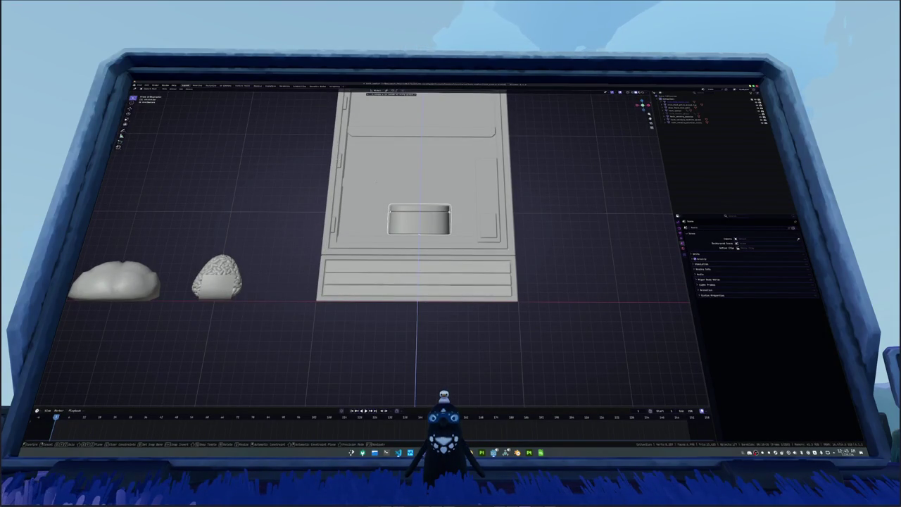
pyautogui.click(374, 187)
pyautogui.moveTo(375, 186); pyautogui.dragTo(380, 211)
# Step: Slide the box along Y, clear its rotation and turn it 90° about Z
pyautogui.press('g')
pyautogui.press('y')
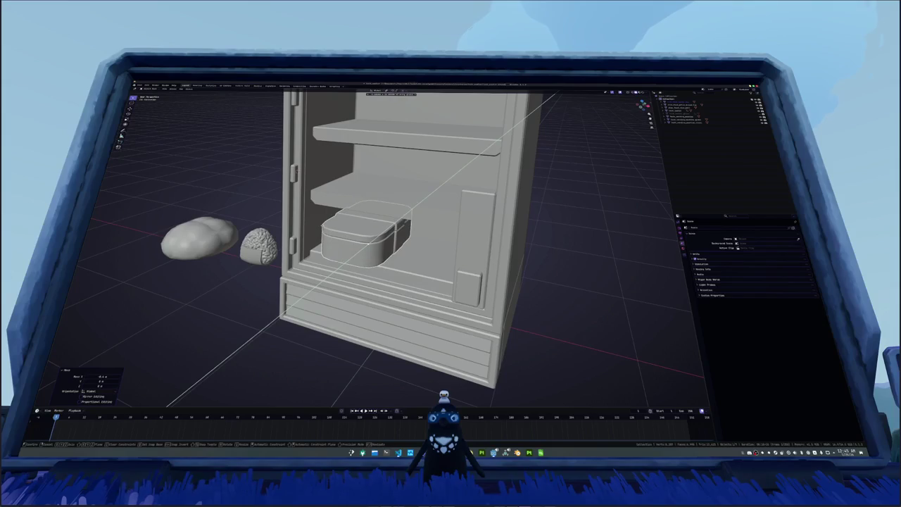
pyautogui.press('Return')
pyautogui.hotkey('alt', 'r')
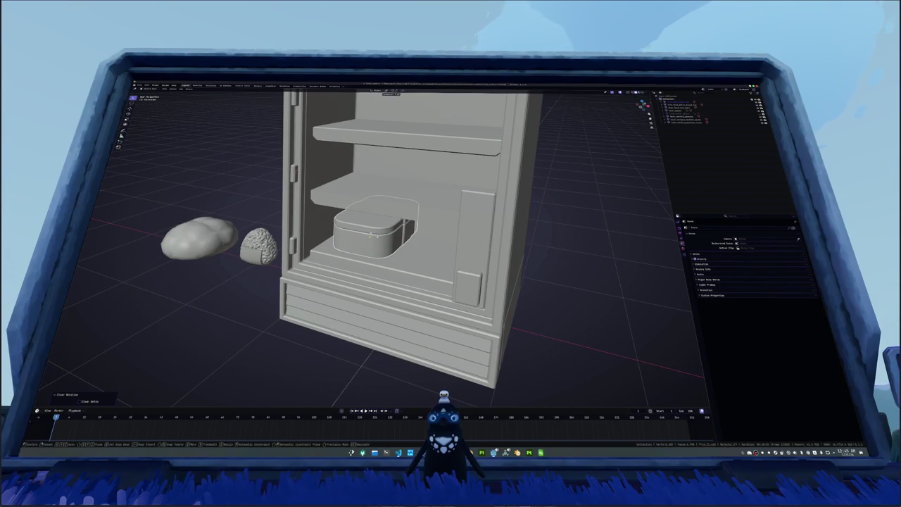
pyautogui.press('r')
pyautogui.press('z')
pyautogui.press('Return')
# Step: Reset the box to the origin and raise it vertically onto the fridge's lower shelf
pyautogui.press('KP_1')
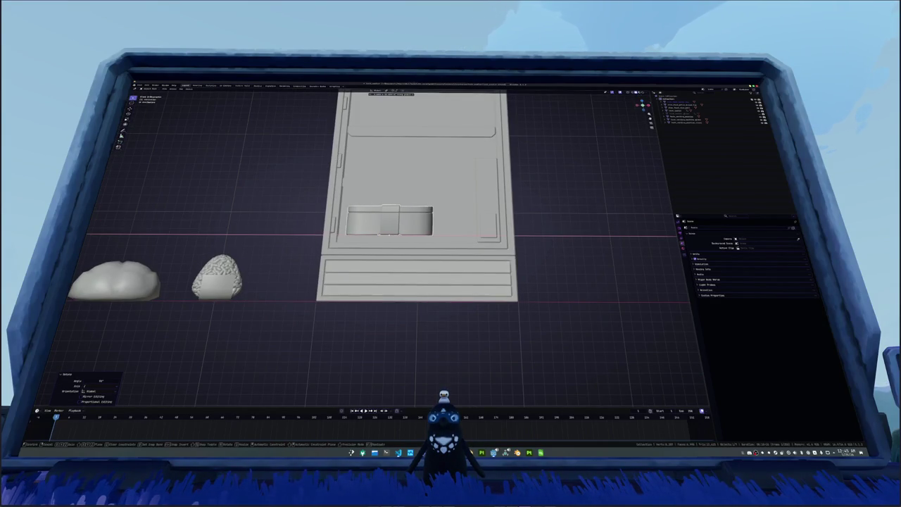
pyautogui.hotkey('alt', 'g')
pyautogui.press('g')
pyautogui.press('z')
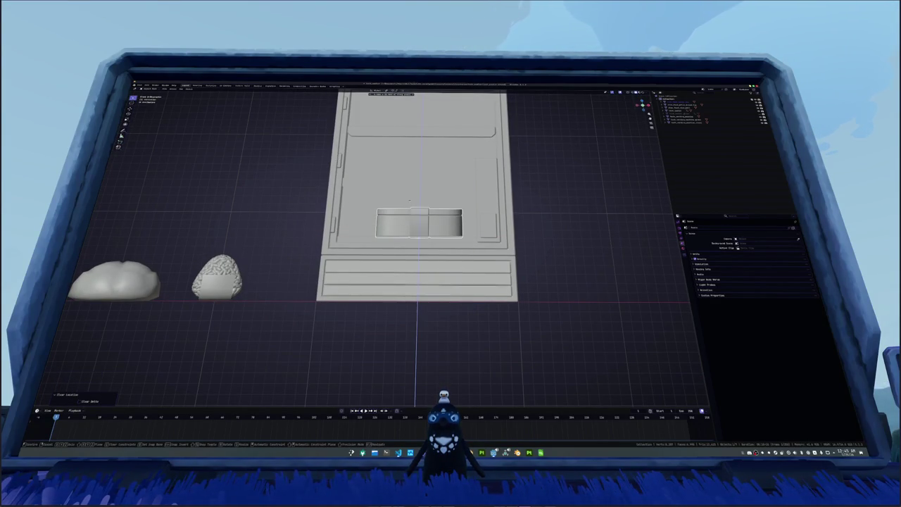
pyautogui.press('Return')
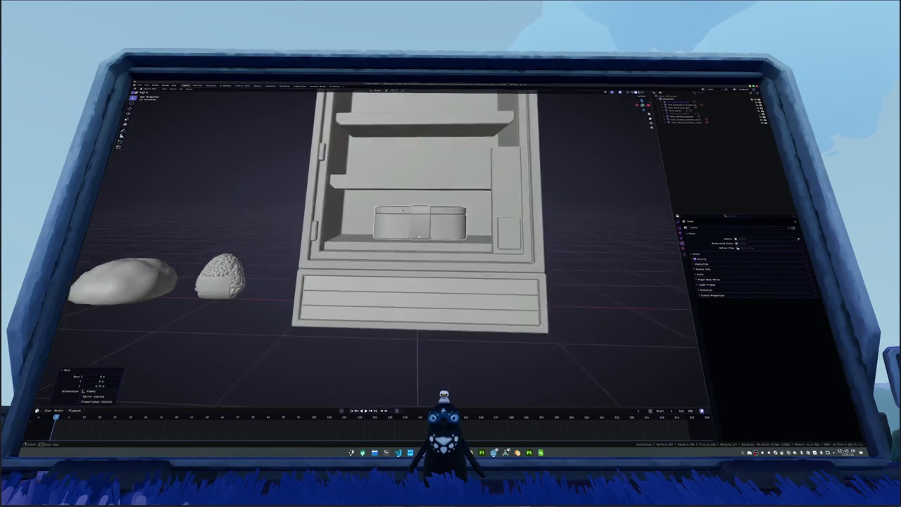
pyautogui.moveTo(423, 247); pyautogui.dragTo(492, 211)
pyautogui.press('KP_1')
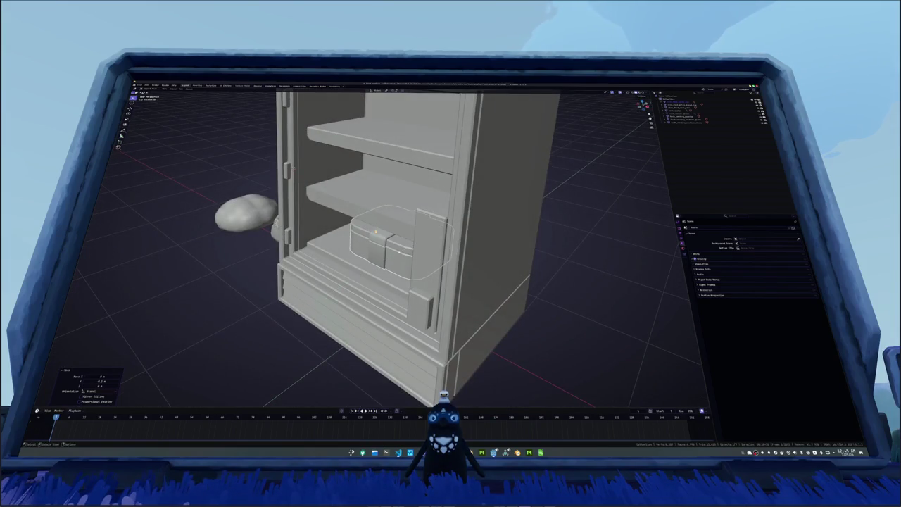
# Step: Rescale the box along X to adjust its width on the shelf
pyautogui.press('s')
pyautogui.press('x')
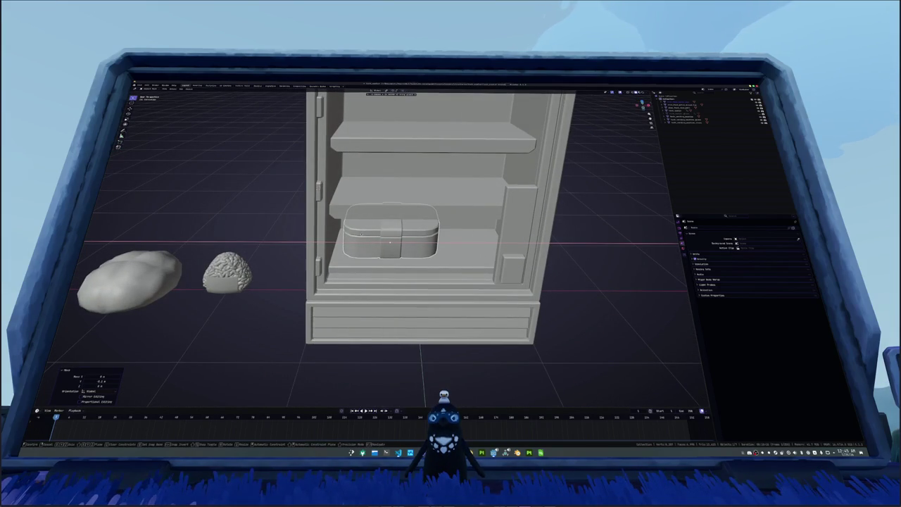
pyautogui.press('Return')
pyautogui.moveTo(381, 242); pyautogui.dragTo(450, 253)
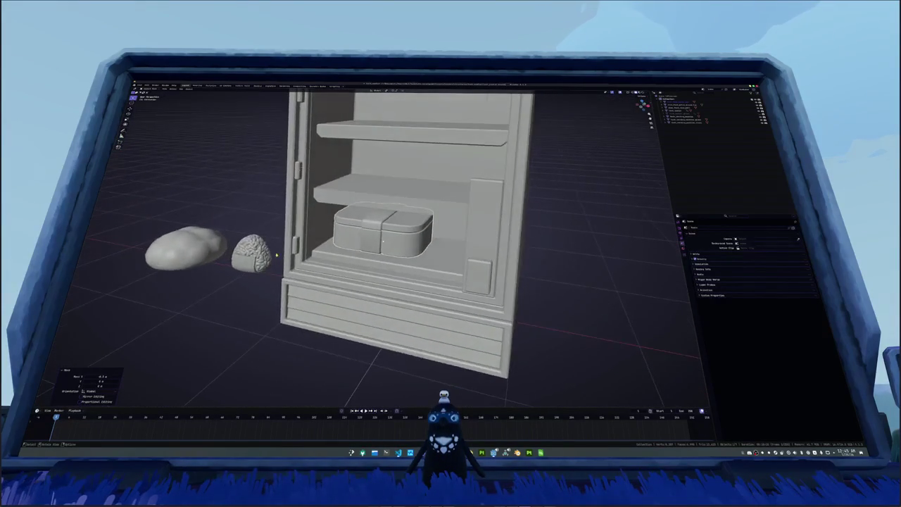
pyautogui.moveTo(275, 255); pyautogui.dragTo(297, 256)
pyautogui.press('KP_1')
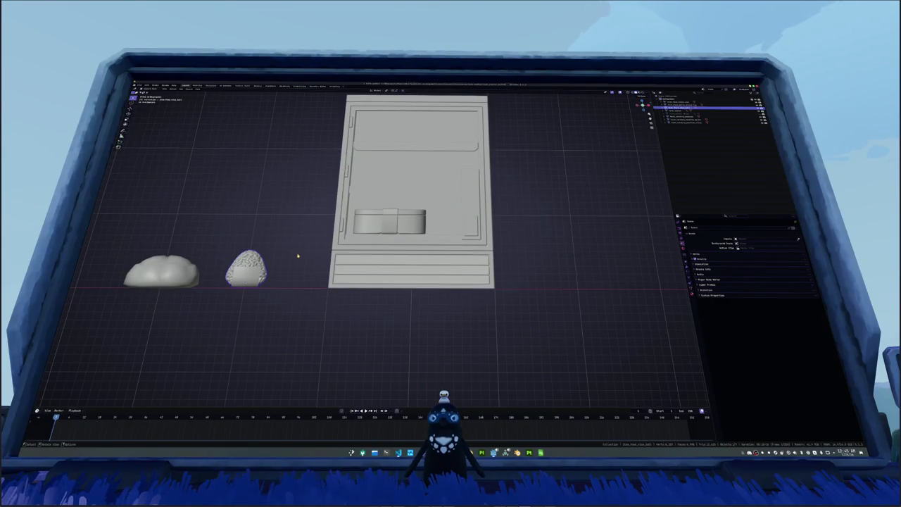
# Step: Duplicate the egg-shaped food sideways along X, rotate it 90° on Z and lift it into the fridge
pyautogui.hotkey('shift', 'd')
pyautogui.press('x')
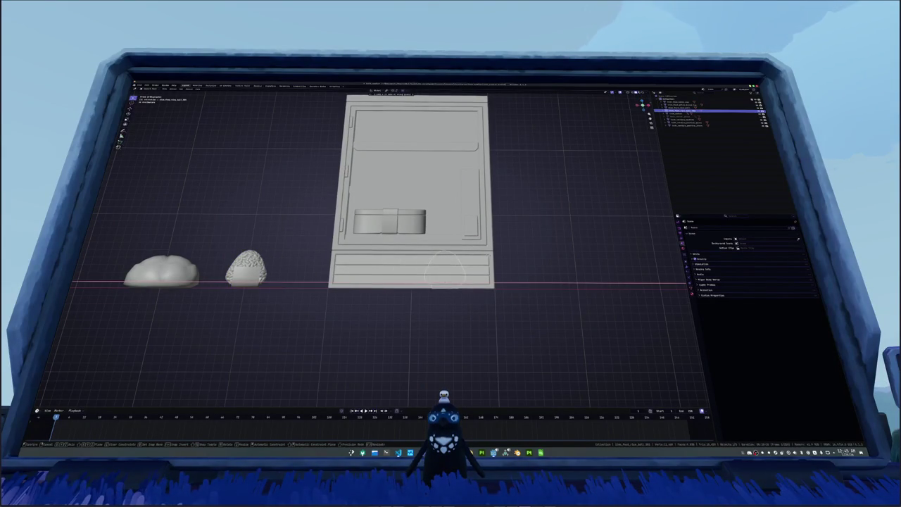
pyautogui.press('Return')
pyautogui.write('z90')
pyautogui.press('Return')
pyautogui.press('g')
pyautogui.press('z')
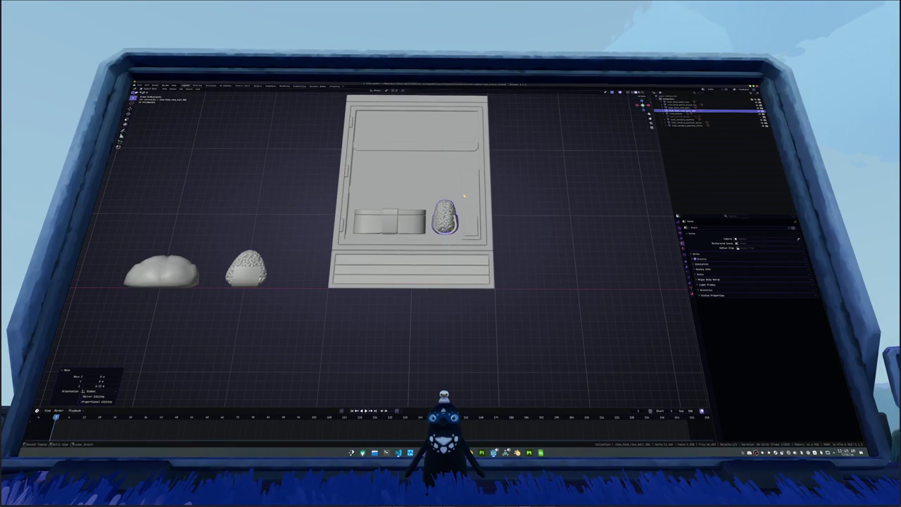
pyautogui.click(463, 195)
pyautogui.moveTo(463, 195); pyautogui.dragTo(490, 203)
# Step: Show material colours, raise the rice ball vertically and nudge it toward the bento box
pyautogui.press('z')
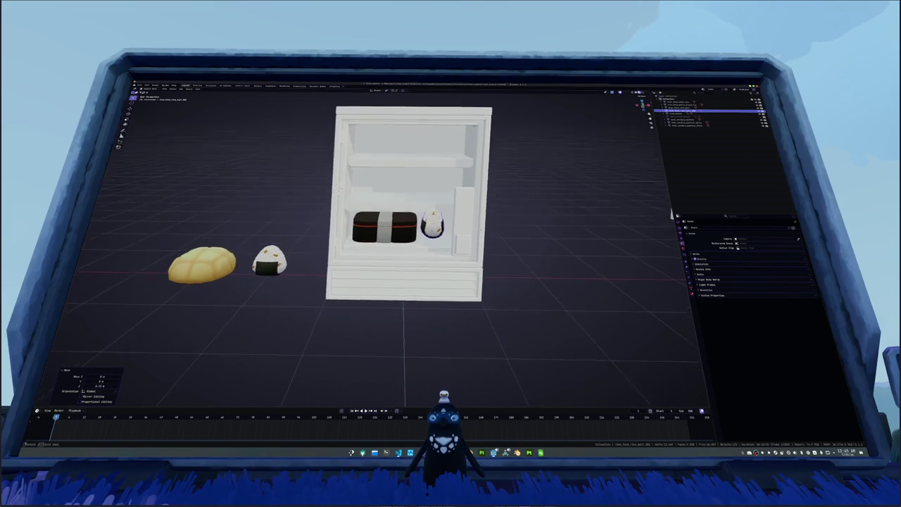
pyautogui.moveTo(394, 246); pyautogui.dragTo(422, 250)
pyautogui.press('g')
pyautogui.press('z')
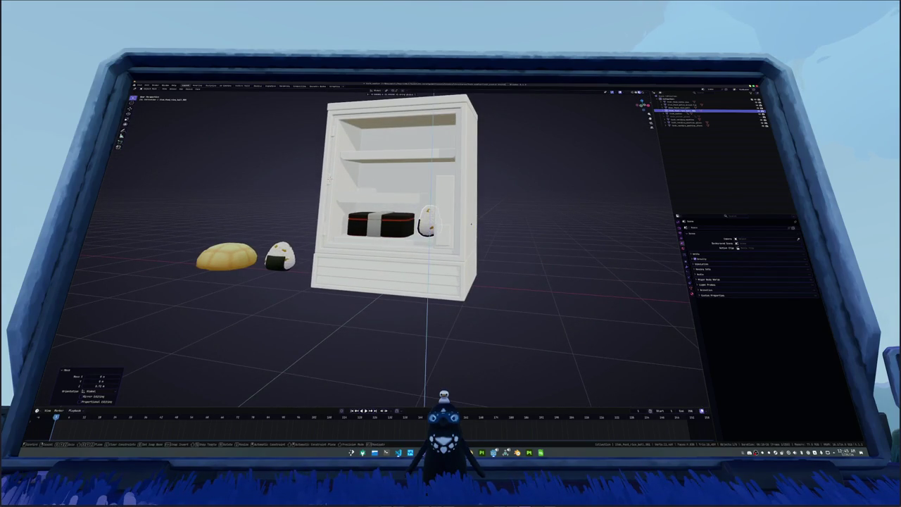
pyautogui.click(471, 224)
pyautogui.moveTo(471, 223); pyautogui.dragTo(493, 225)
pyautogui.scroll(3)
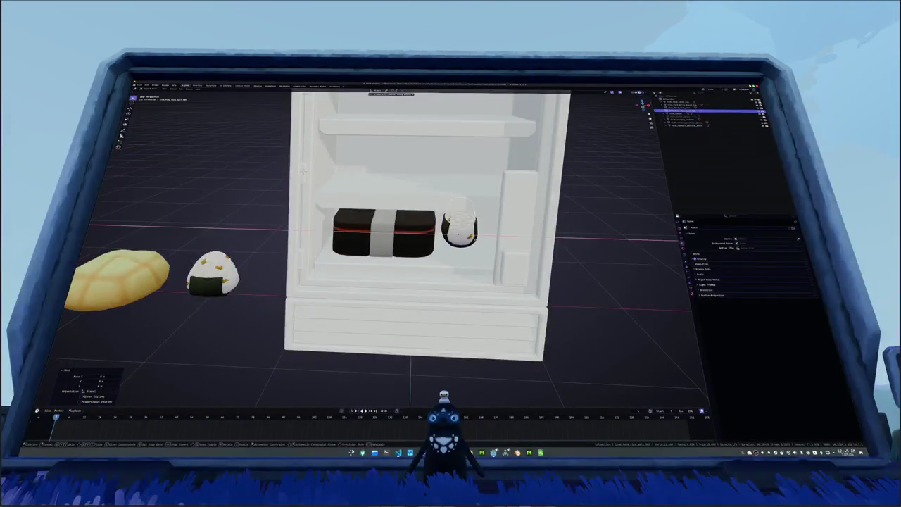
pyautogui.press('g')
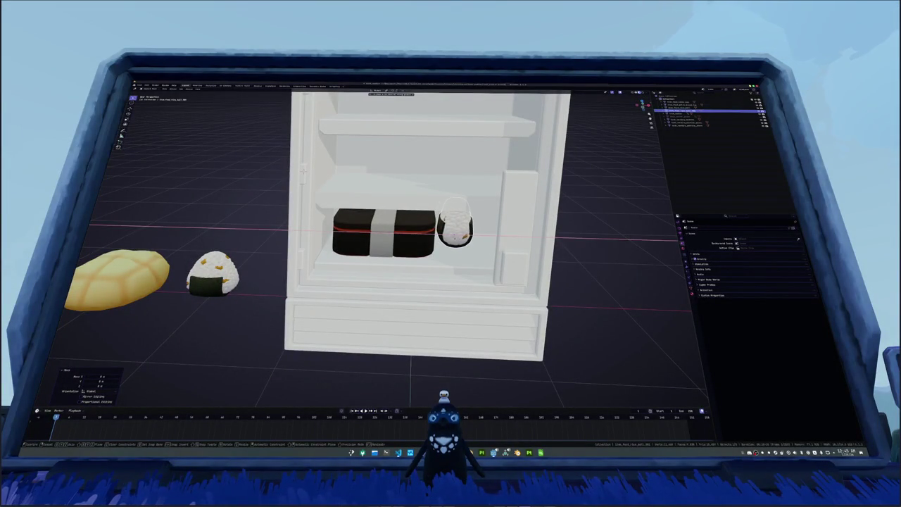
# Step: Place a duplicate rice ball beside the first one, then select the bento box
pyautogui.hotkey('shift', 'd')
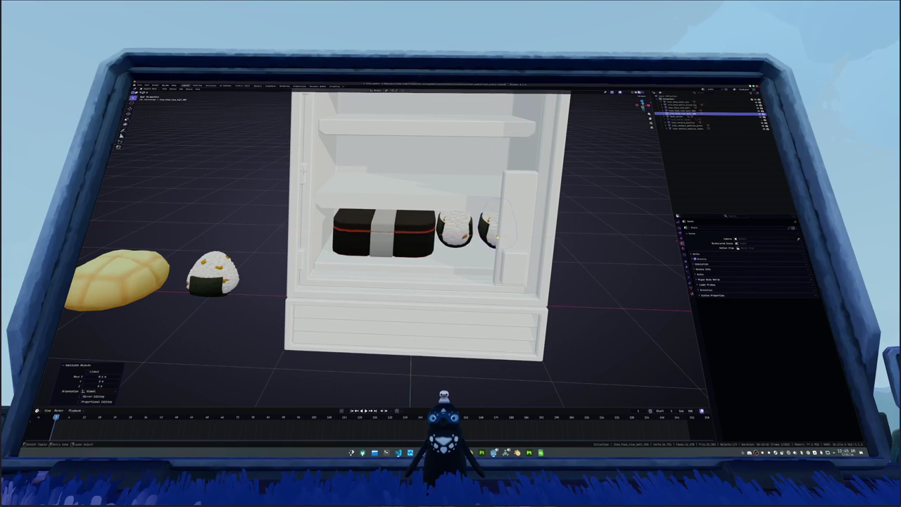
pyautogui.click(496, 238)
pyautogui.moveTo(496, 238); pyautogui.dragTo(496, 211)
pyautogui.moveTo(409, 225); pyautogui.dragTo(409, 239)
pyautogui.click(409, 235)
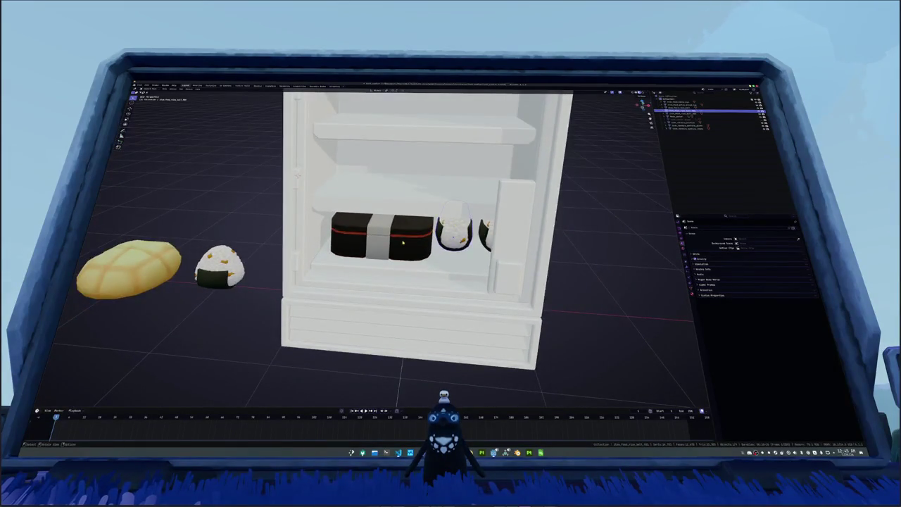
pyautogui.click(409, 239)
pyautogui.scroll(-3)
# Step: Reset the melon bun to the origin and raise it onto the upper shelf
pyautogui.click(383, 231)
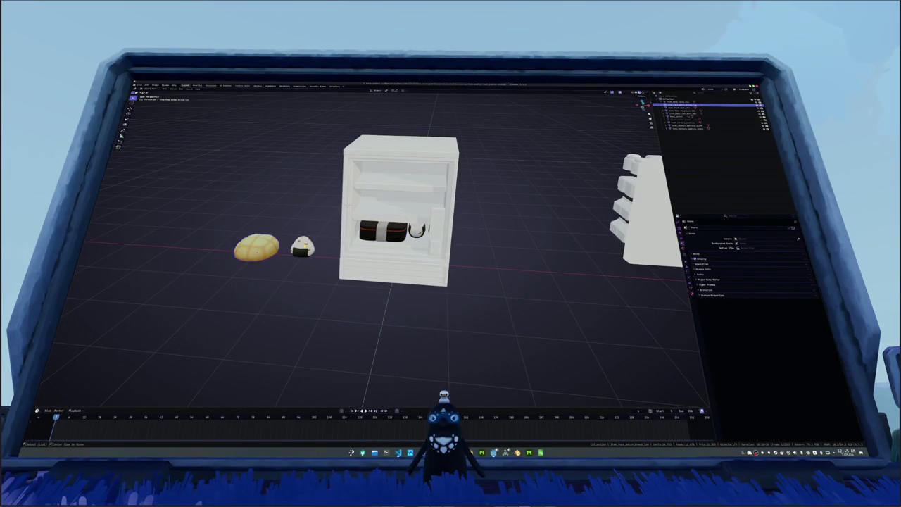
pyautogui.hotkey('alt', 'g')
pyautogui.press('KP_1')
pyautogui.press('g')
pyautogui.press('z')
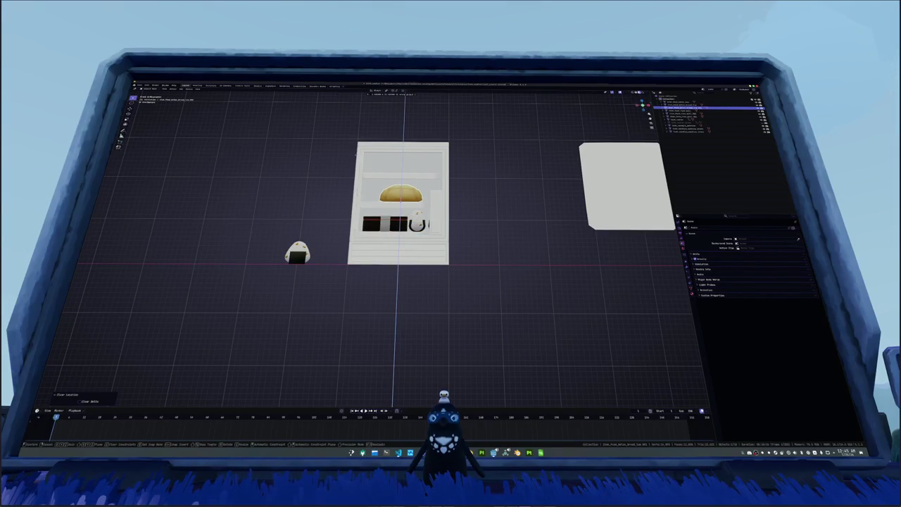
pyautogui.click(356, 150)
# Step: Slide the melon bun sideways along X into its shelf position
pyautogui.scroll(3)
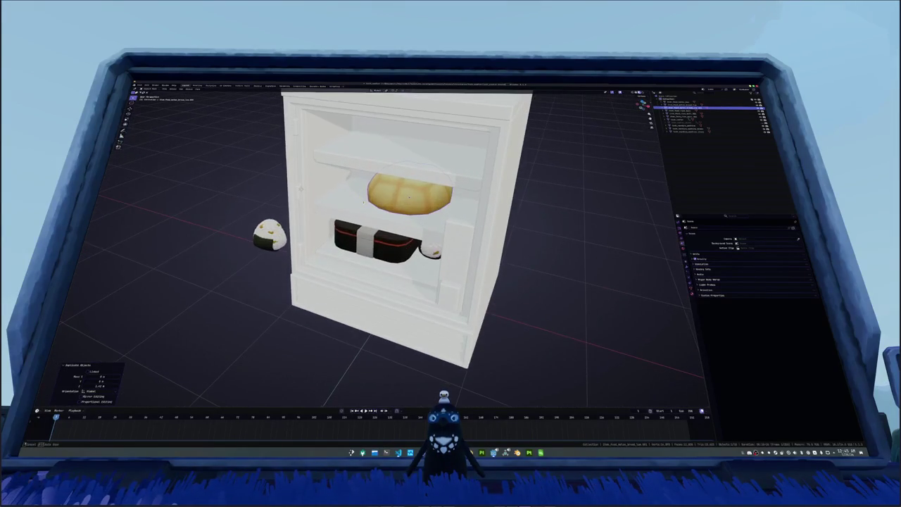
pyautogui.moveTo(385, 209); pyautogui.dragTo(451, 211)
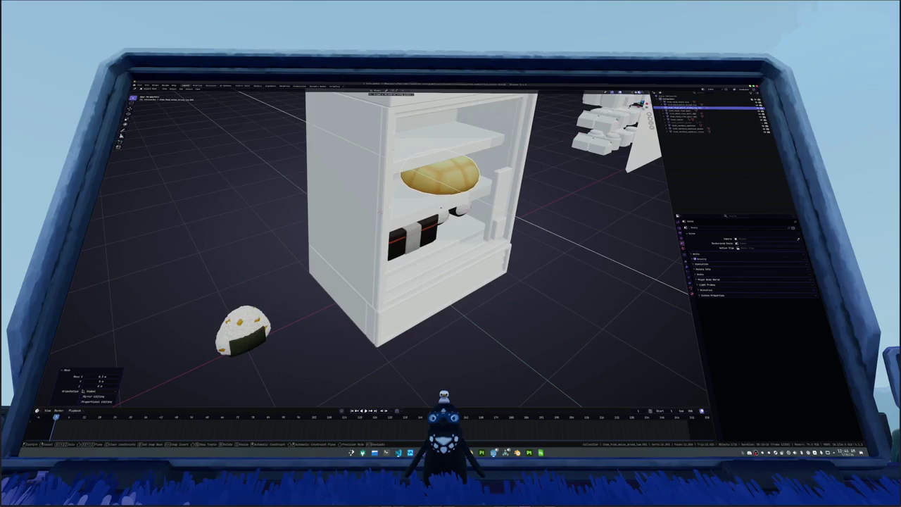
pyautogui.moveTo(380, 211); pyautogui.dragTo(336, 221)
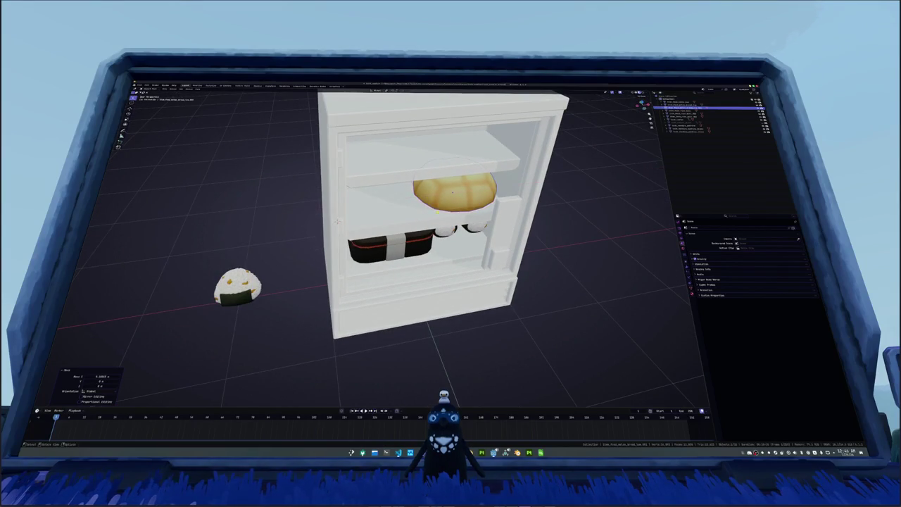
pyautogui.scroll(3)
pyautogui.scroll(3)
pyautogui.press('g')
pyautogui.press('x')
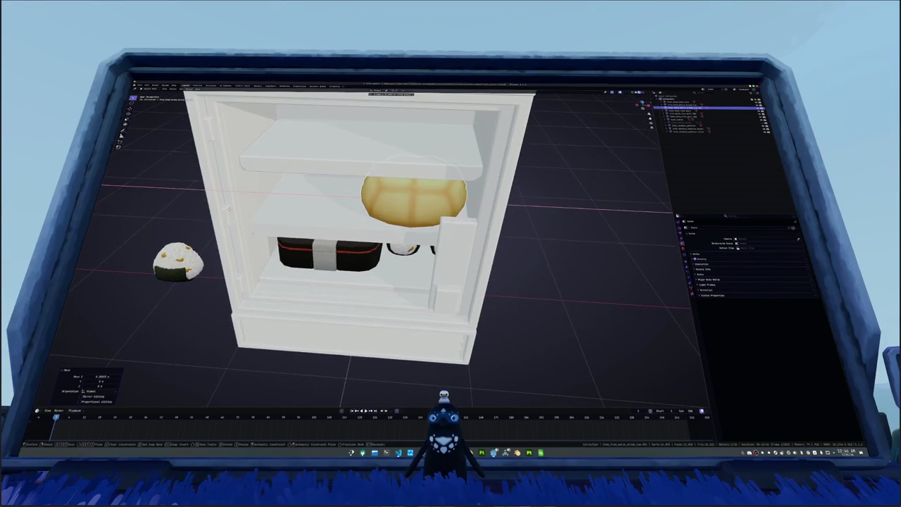
pyautogui.press('Return')
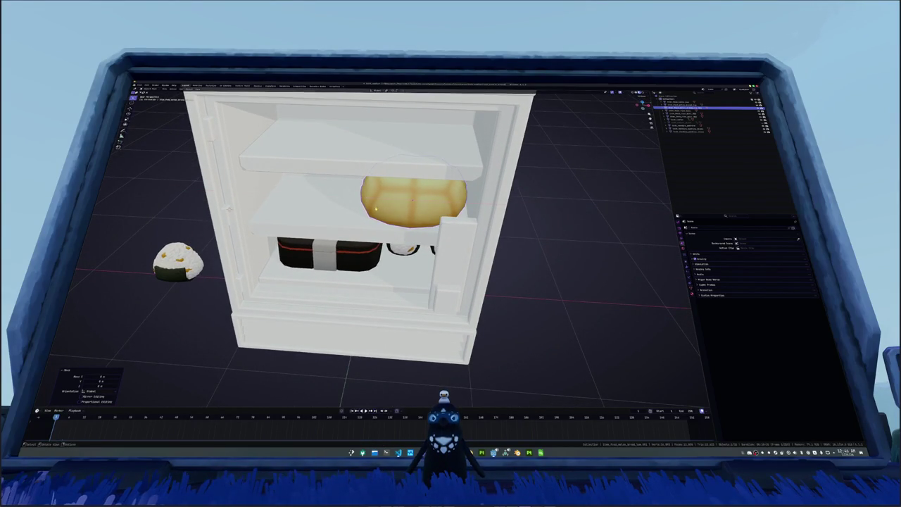
pyautogui.moveTo(380, 211); pyautogui.dragTo(356, 224)
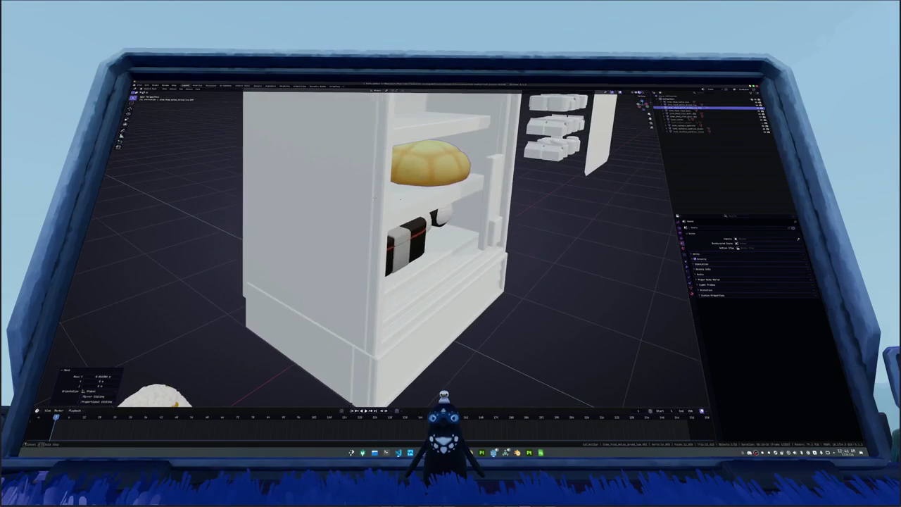
pyautogui.press('g')
pyautogui.press('x')
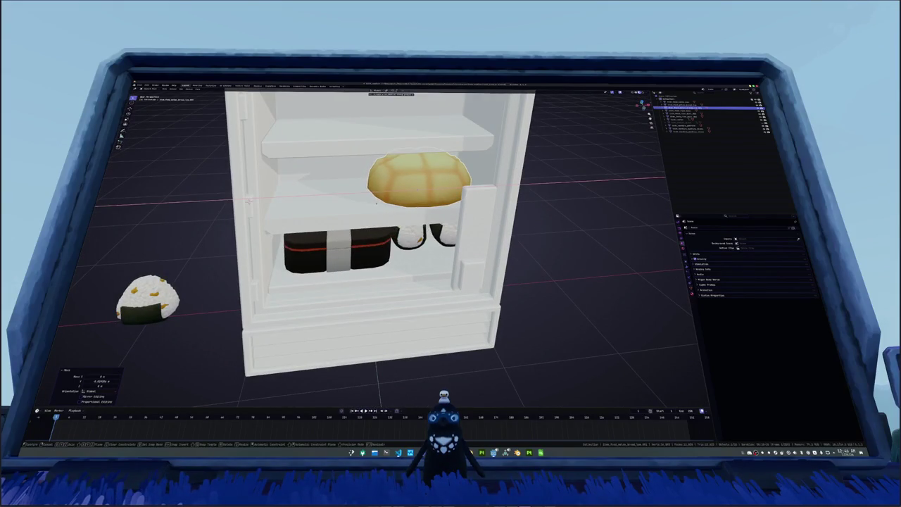
pyautogui.press('Return')
pyautogui.scroll(-3)
pyautogui.scroll(-3)
# Step: Duplicate a rice ball from the outliner in front view
pyautogui.click(680, 112)
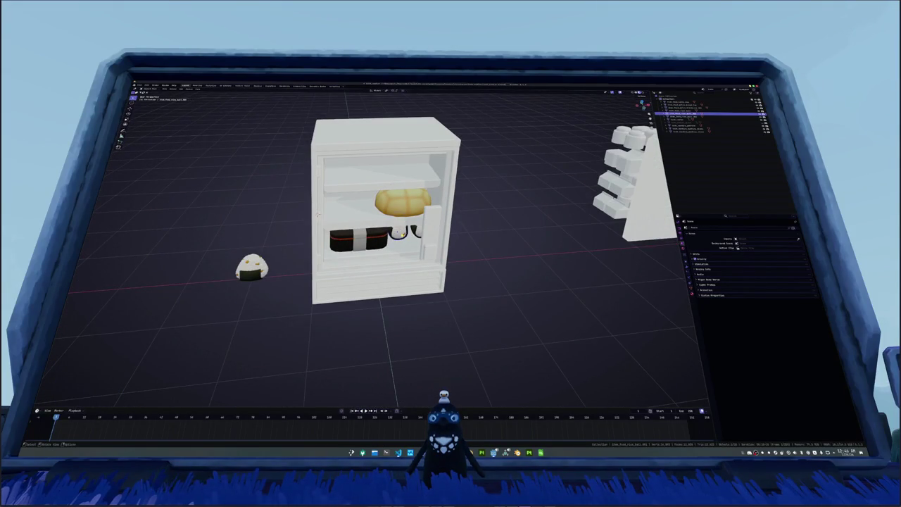
pyautogui.press('KP_1')
pyautogui.hotkey('shift', 'd')
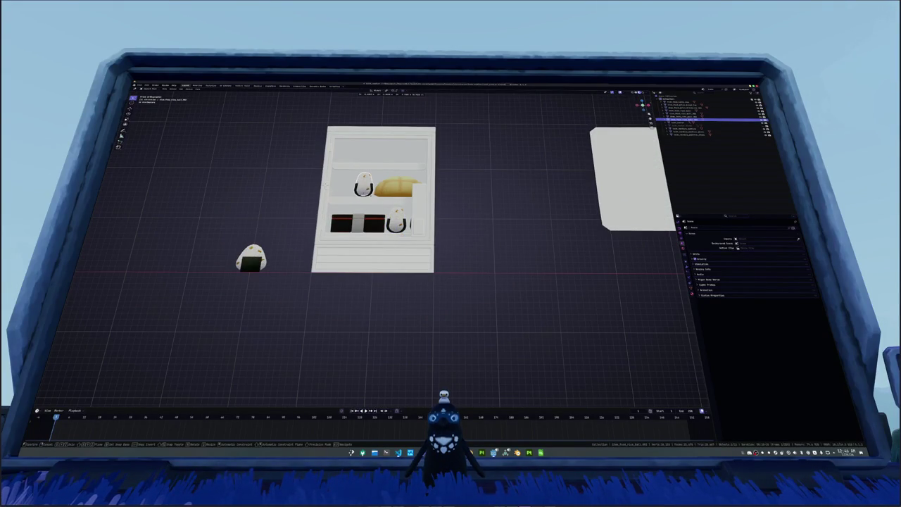
pyautogui.press('Return')
pyautogui.moveTo(380, 233); pyautogui.dragTo(350, 240)
pyautogui.scroll(3)
pyautogui.scroll(3)
# Step: Slide the upper-shelf rice ball left and switch to an orthographic front view
pyautogui.press('KP_1')
pyautogui.press('g')
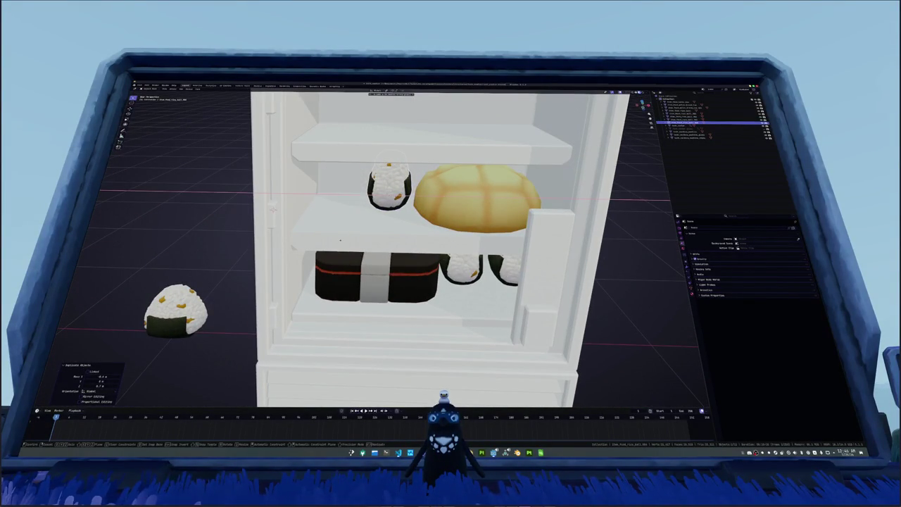
pyautogui.click(353, 238)
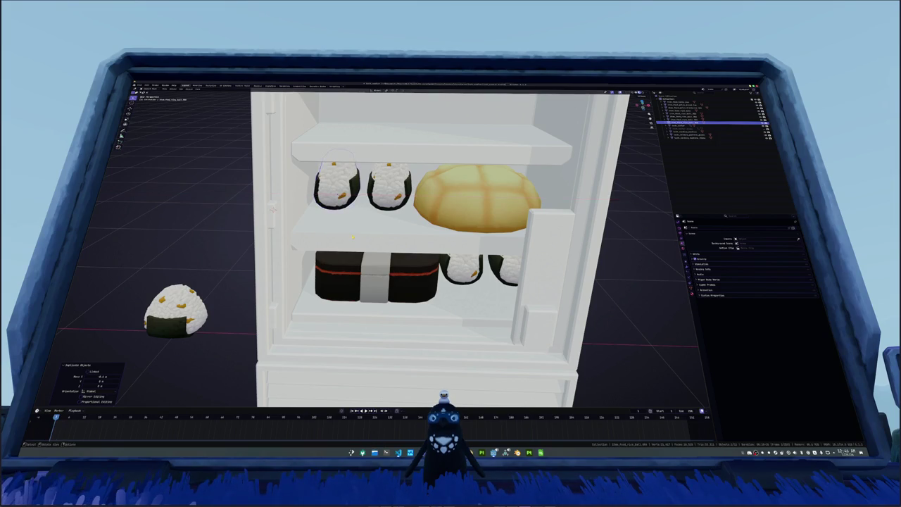
pyautogui.press('KP_1')
pyautogui.scroll(-3)
pyautogui.press('KP_5')
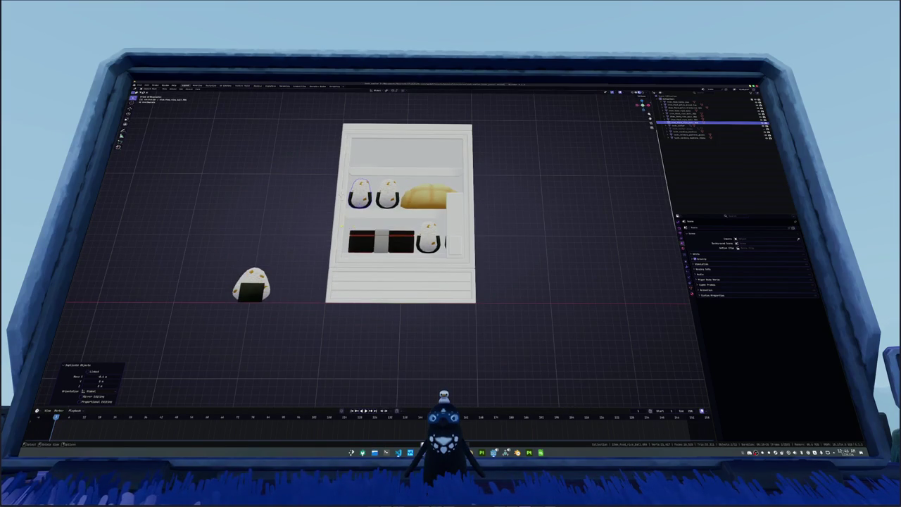
pyautogui.click(299, 231)
# Step: Select the two middle-shelf rice balls and copy them 0.7 up onto the top shelf
pyautogui.click(384, 240)
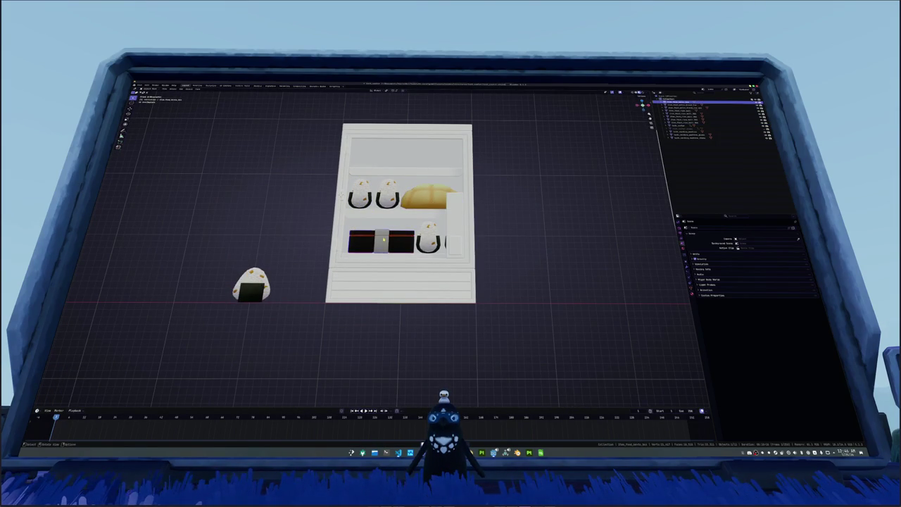
pyautogui.click(423, 207)
pyautogui.click(387, 195)
pyautogui.click(359, 196)
pyautogui.hotkey('shift', 'd')
pyautogui.write('z')
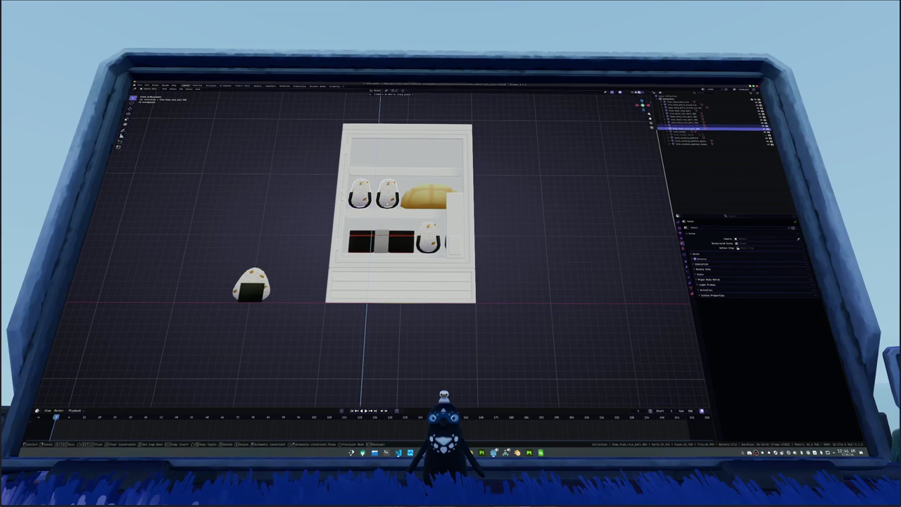
pyautogui.write('0.7')
pyautogui.press('Return')
# Step: Copy the top-shelf pair again along X and space all four rice balls evenly
pyautogui.hotkey('shift', 'd')
pyautogui.press('x')
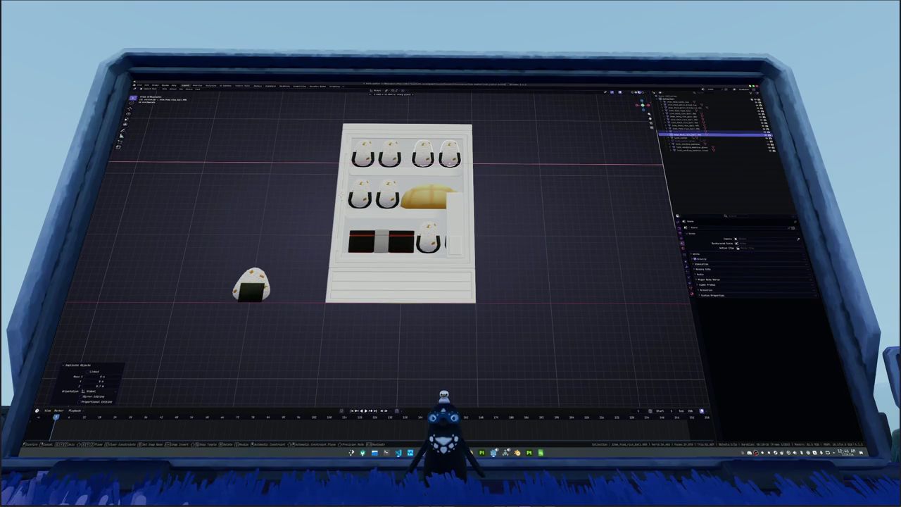
pyautogui.press('Return')
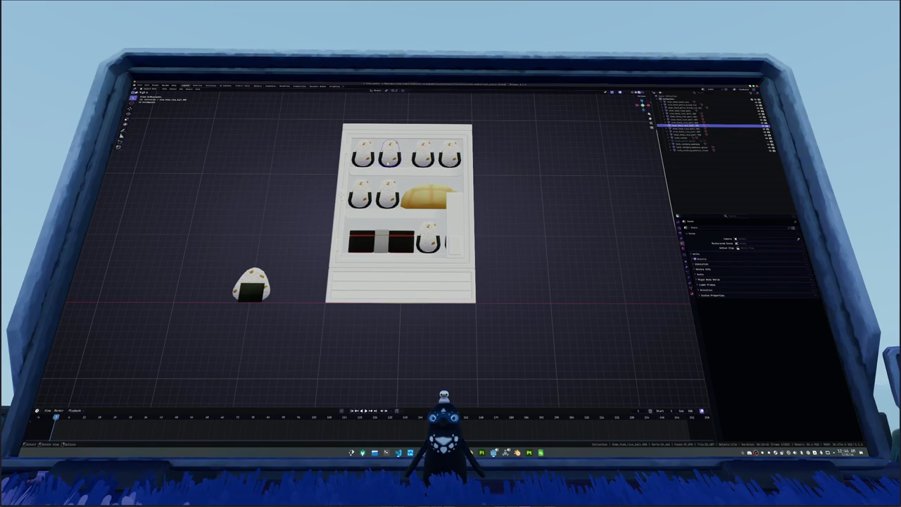
pyautogui.scroll(3)
pyautogui.press('g')
pyautogui.press('x')
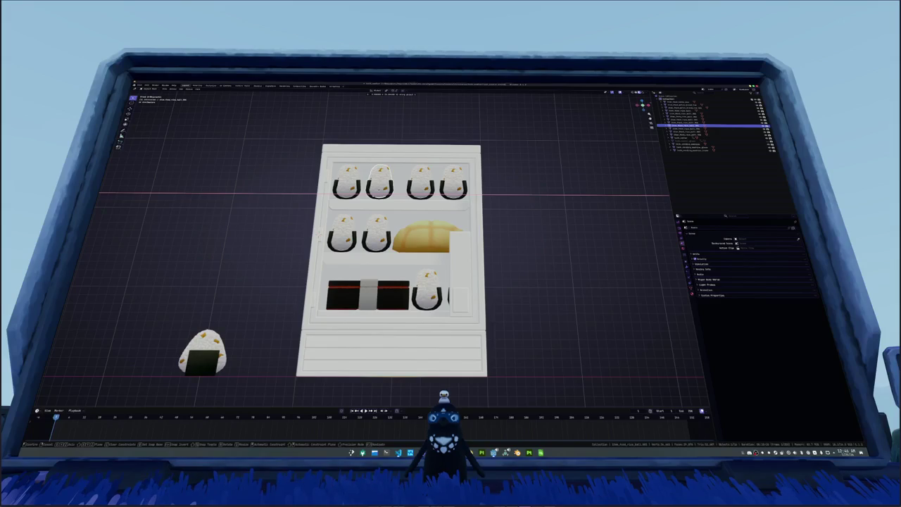
pyautogui.press('Return')
pyautogui.hotkey('shift', 'd')
pyautogui.press('x')
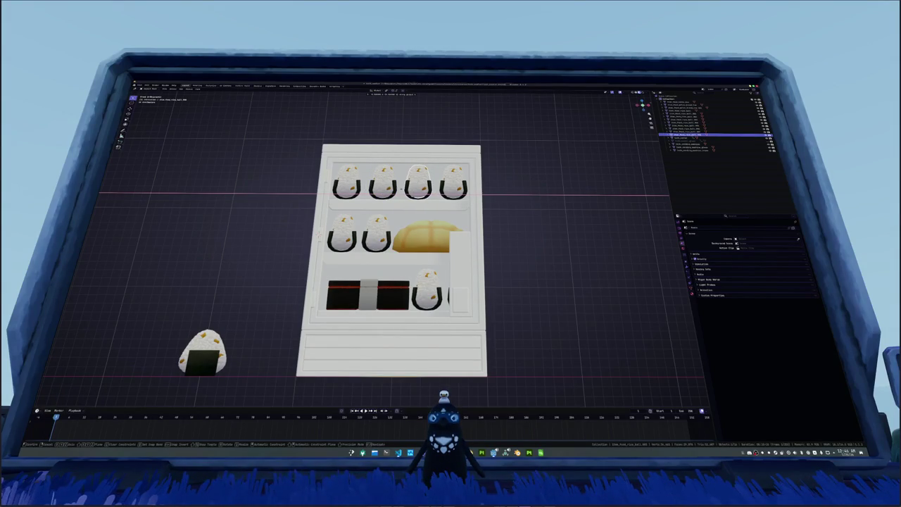
pyautogui.press('Return')
pyautogui.scroll(-3)
pyautogui.moveTo(500, 187); pyautogui.dragTo(480, 224)
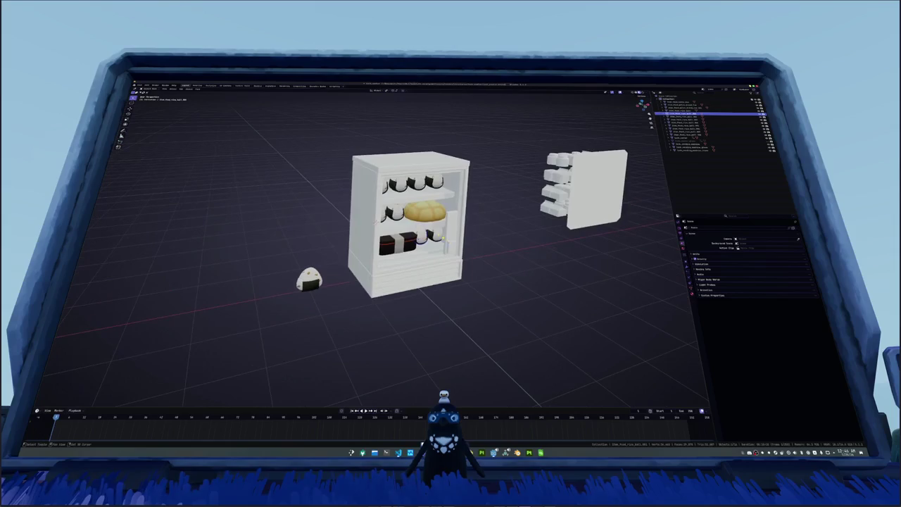
# Step: Select the rice balls in the outliner and delete one from the top shelf
pyautogui.click(693, 117)
pyautogui.click(693, 124)
pyautogui.click(693, 128)
pyautogui.click(693, 132)
pyautogui.moveTo(479, 232); pyautogui.dragTo(415, 232)
pyautogui.scroll(3)
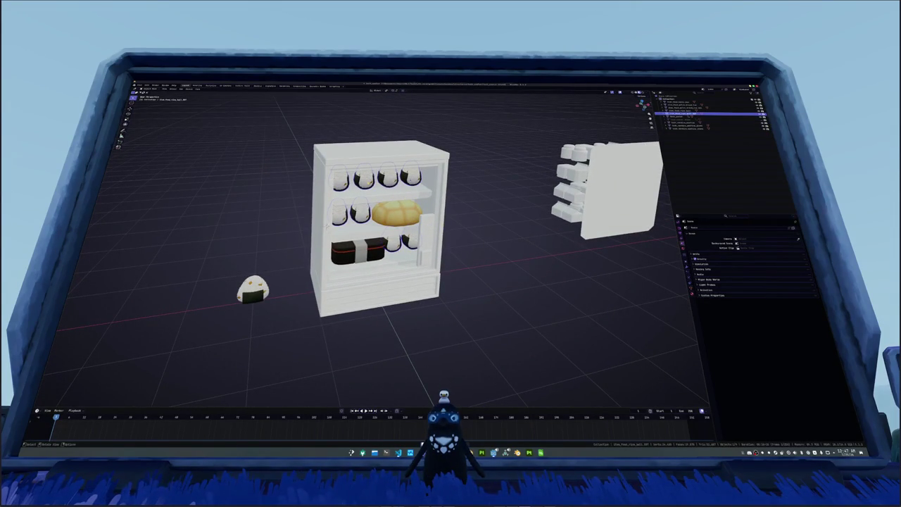
pyautogui.press('Delete')
pyautogui.press('Delete')
# Step: Try a Z-constrained move on a rice ball, then cancel and undo it
pyautogui.press('g')
pyautogui.press('z')
pyautogui.press('Return')
pyautogui.press('KP_1')
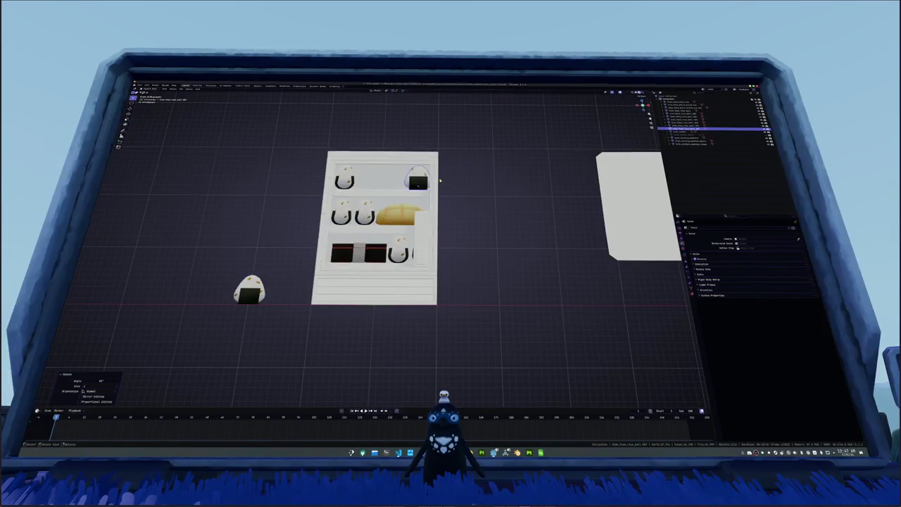
pyautogui.press('Escape')
pyautogui.hotkey('ctrl', 'z')
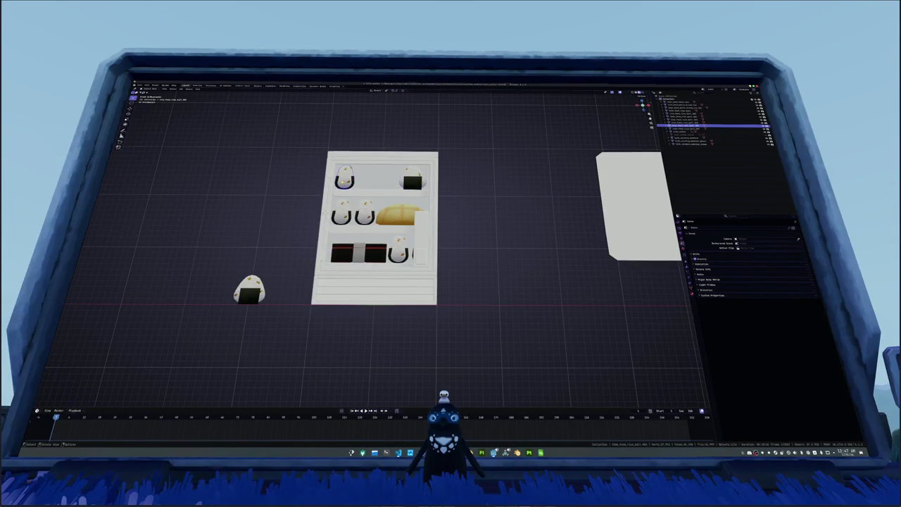
# Step: Clear the top-left rice ball's rotation and recentre it along X, undoing a trial deletion
pyautogui.hotkey('alt', 'r')
pyautogui.press('g')
pyautogui.press('x')
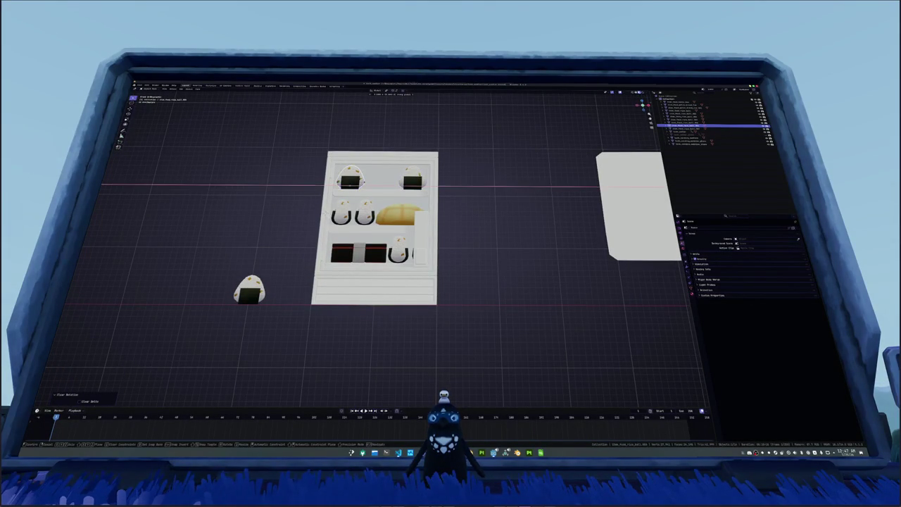
pyautogui.press('Return')
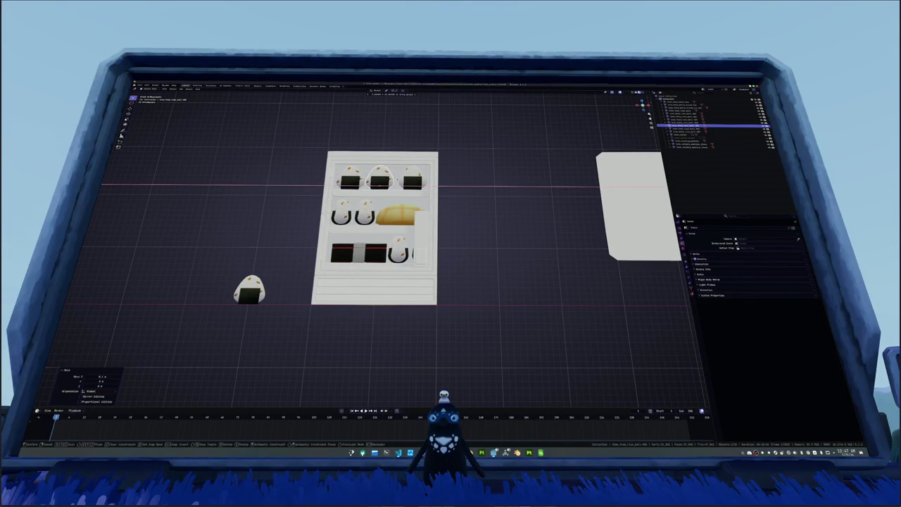
pyautogui.press('Escape')
pyautogui.press('Delete')
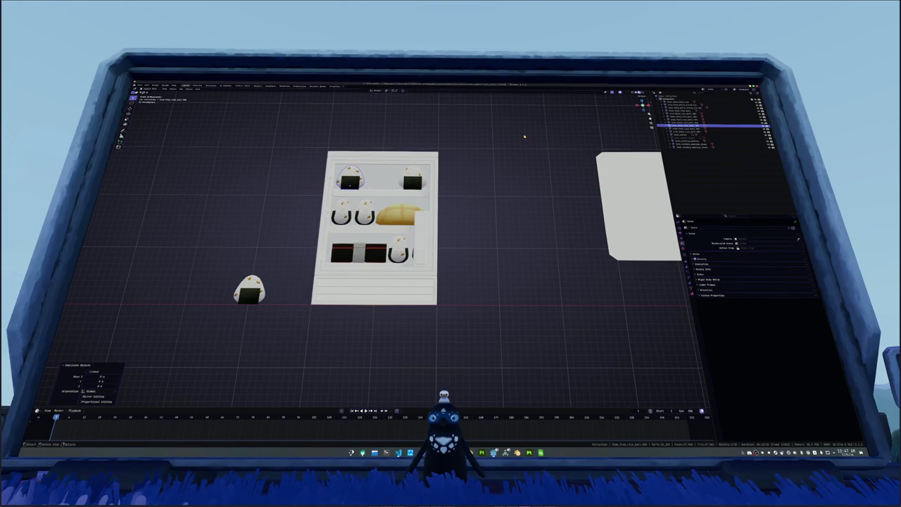
pyautogui.press('n')
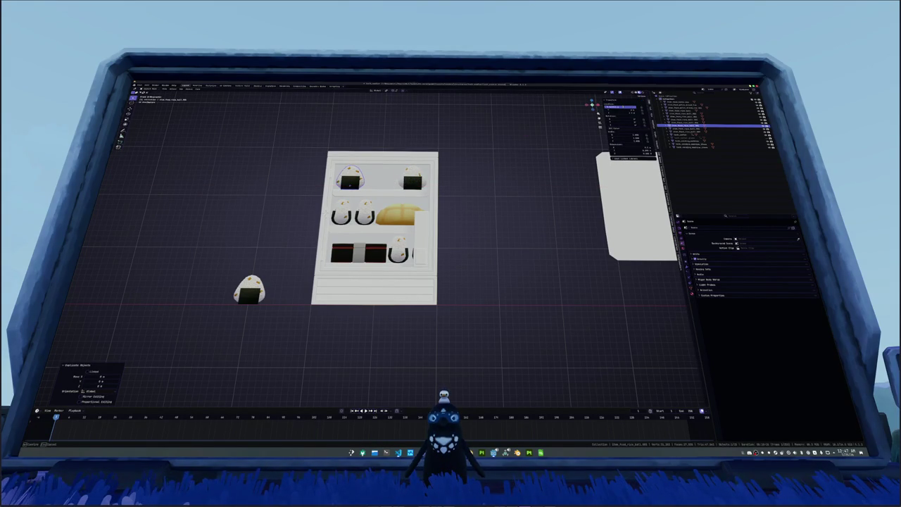
pyautogui.hotkey('ctrl', 'z')
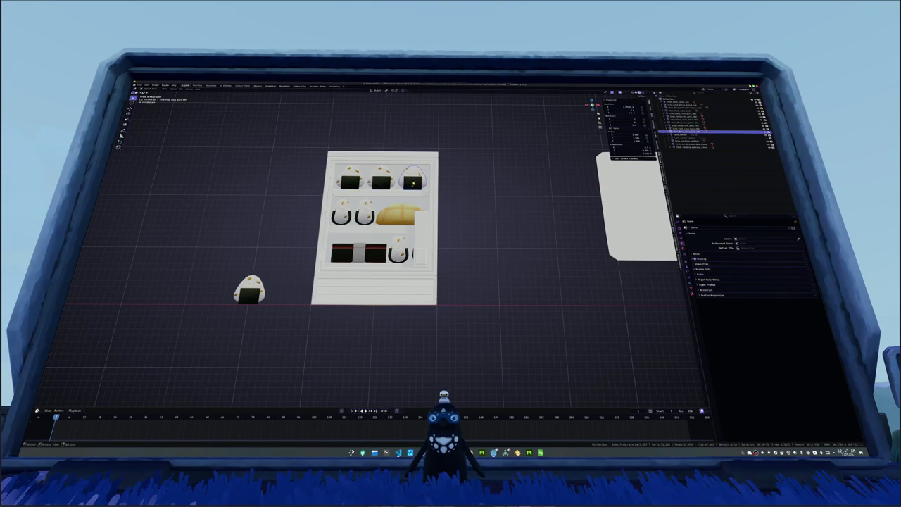
# Step: Push the top-shelf rice balls back along Y and rotate them to face the front
pyautogui.moveTo(422, 247); pyautogui.dragTo(479, 232)
pyautogui.press('g')
pyautogui.press('y')
pyautogui.click(418, 155)
pyautogui.press('g')
pyautogui.press('x')
pyautogui.press('Escape')
pyautogui.press('r')
pyautogui.press('Return')
pyautogui.moveTo(394, 240); pyautogui.dragTo(437, 239)
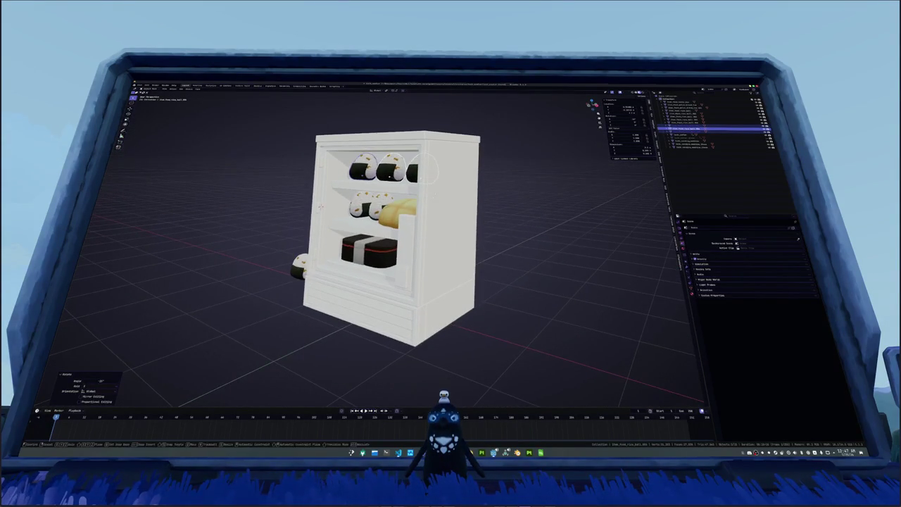
# Step: Switch to Material Preview and lay a rice ball on its side with a 90° Y rotation
pyautogui.moveTo(432, 203); pyautogui.dragTo(451, 232)
pyautogui.press('z')
pyautogui.click(681, 114)
pyautogui.press('g')
pyautogui.press('z')
pyautogui.press('r')
pyautogui.press('y')
pyautogui.press('9')
pyautogui.press('0')
pyautogui.press('Return')
# Step: Slide the rice ball along the X axis into place, checking it from the front view
pyautogui.press('g')
pyautogui.press('x')
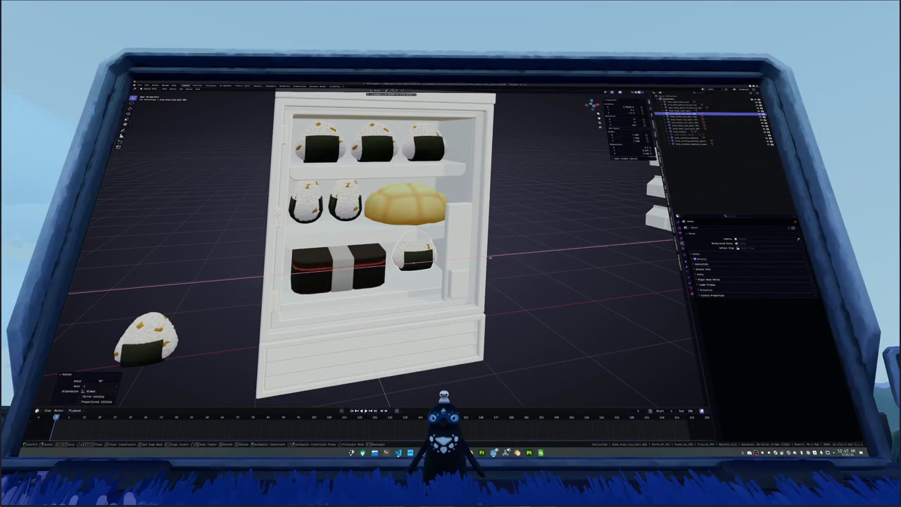
pyautogui.click(482, 262)
pyautogui.press('KP_1')
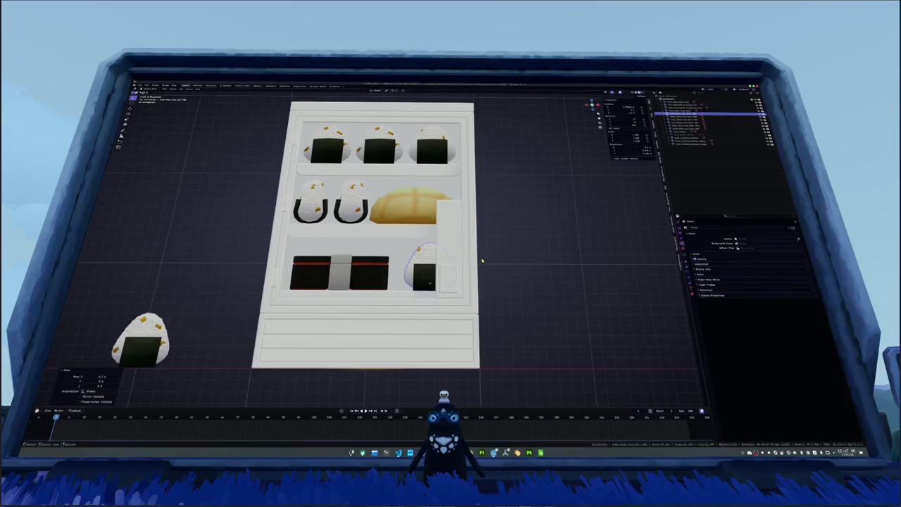
pyautogui.scroll(3)
pyautogui.press('g')
pyautogui.press('x')
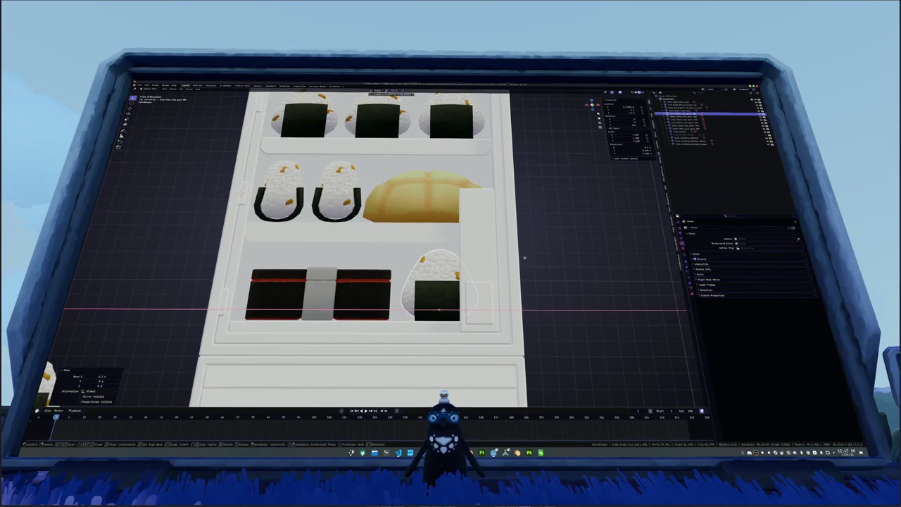
pyautogui.click(524, 258)
# Step: Fine-tune the rice ball's X position on the shelf, checking from perspective and side angles
pyautogui.moveTo(524, 258); pyautogui.dragTo(528, 279)
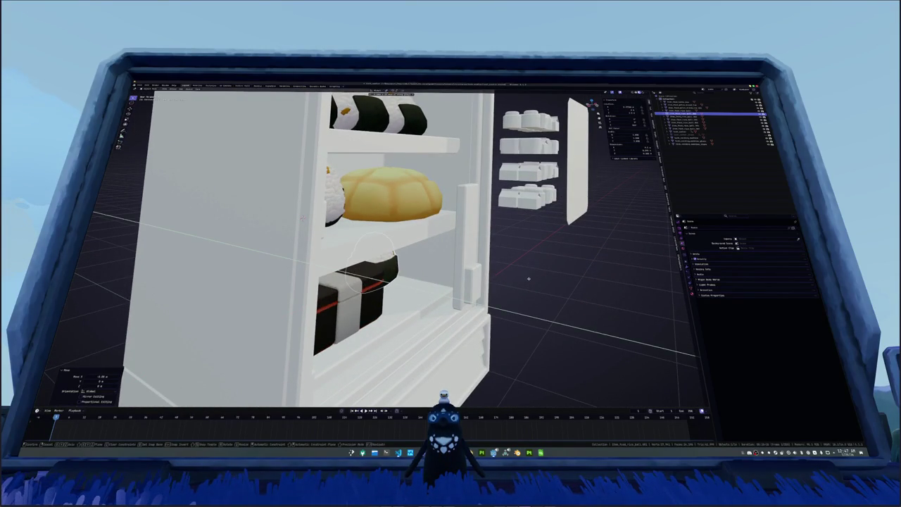
pyautogui.click(566, 281)
pyautogui.moveTo(566, 282); pyautogui.dragTo(527, 274)
pyautogui.press('g')
pyautogui.press('x')
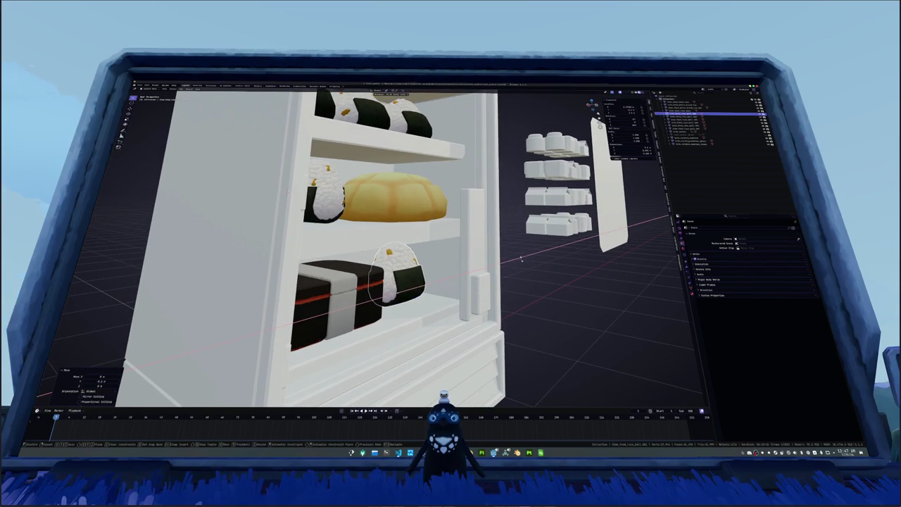
pyautogui.click(507, 237)
pyautogui.scroll(-3)
pyautogui.moveTo(505, 239); pyautogui.dragTo(490, 243)
# Step: Rotate the small rice ball around X and reposition the lower rice ball
pyautogui.press('r')
pyautogui.press('x')
pyautogui.click(481, 219)
pyautogui.click(410, 169)
pyautogui.click(399, 250)
pyautogui.press('g')
pyautogui.scroll(3)
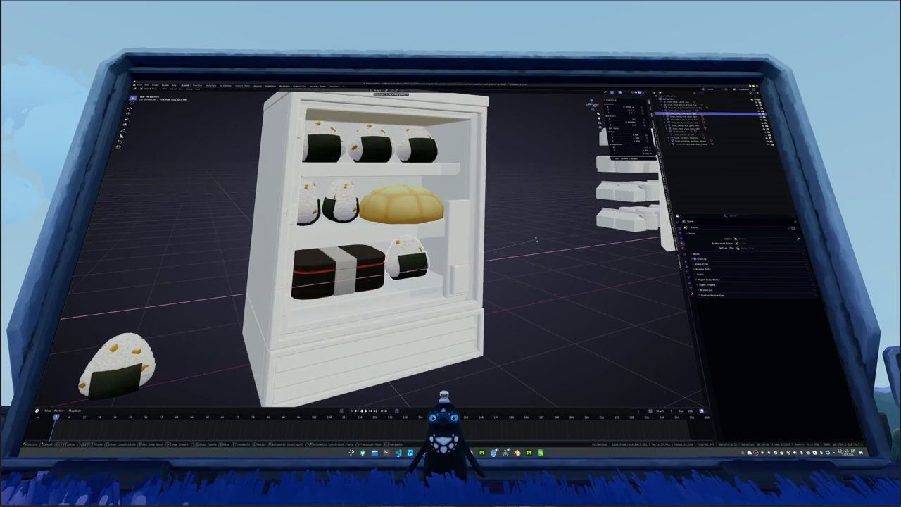
pyautogui.click(535, 234)
# Step: Inspect the top-right and lower rice balls, then clear the selection
pyautogui.click(423, 145)
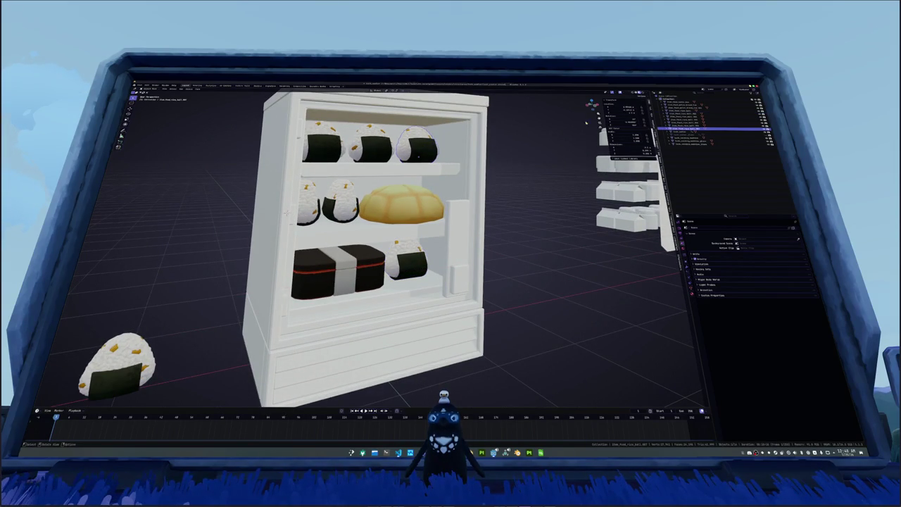
pyautogui.click(395, 279)
pyautogui.click(487, 222)
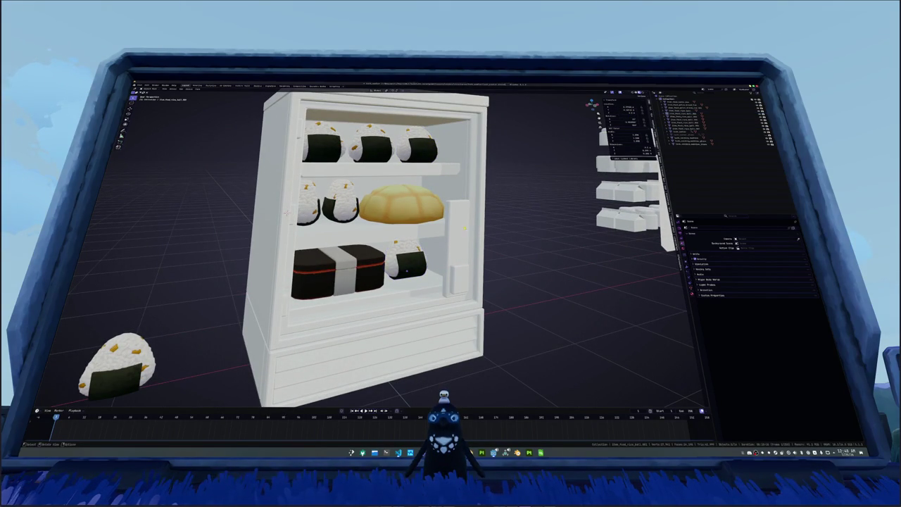
pyautogui.click(414, 263)
pyautogui.moveTo(413, 263); pyautogui.dragTo(422, 267)
pyautogui.click(532, 223)
pyautogui.scroll(3)
# Step: Select the lower, middle-shelf and top-shelf rice balls together
pyautogui.click(426, 282)
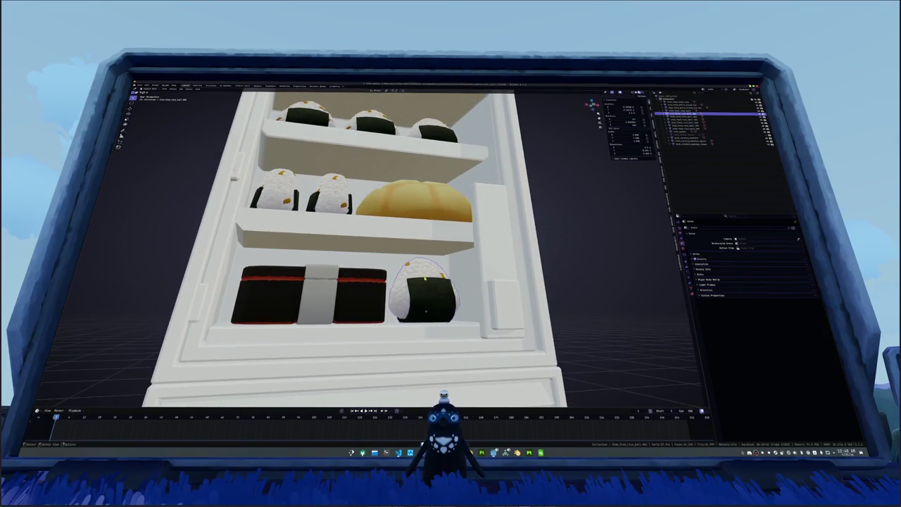
pyautogui.scroll(3)
pyautogui.click(330, 193)
pyautogui.scroll(-3)
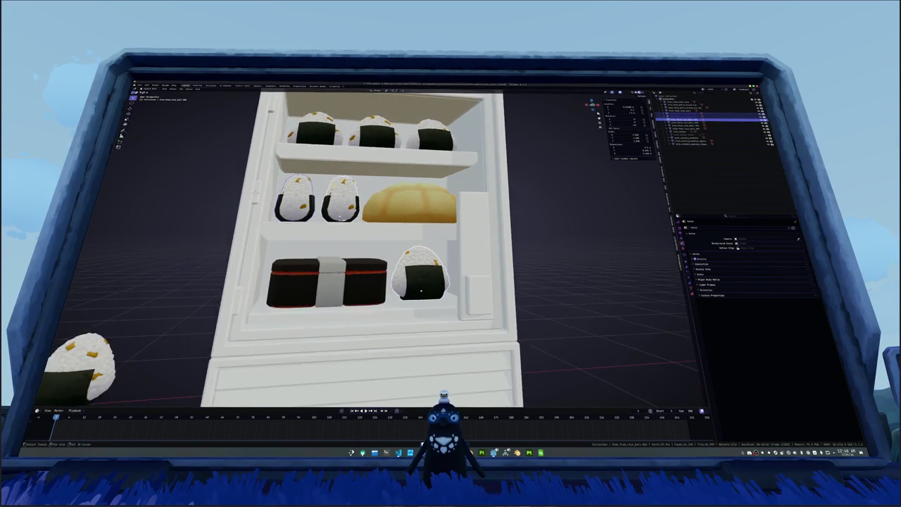
pyautogui.moveTo(331, 193); pyautogui.dragTo(319, 163)
pyautogui.click(319, 164)
pyautogui.scroll(-3)
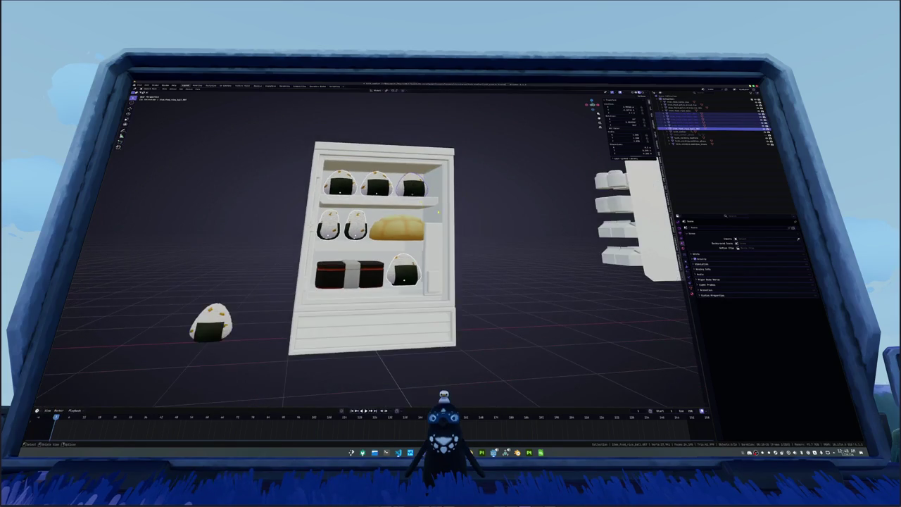
# Step: Apply all transforms to the selected rice balls and the melon bread, renaming the active object
pyautogui.hotkey('ctrl', 'a')
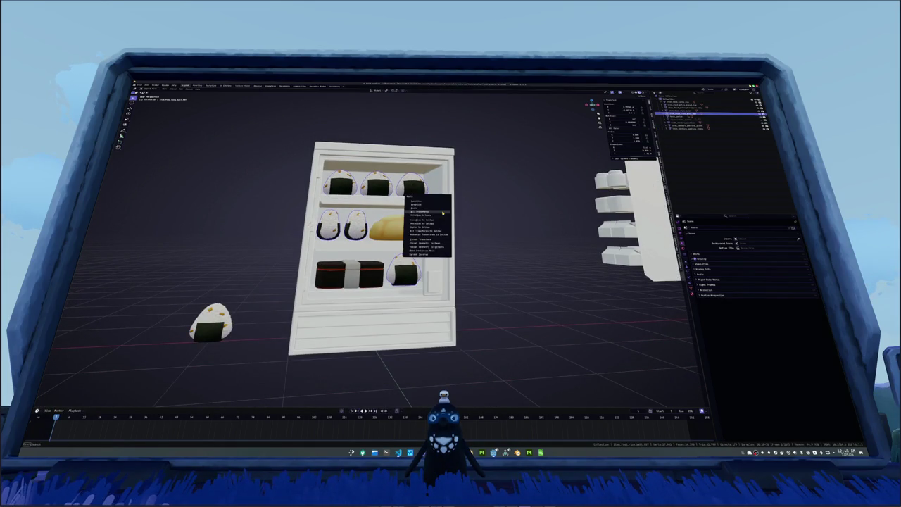
pyautogui.click(426, 206)
pyautogui.moveTo(451, 214); pyautogui.dragTo(465, 216)
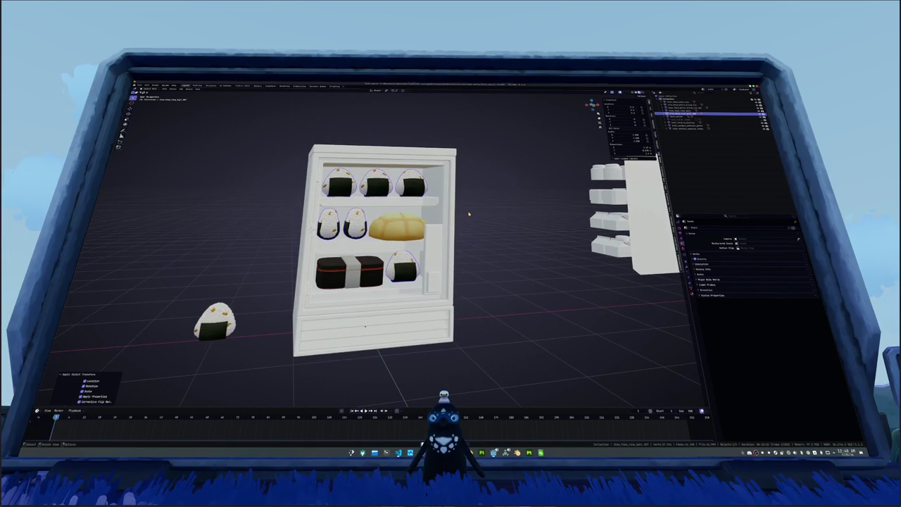
pyautogui.press('F2')
pyautogui.press('Return')
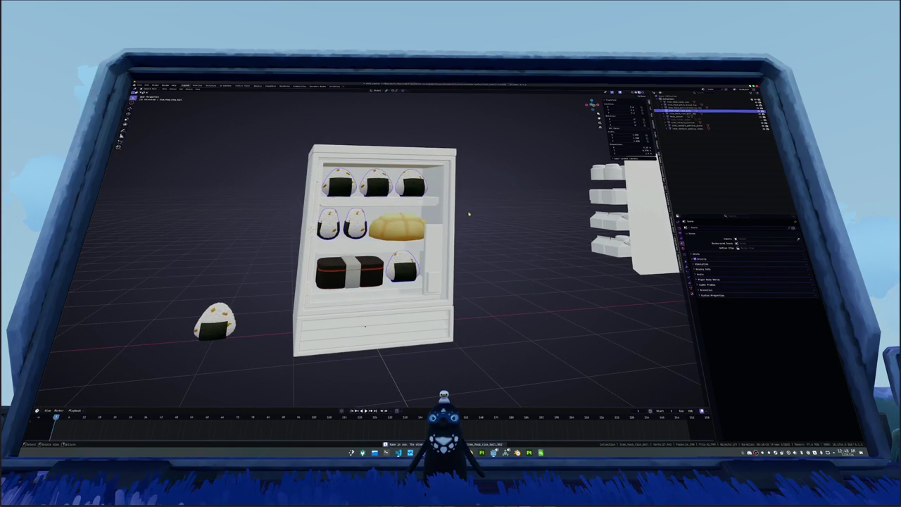
pyautogui.click(395, 221)
pyautogui.hotkey('ctrl', 'a')
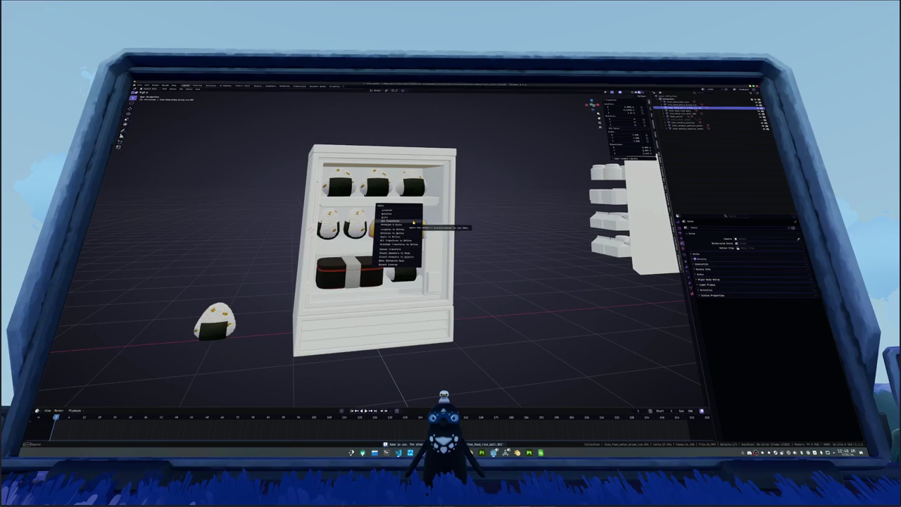
pyautogui.click(413, 221)
# Step: Select the fridge model and choose an export format from File > Export
pyautogui.click(377, 263)
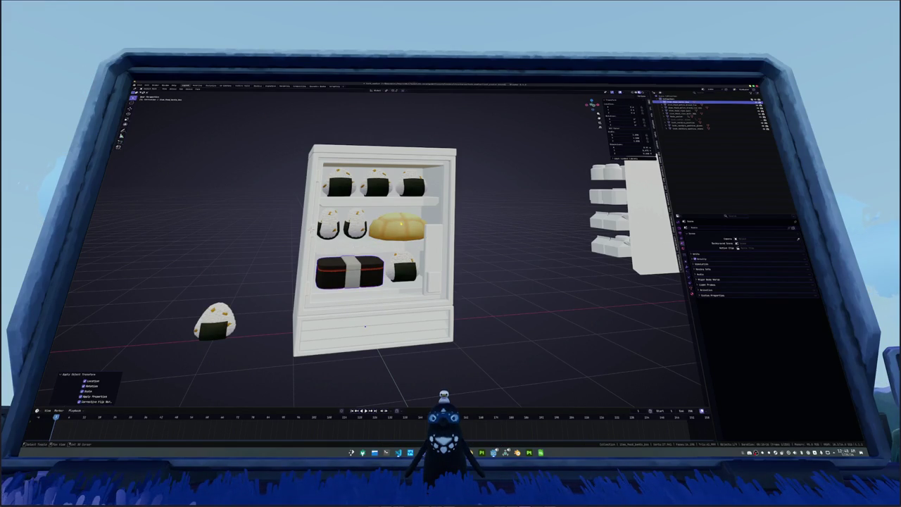
pyautogui.click(312, 231)
pyautogui.scroll(-3)
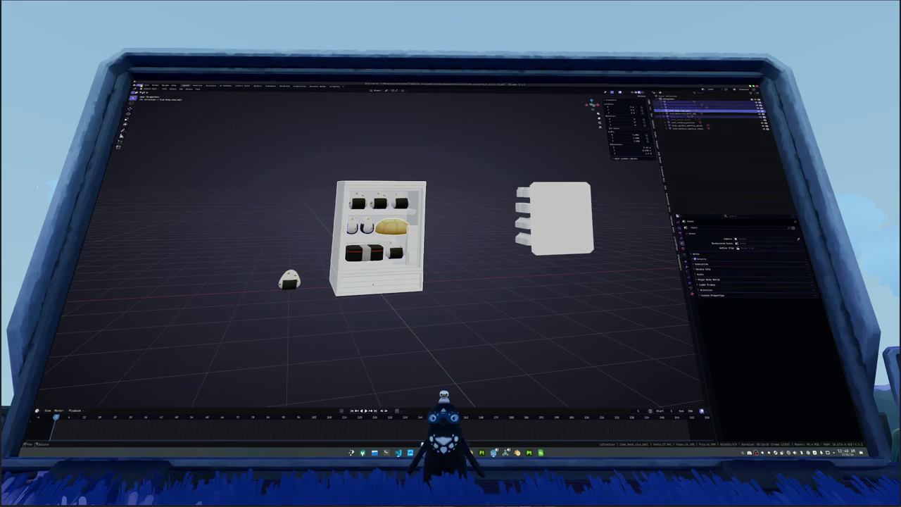
pyautogui.click(140, 85)
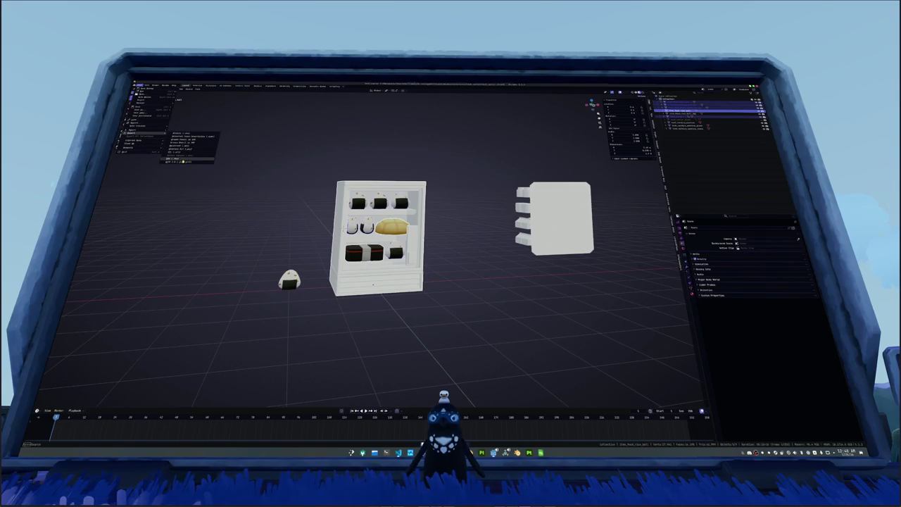
pyautogui.click(183, 161)
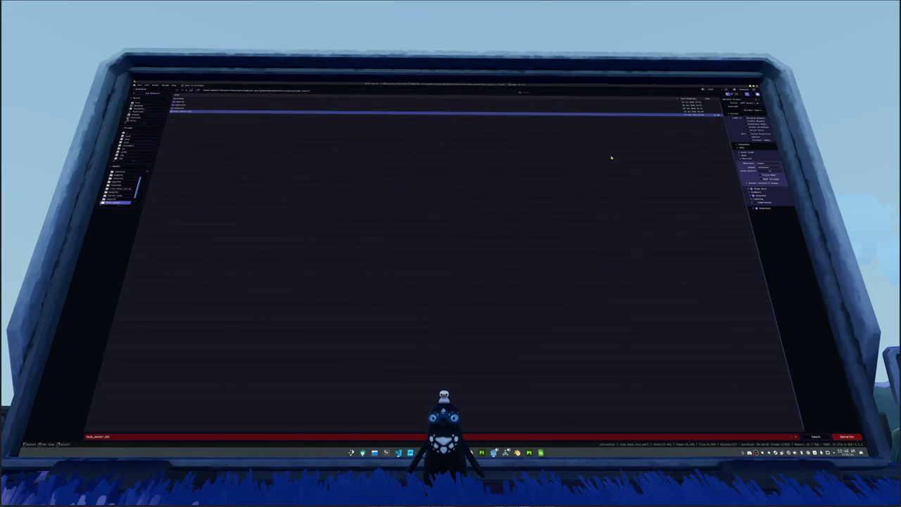
# Step: Change the Images export setting, overwrite the existing fridge file, and return to Godot
pyautogui.click(755, 170)
pyautogui.click(760, 182)
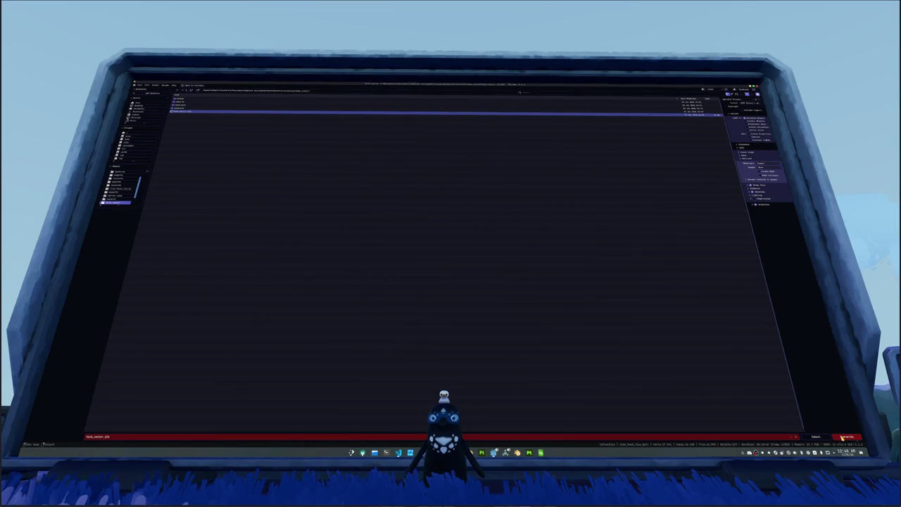
pyautogui.click(844, 436)
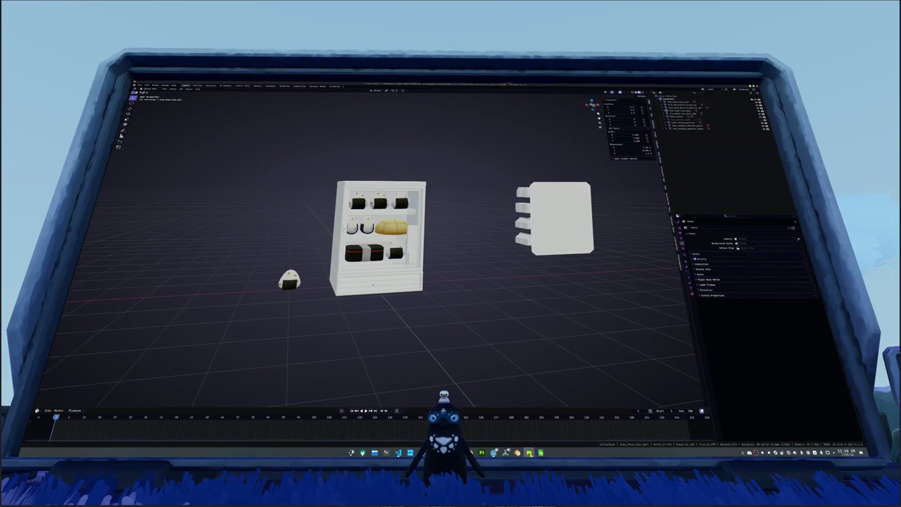
pyautogui.click(493, 452)
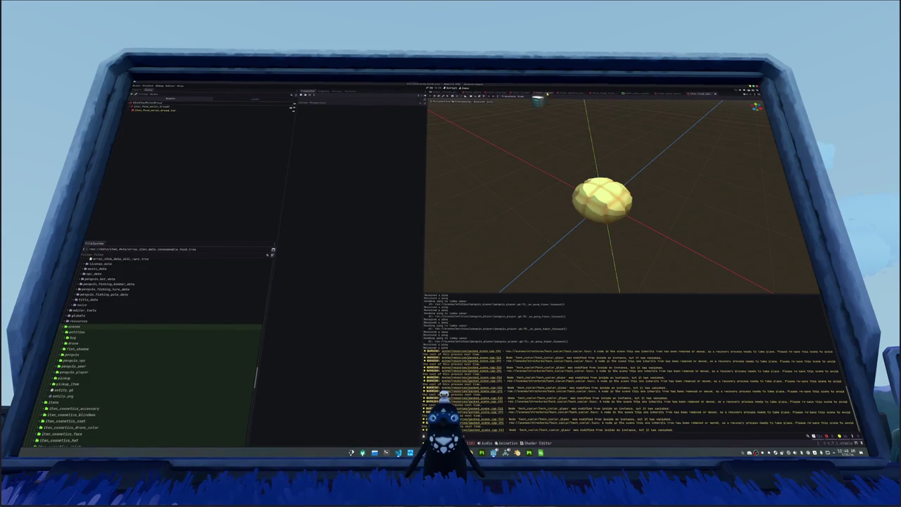
# Step: In the cooler scene, give the melon bread the golden bread material override
pyautogui.click(542, 93)
pyautogui.moveTo(507, 169); pyautogui.dragTo(552, 169)
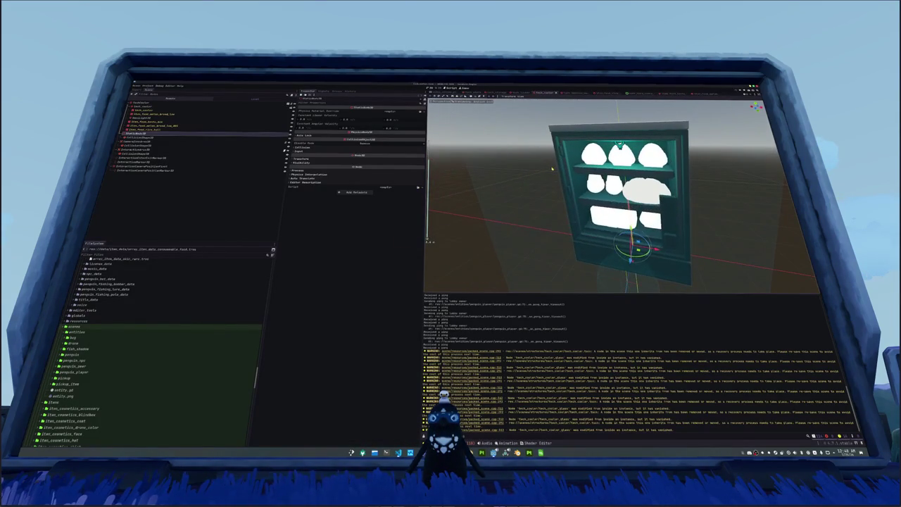
pyautogui.click(183, 126)
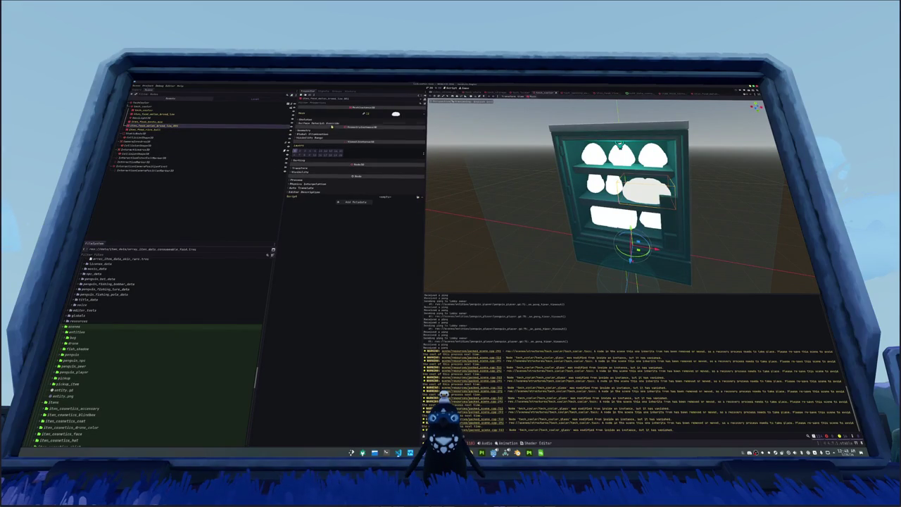
pyautogui.click(303, 131)
pyautogui.click(389, 135)
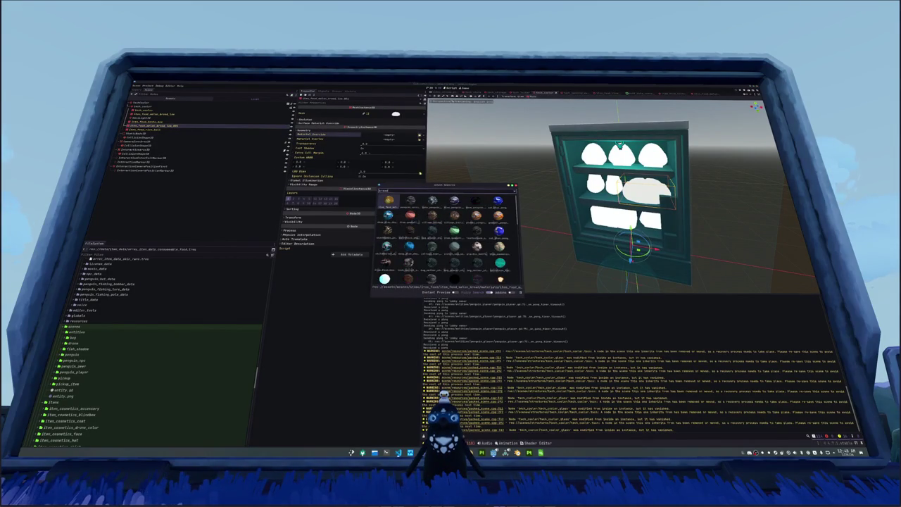
pyautogui.click(389, 200)
pyautogui.press('Return')
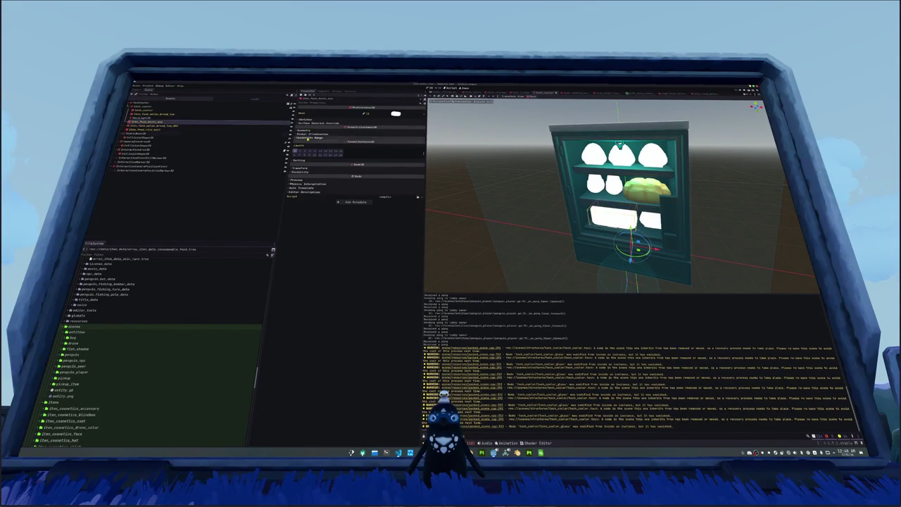
# Step: Assign a material to the next food item, save, and apply one to the rice ball node
pyautogui.click(352, 131)
pyautogui.click(419, 136)
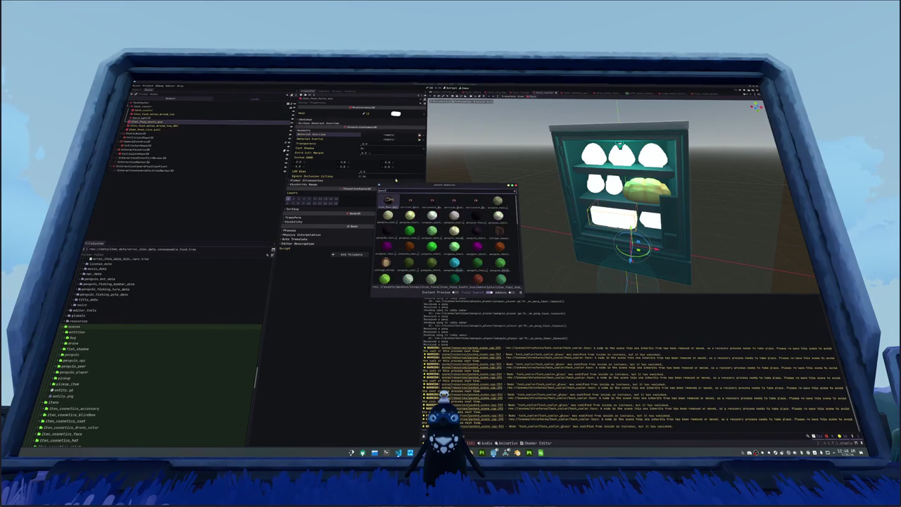
pyautogui.press('Return')
pyautogui.hotkey('ctrl', 's')
pyautogui.press('Down')
pyautogui.press('Down')
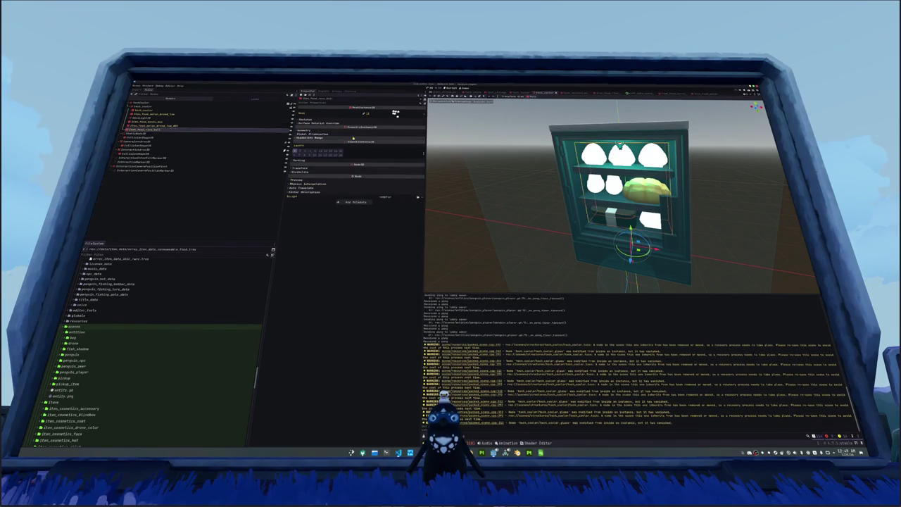
pyautogui.click(420, 135)
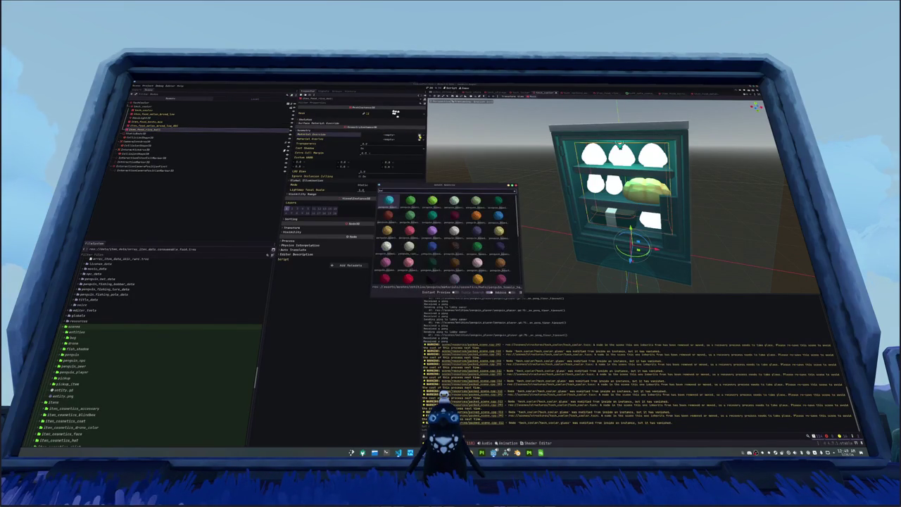
pyautogui.click(389, 204)
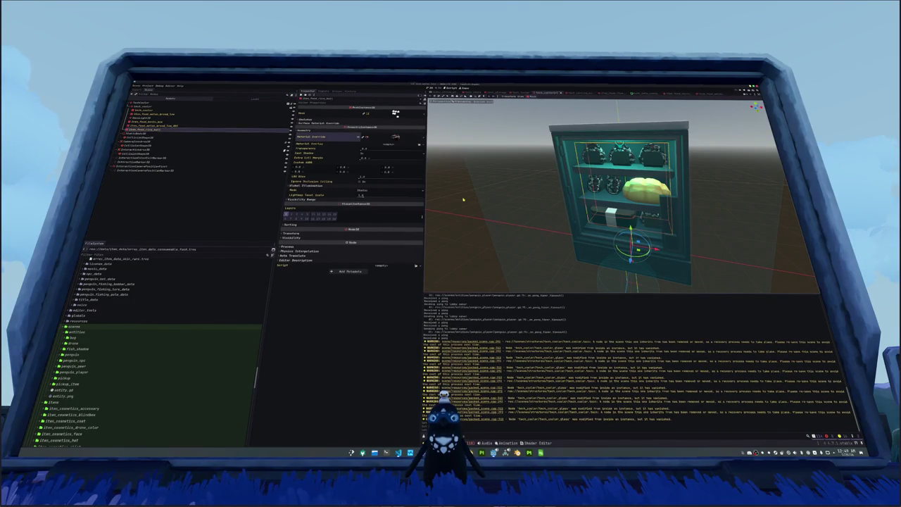
# Step: Set the rice ball material as the Material Override for the cabinet's food items
pyautogui.press('f')
pyautogui.scroll(-3)
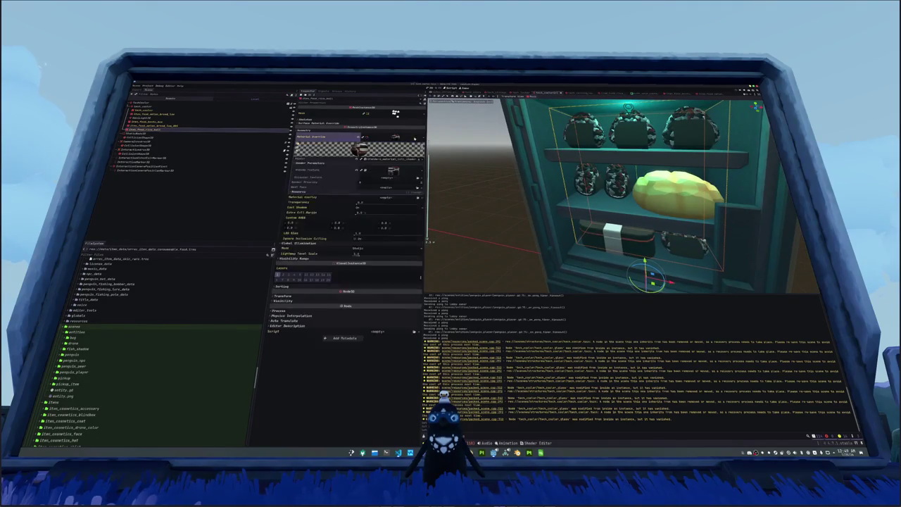
pyautogui.click(421, 137)
pyautogui.click(390, 169)
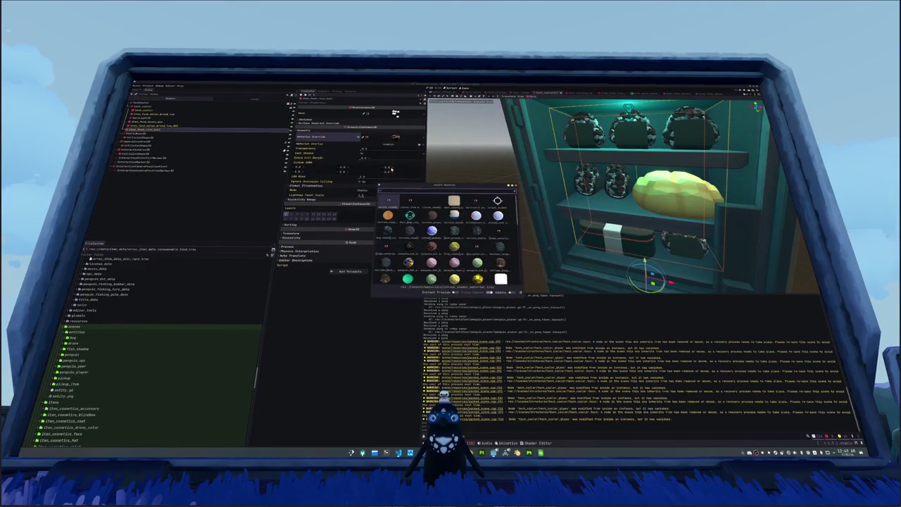
pyautogui.click(385, 262)
pyautogui.press('Return')
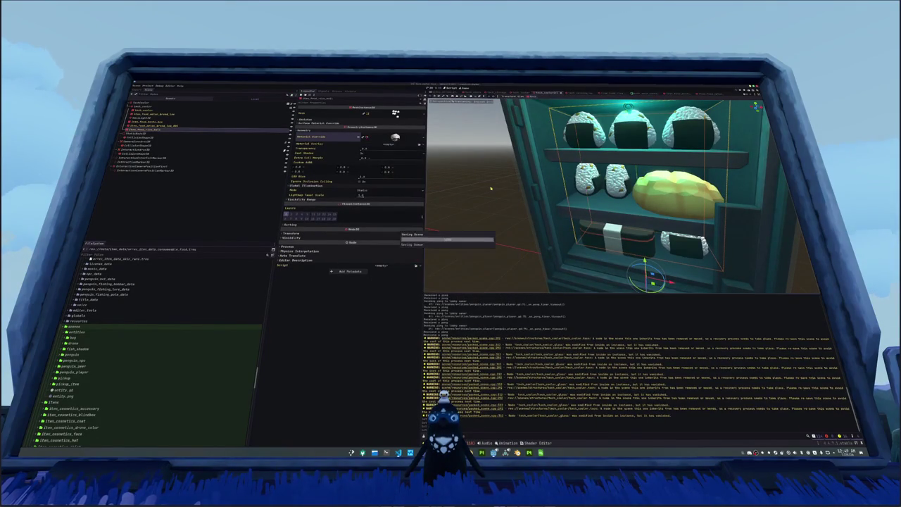
pyautogui.scroll(-3)
# Step: Select the cooler's light node and open its Light Color picker
pyautogui.click(169, 117)
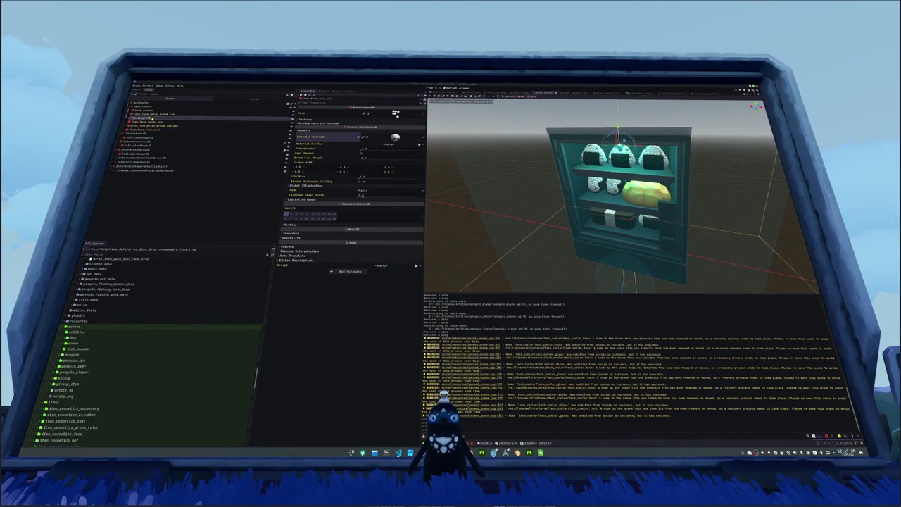
pyautogui.click(406, 118)
pyautogui.click(405, 122)
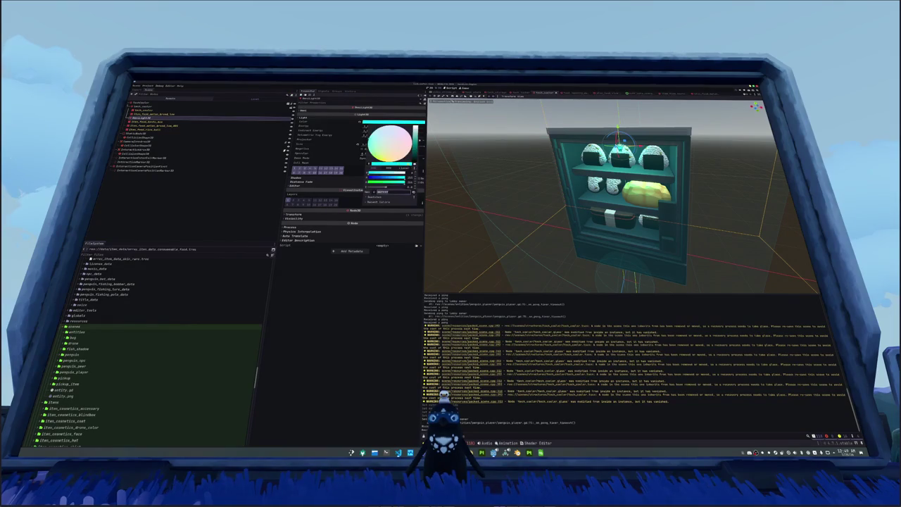
# Step: Change the light colour to pale yellow, nudge the light left, and save the scene
pyautogui.click(385, 155)
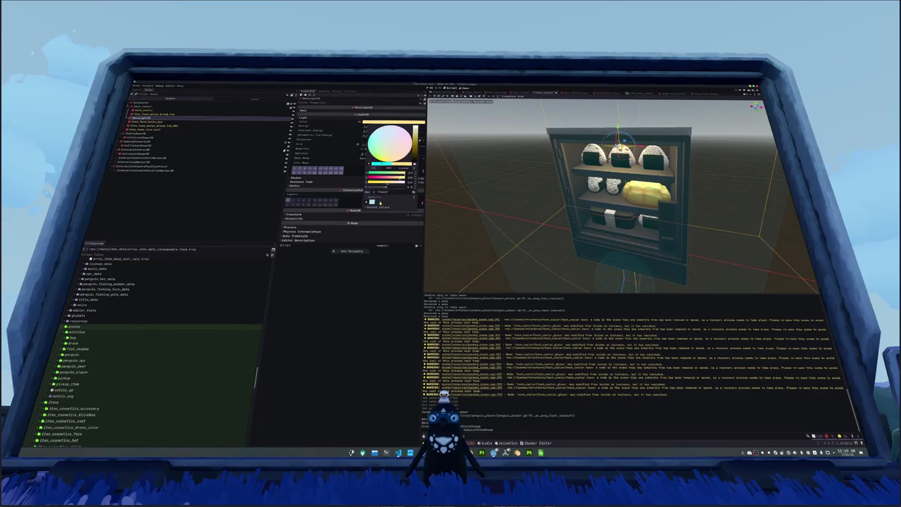
pyautogui.click(481, 164)
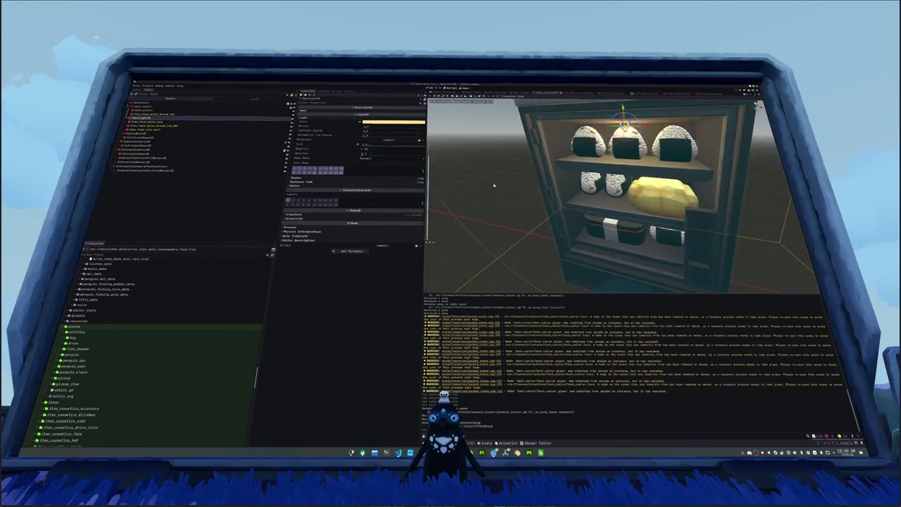
pyautogui.moveTo(481, 164); pyautogui.dragTo(601, 125)
pyautogui.moveTo(600, 126); pyautogui.dragTo(601, 124)
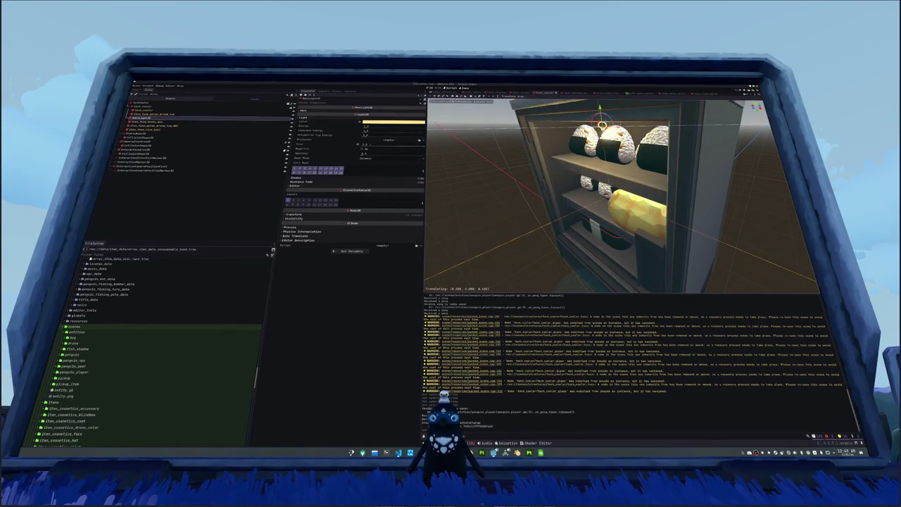
pyautogui.scroll(-3)
pyautogui.scroll(-3)
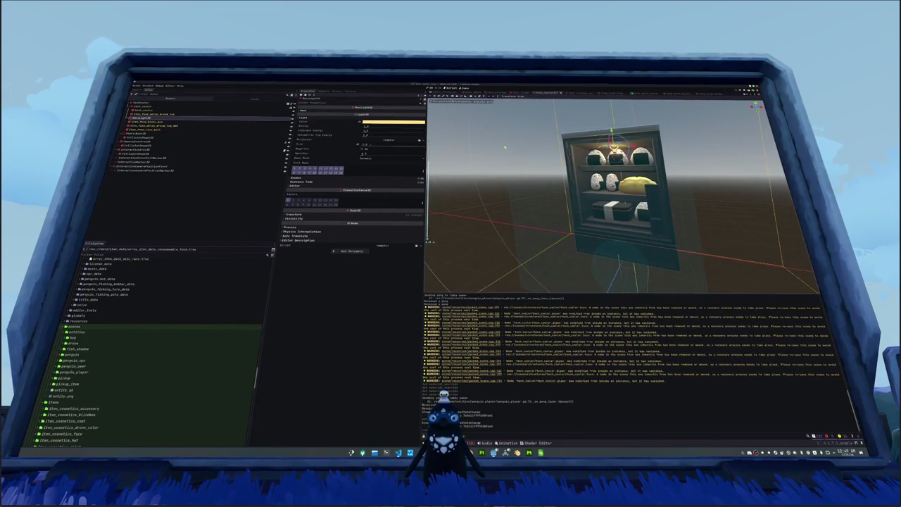
pyautogui.hotkey('ctrl', 's')
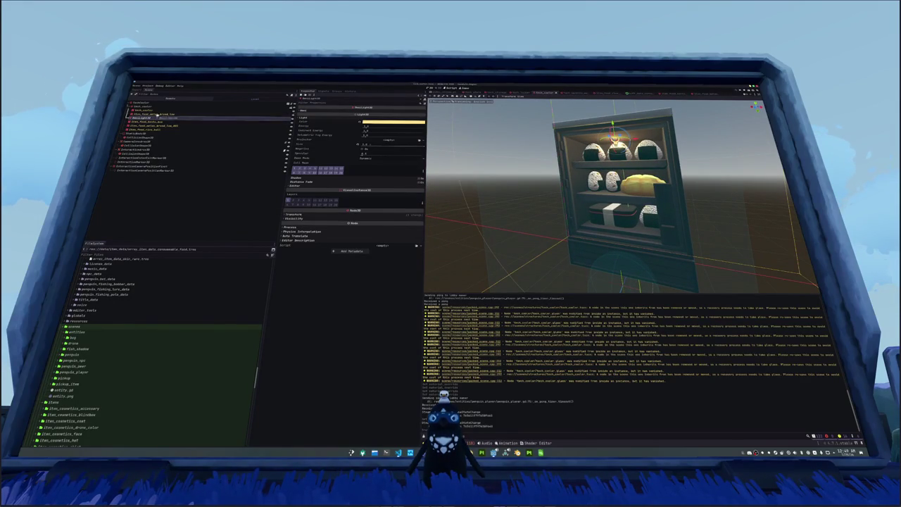
# Step: Move the cooler's light further left inside the cooler and test-run the scene with F6
pyautogui.click(394, 122)
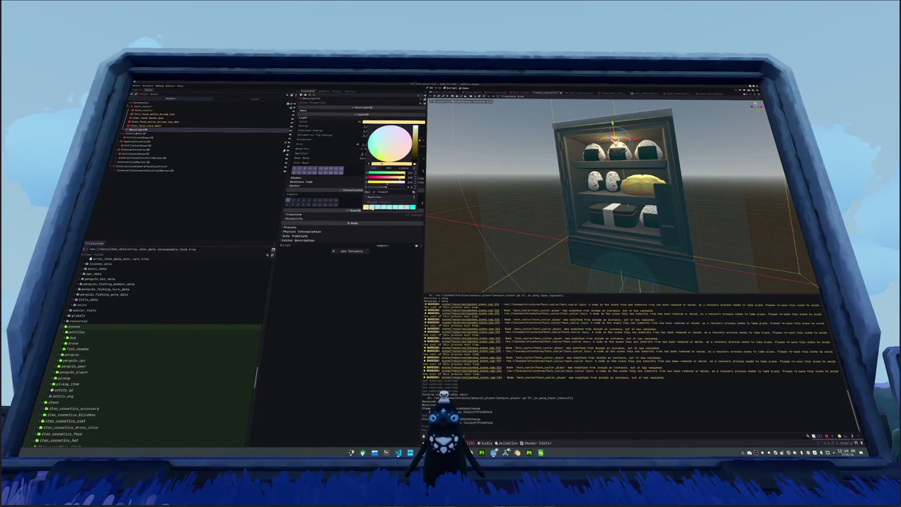
pyautogui.click(454, 244)
pyautogui.click(454, 244)
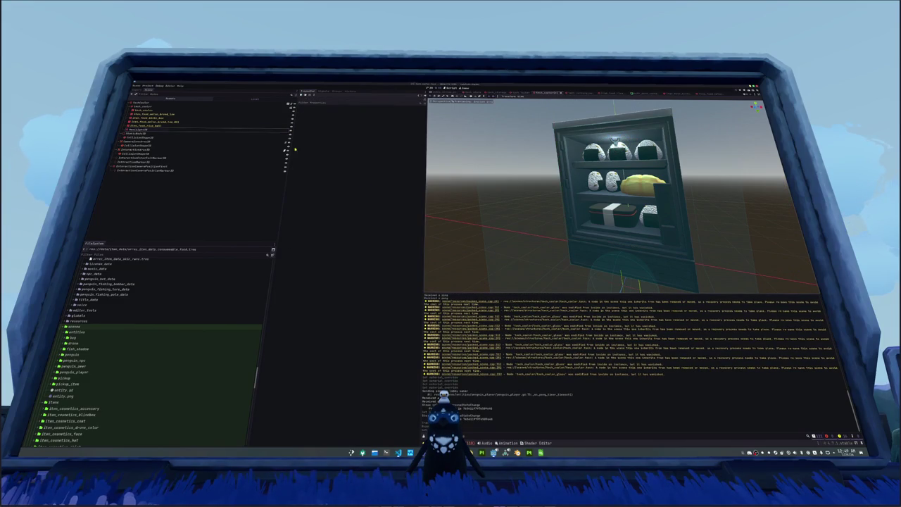
pyautogui.click(141, 126)
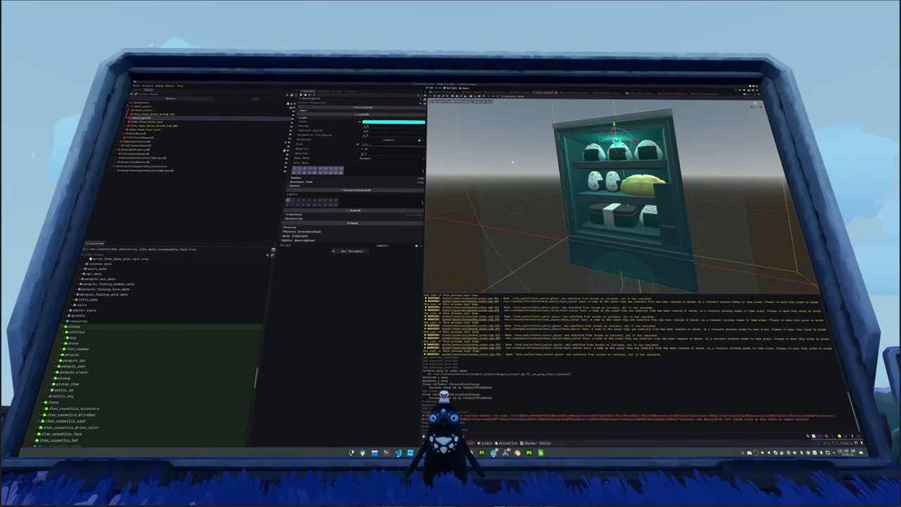
pyautogui.moveTo(511, 163); pyautogui.dragTo(489, 169)
pyautogui.moveTo(603, 130); pyautogui.dragTo(592, 129)
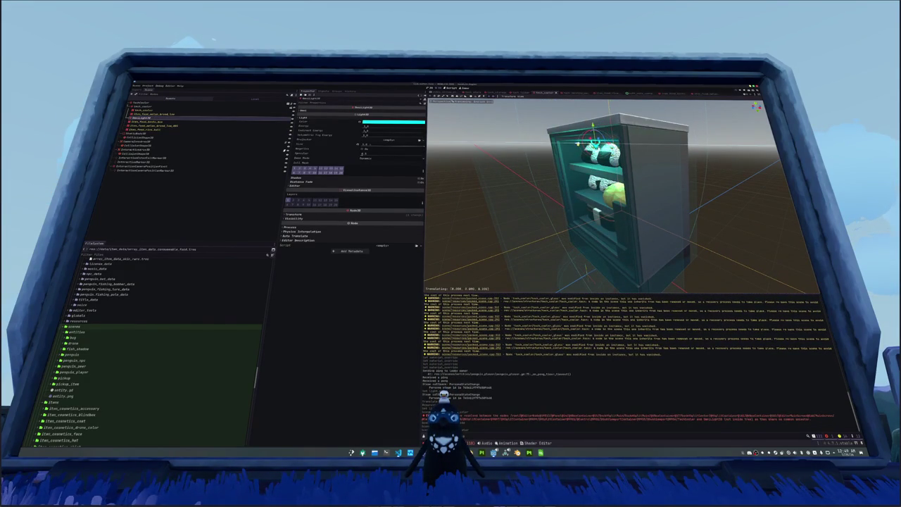
pyautogui.click(593, 128)
pyautogui.moveTo(592, 128); pyautogui.dragTo(569, 149)
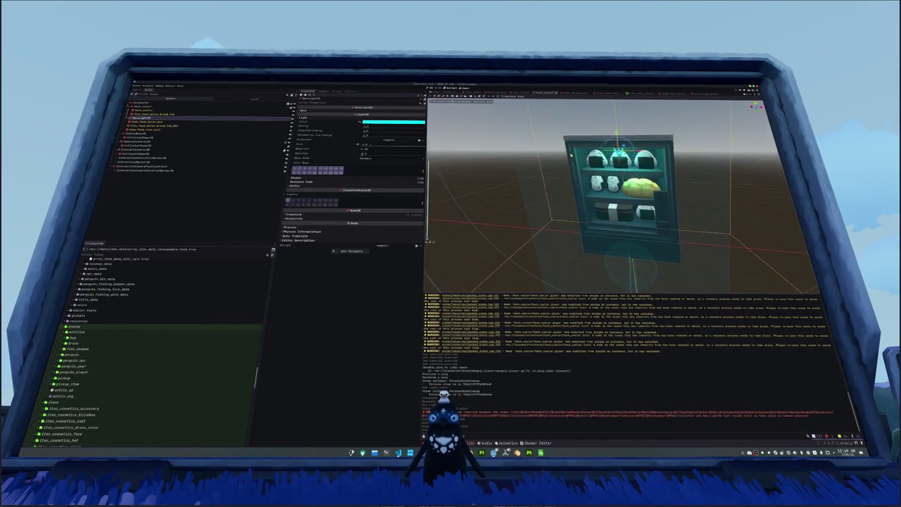
pyautogui.scroll(3)
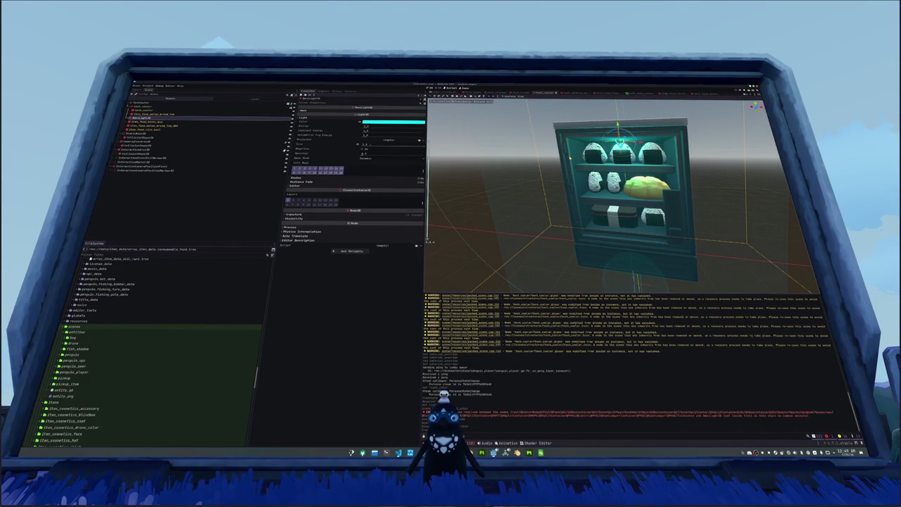
pyautogui.press('F6')
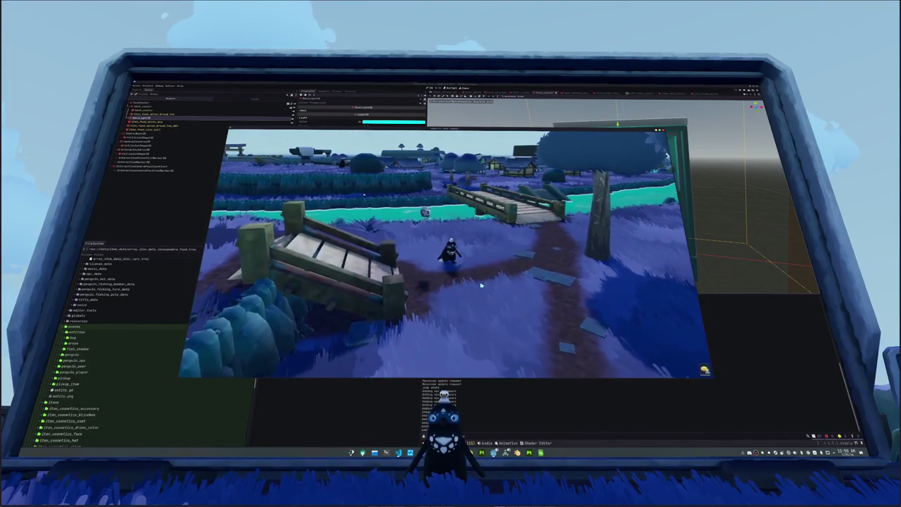
# Step: Stop the game test with F8, select the fridge's interaction node, and switch to the code editor
pyautogui.press('F8')
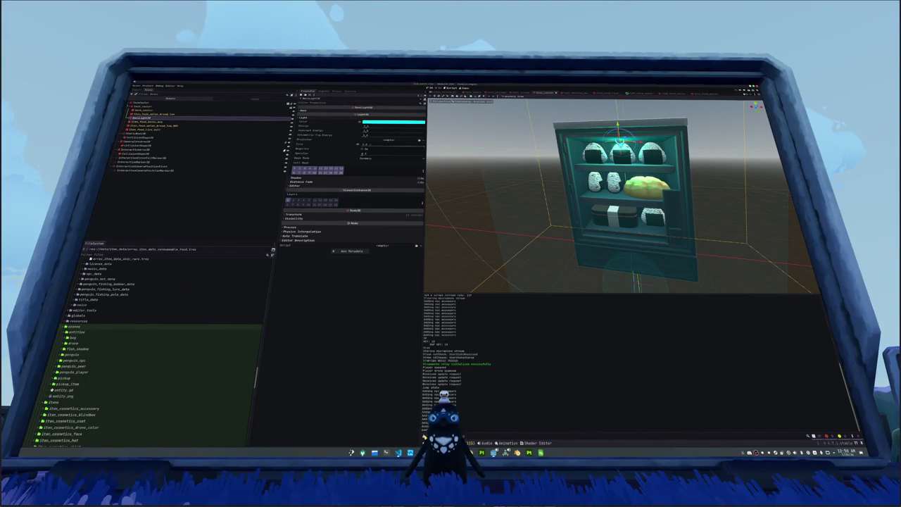
pyautogui.scroll(-3)
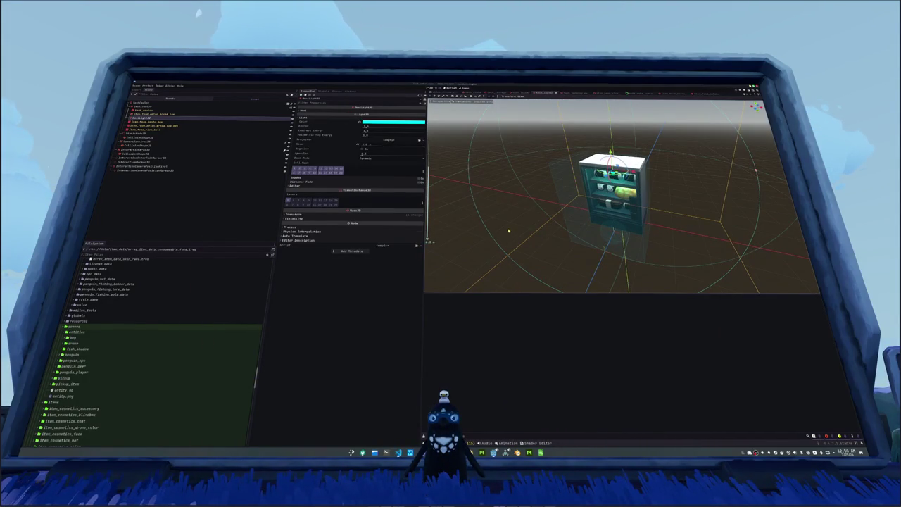
pyautogui.click(247, 171)
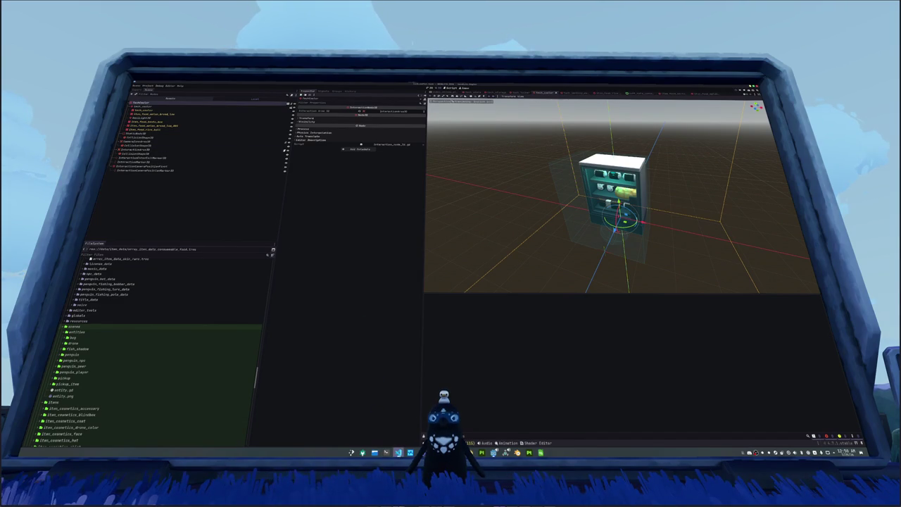
pyautogui.click(398, 452)
pyautogui.click(463, 298)
# Step: Open the penguin vendor interaction script via a quick file search for 'penguin_coat'
pyautogui.hotkey('ctrl', 'p')
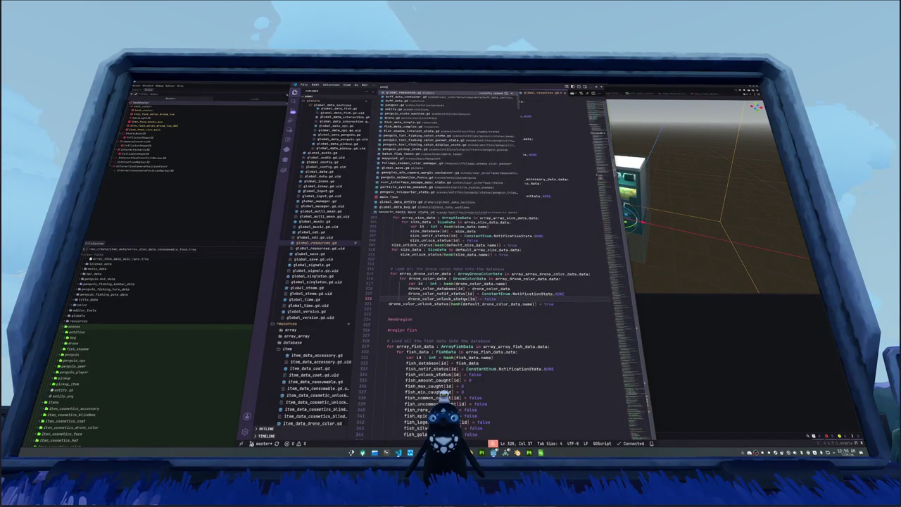
pyautogui.write('penguin')
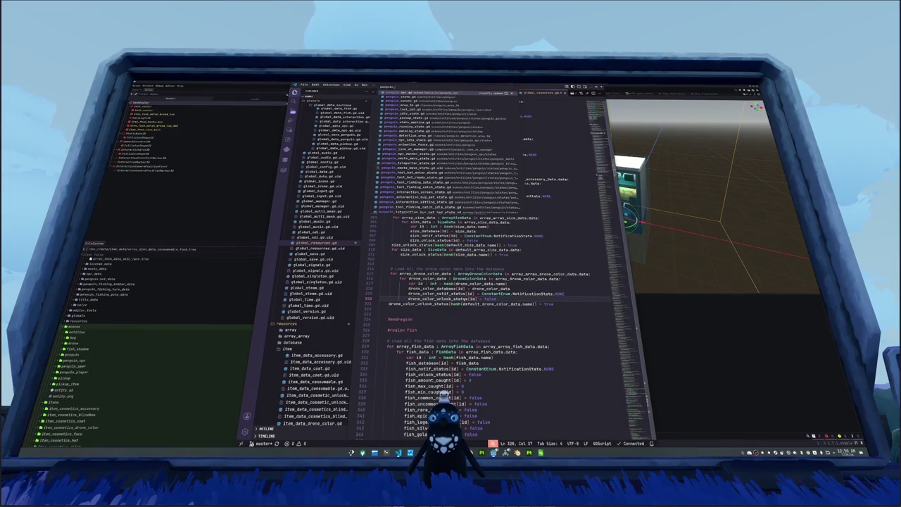
pyautogui.write('_coat')
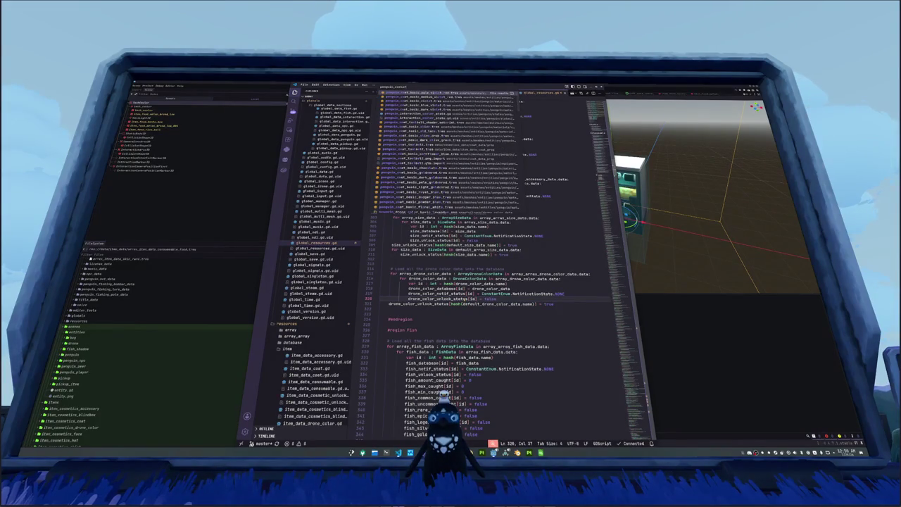
pyautogui.press('Down')
pyautogui.press('Down')
pyautogui.press('Down')
pyautogui.press('Down')
pyautogui.press('Return')
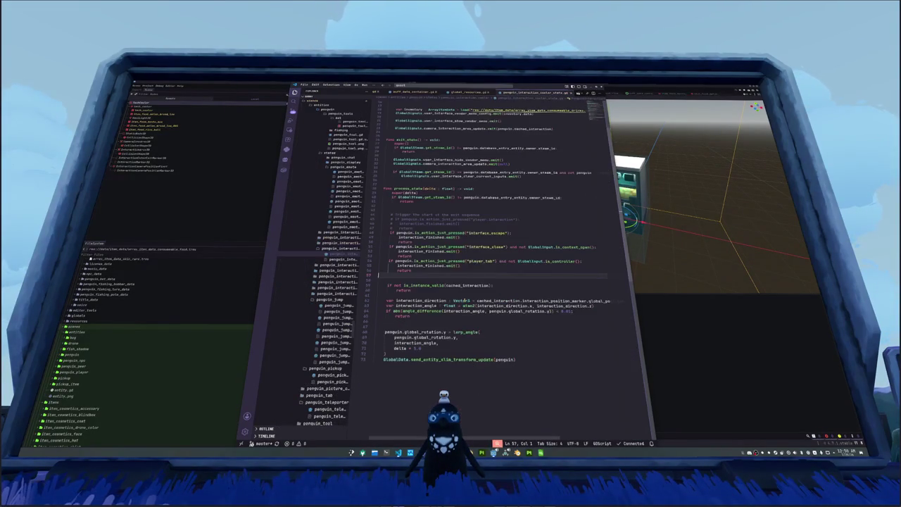
pyautogui.scroll(3)
pyautogui.scroll(3)
# Step: Make line 16 load the consumeable_food list with .duplicate_deep(), then return to Godot
pyautogui.doubleClick(441, 166)
pyautogui.click(473, 167)
pyautogui.press('End')
pyautogui.write('.duplicate_deep()')
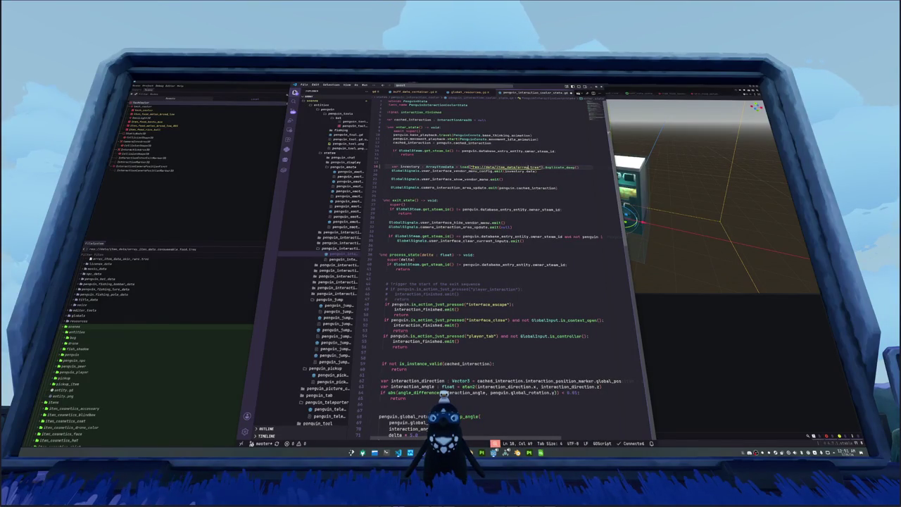
pyautogui.write('_2')
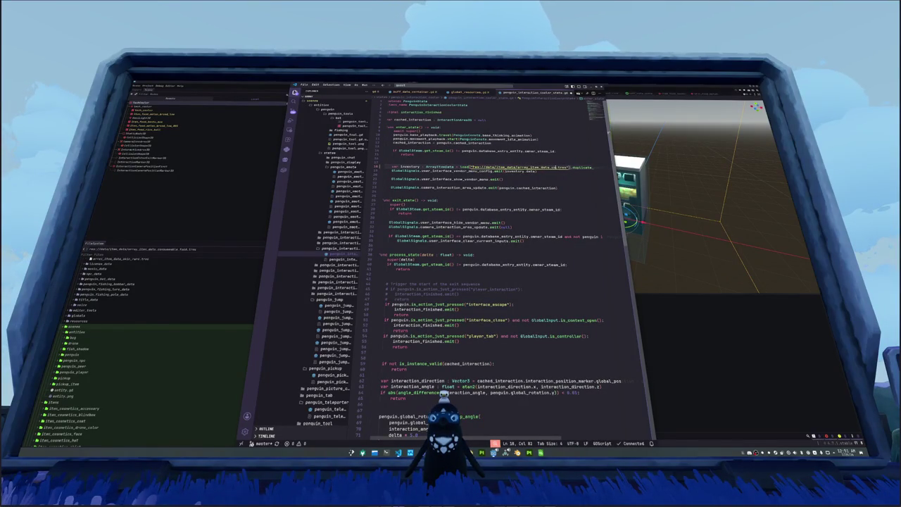
pyautogui.write('sumeable')
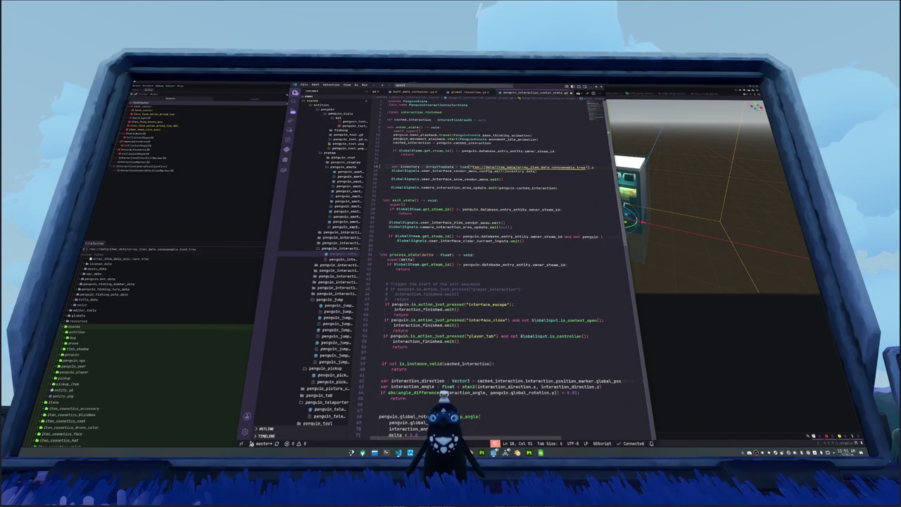
pyautogui.write('_food')
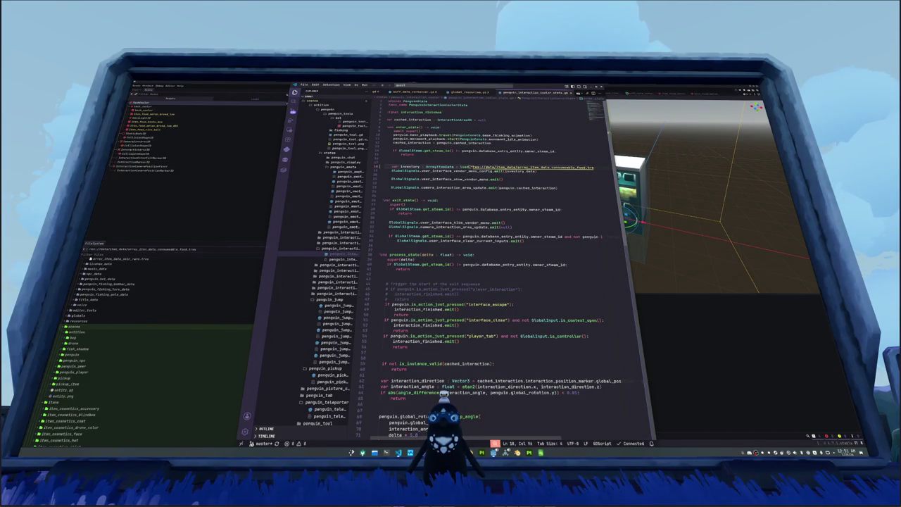
pyautogui.click(502, 178)
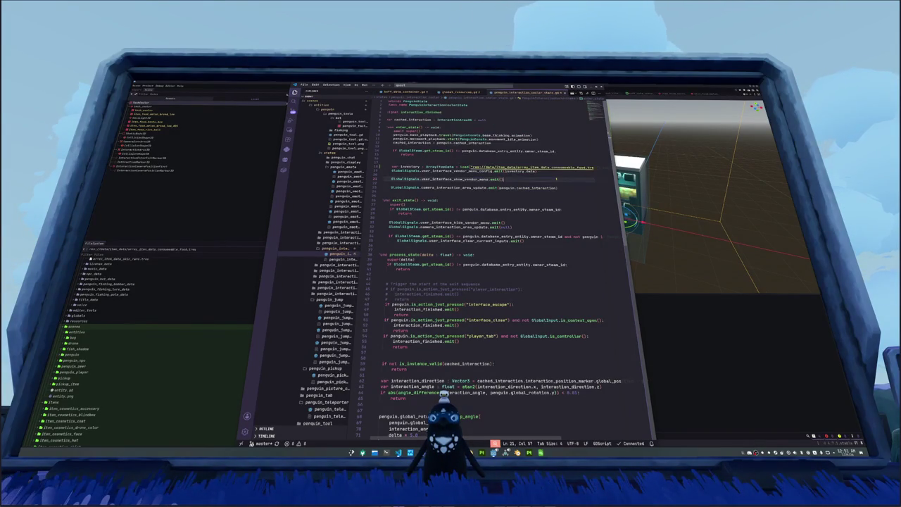
pyautogui.click(696, 326)
pyautogui.moveTo(482, 452)
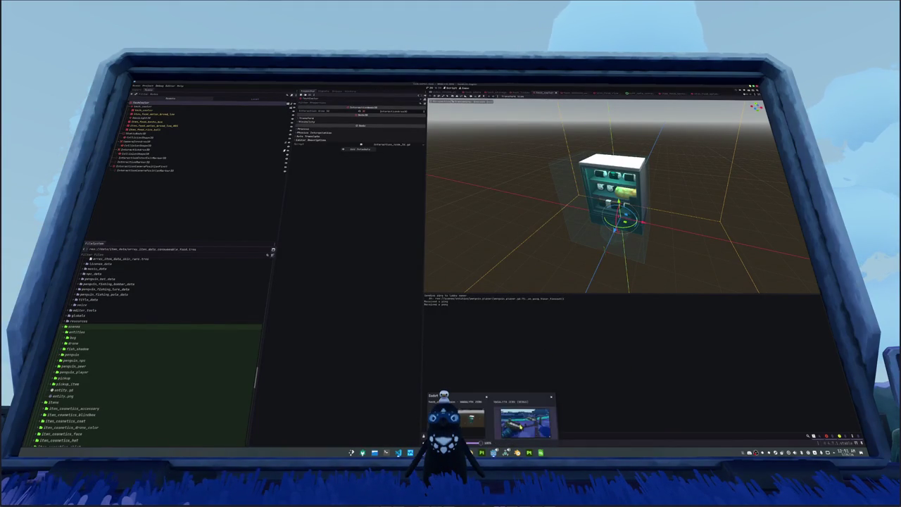
# Step: Walk the penguin into the fish shop and buy Melon Bread and Bento Box from the fridge vendor
pyautogui.click(527, 422)
pyautogui.press('w')
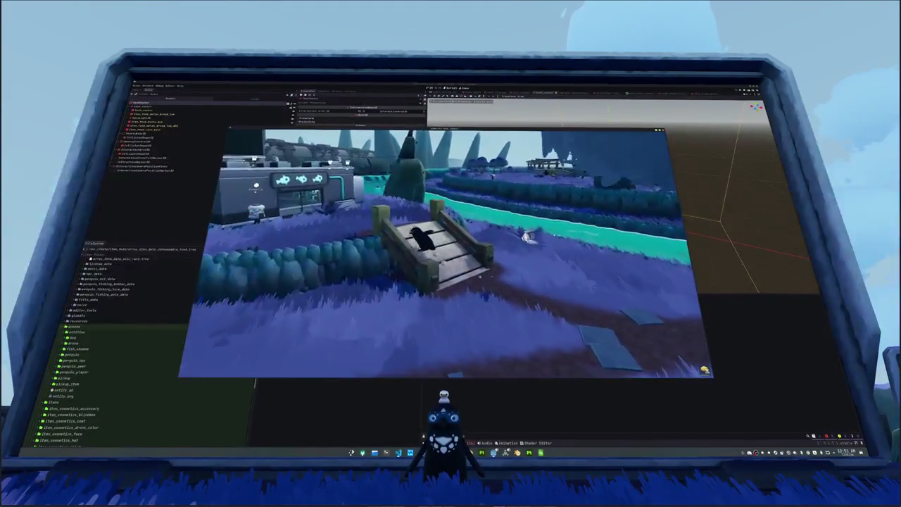
pyautogui.press('w')
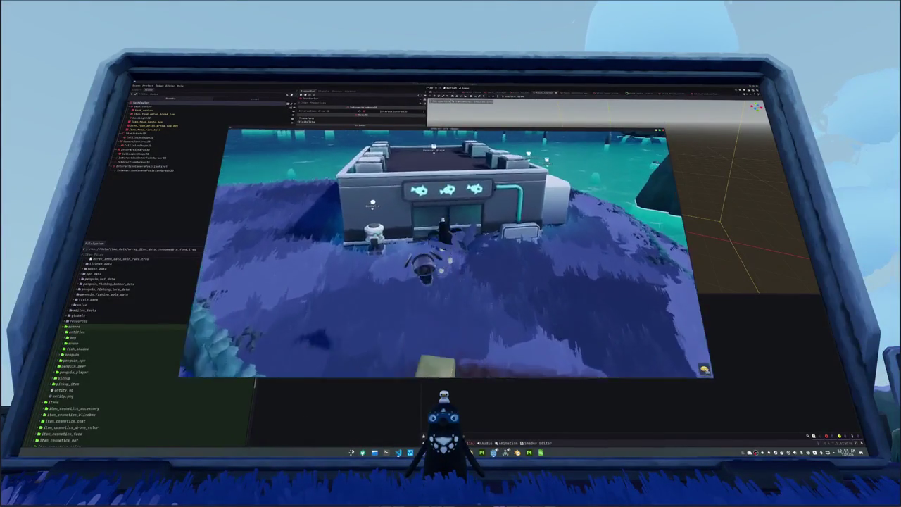
pyautogui.press('w')
pyautogui.press('e')
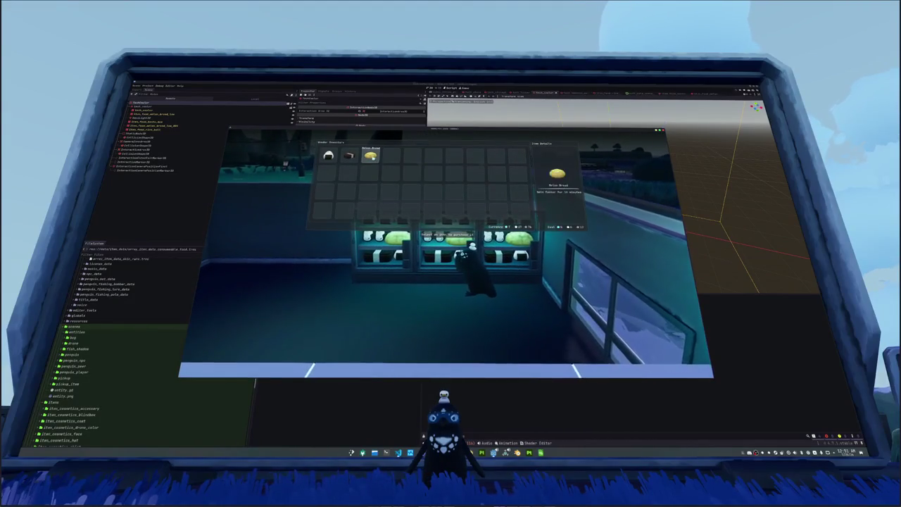
pyautogui.click(371, 155)
pyautogui.click(348, 155)
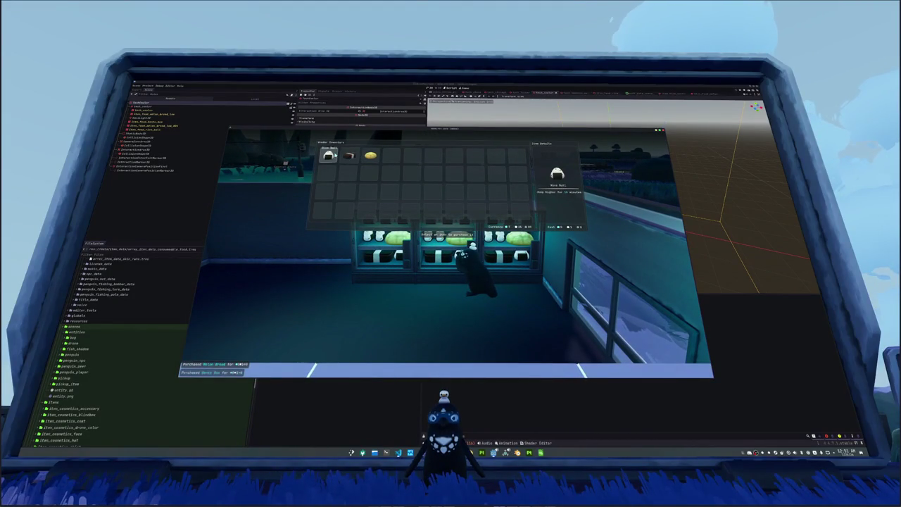
pyautogui.press('e')
# Step: Sort the player inventory, walk toward the river checking it again, then stop the game
pyautogui.press('w')
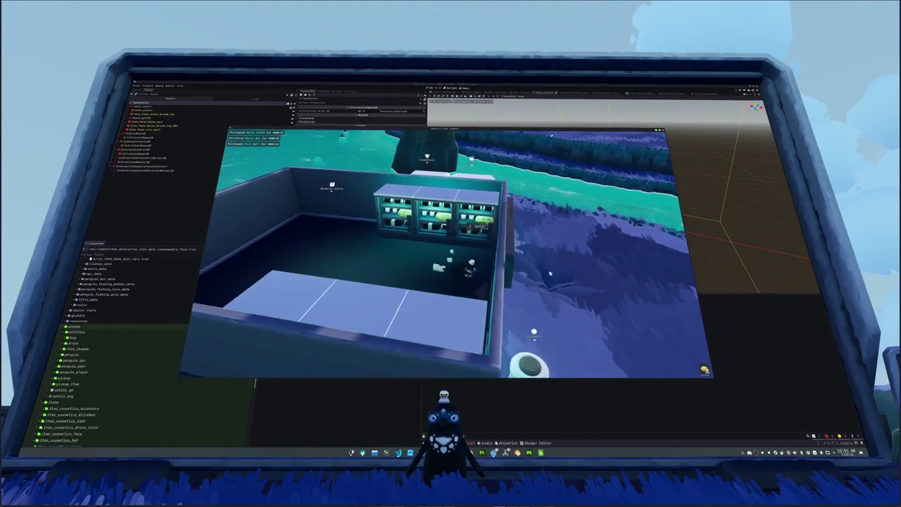
pyautogui.press('Tab')
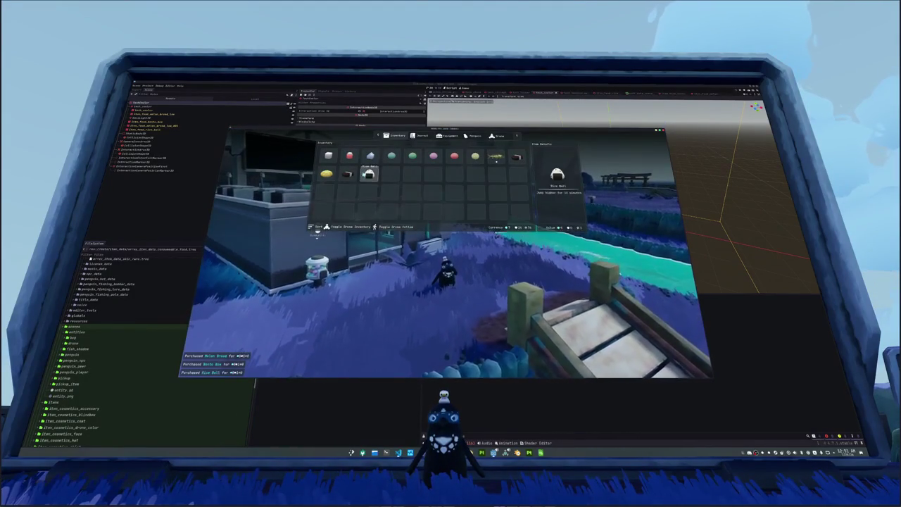
pyautogui.click(317, 227)
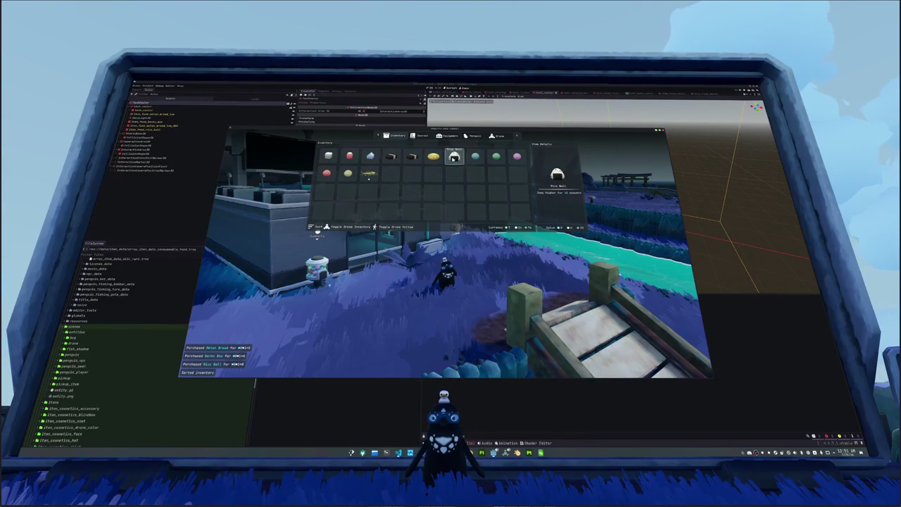
pyautogui.press('Tab')
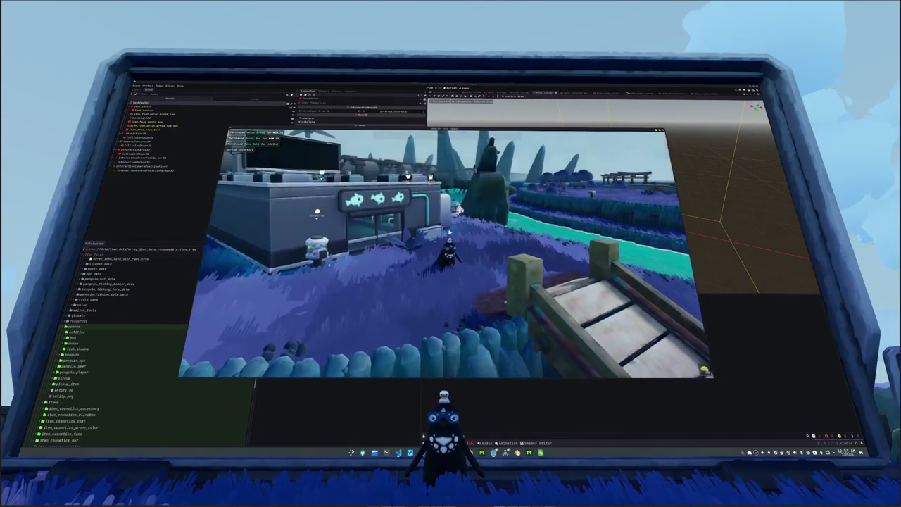
pyautogui.press('w')
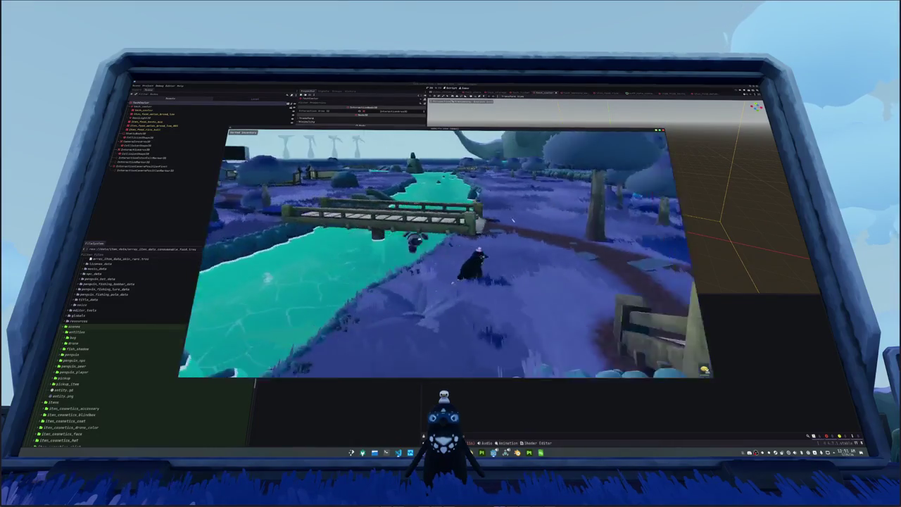
pyautogui.press('Tab')
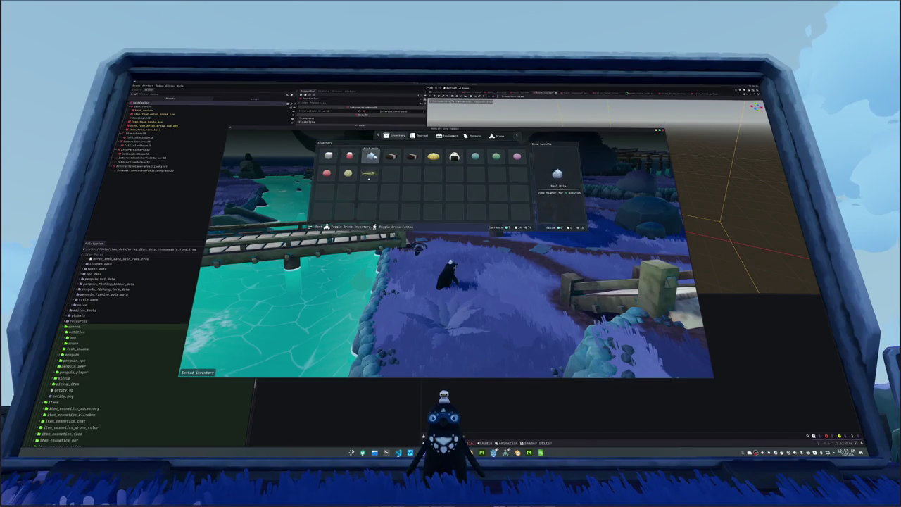
pyautogui.press('Tab')
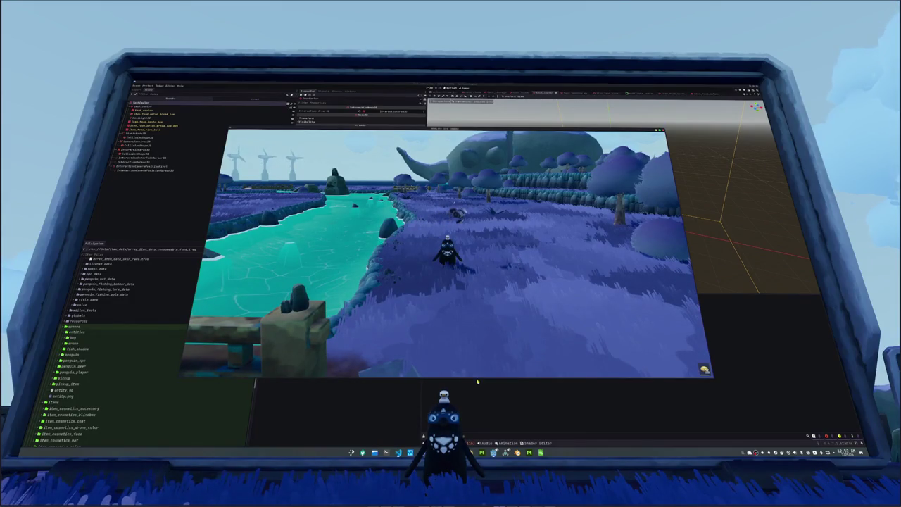
pyautogui.press('F8')
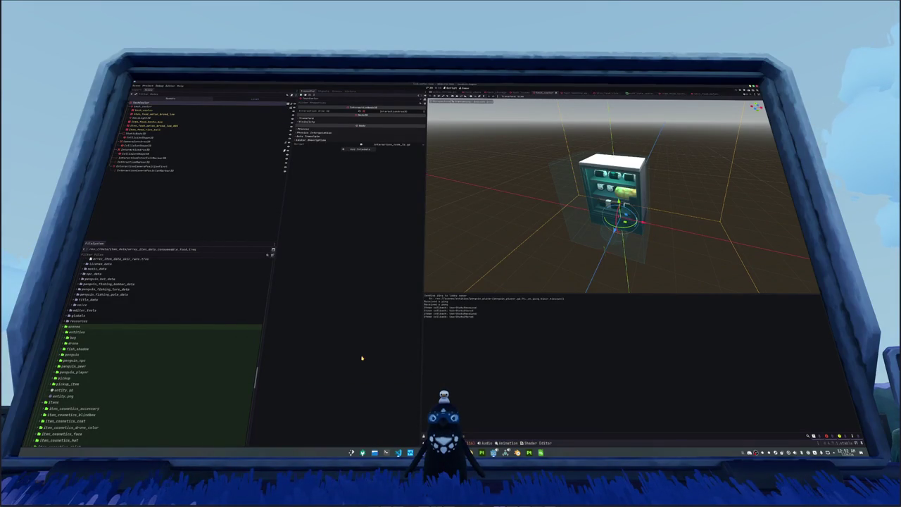
pyautogui.click(267, 223)
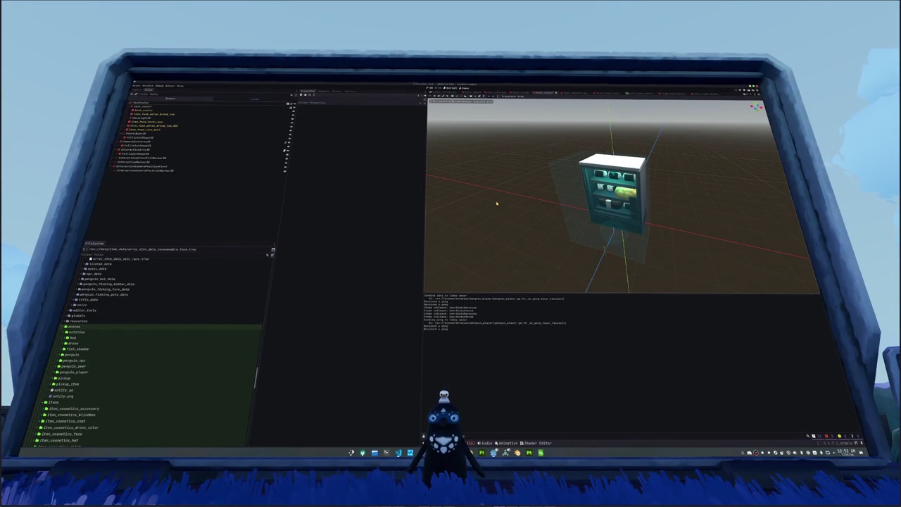
# Step: Search scenes for 'pen_fluid_fxline.tf', then clear and dismiss the search without opening anything
pyautogui.hotkey('ctrl', 'shift', 'o')
pyautogui.write('pen_fluid_fxline.tf')
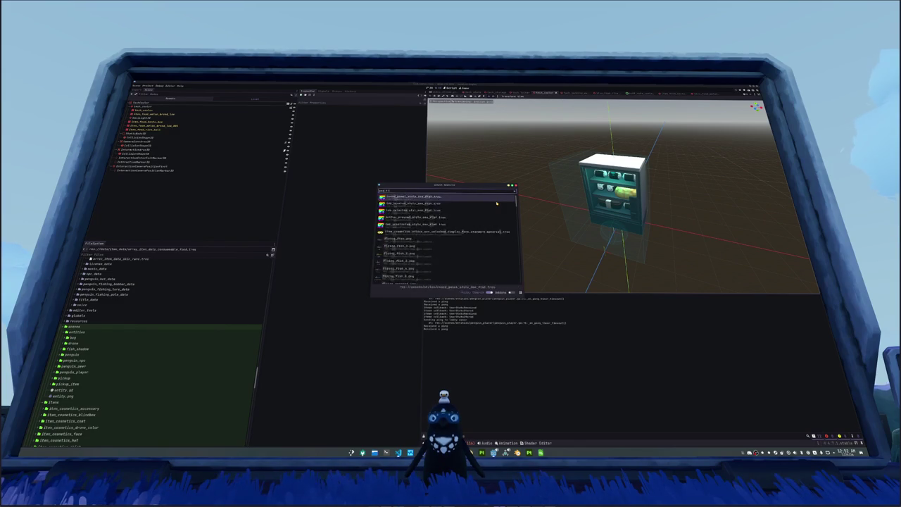
pyautogui.hotkey('ctrl', 'BackSpace')
pyautogui.press('Escape')
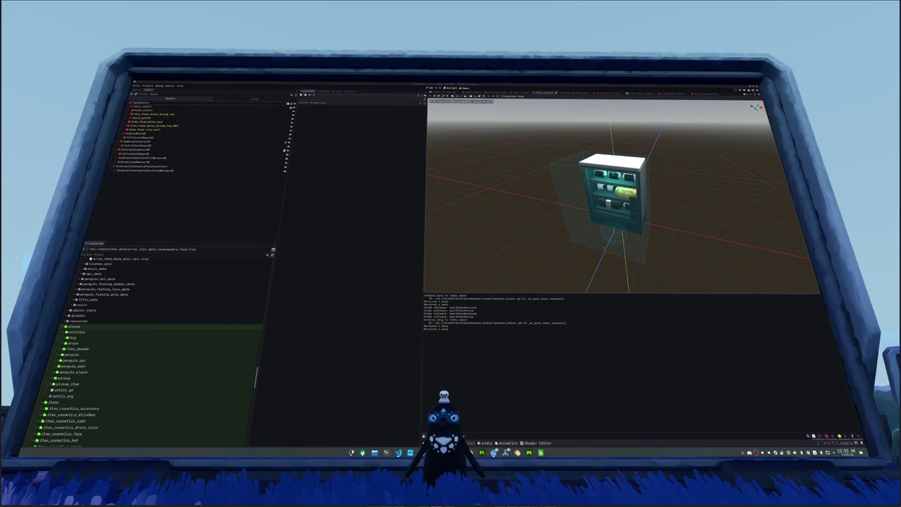
# Step: Shift and widen the browser window, then return to Blender and select a scene object
pyautogui.hotkey('alt', 'Tab')
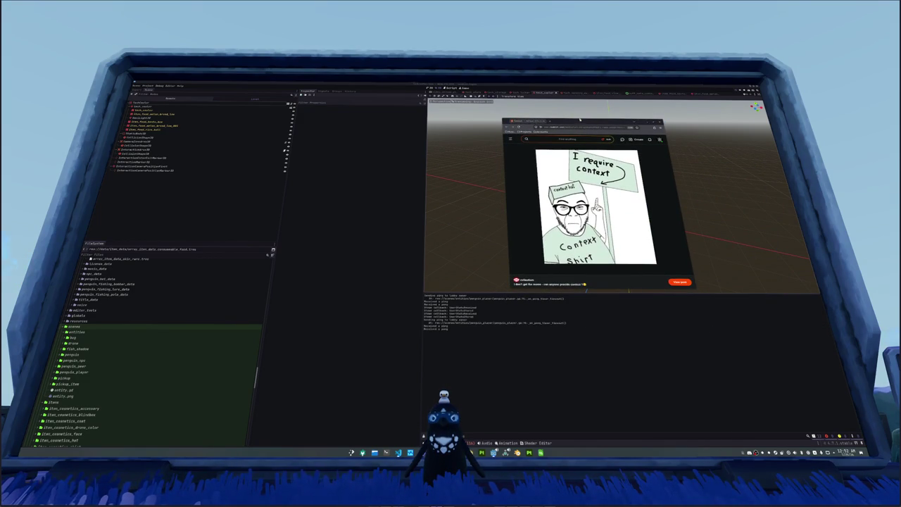
pyautogui.moveTo(580, 120); pyautogui.dragTo(609, 119)
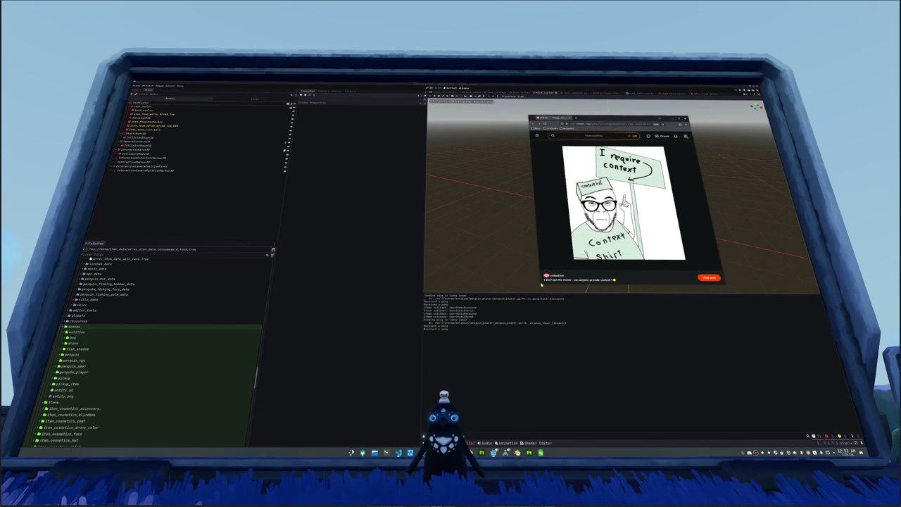
pyautogui.moveTo(529, 211); pyautogui.dragTo(510, 211)
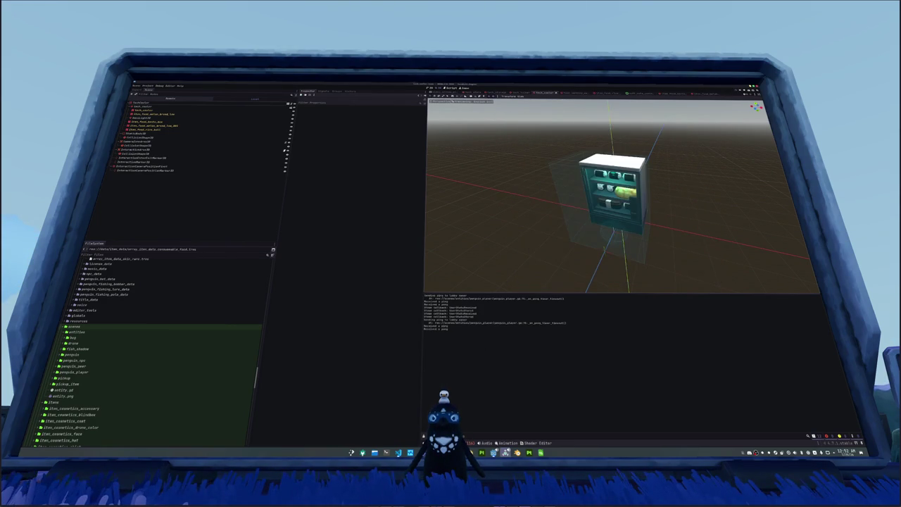
pyautogui.hotkey('alt', 'Tab')
pyautogui.click(504, 260)
pyautogui.click(477, 262)
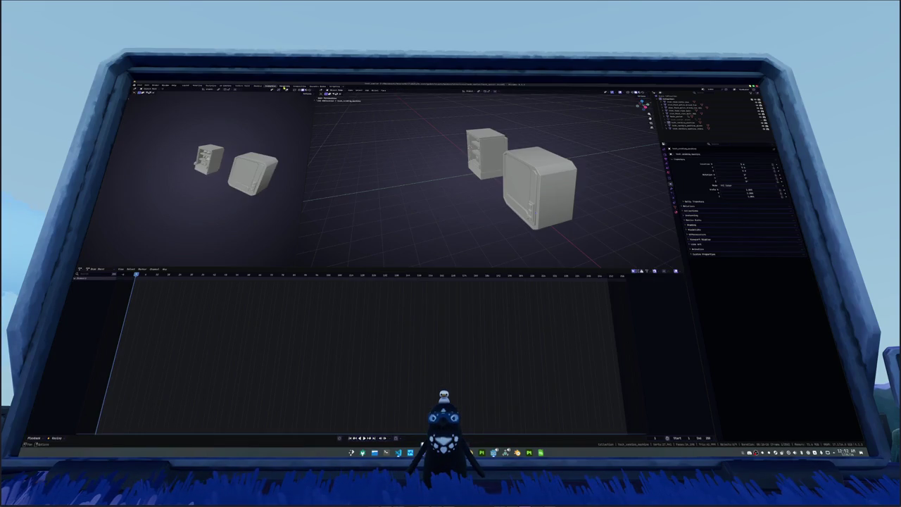
# Step: Locate and select the Principled BSDF node in the material's node tree
pyautogui.hotkey('ctrl', 'f')
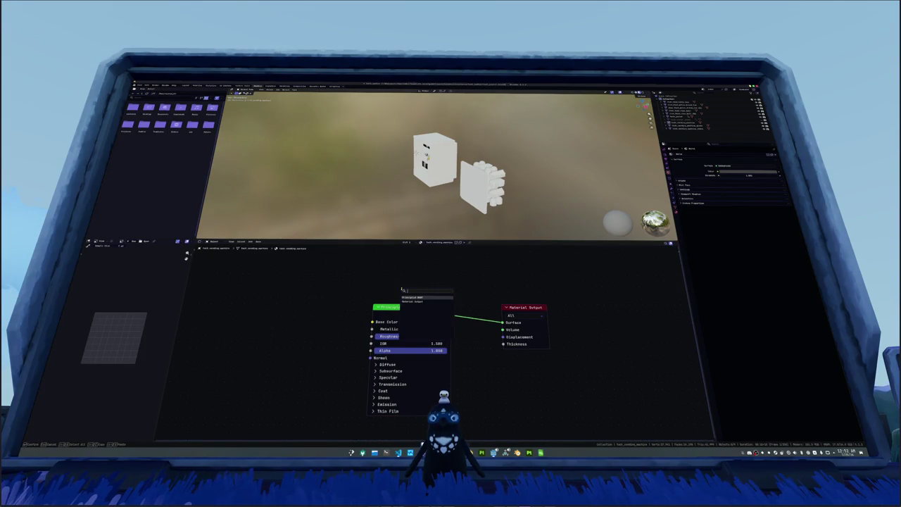
pyautogui.press('Return')
pyautogui.hotkey('shift', 'a')
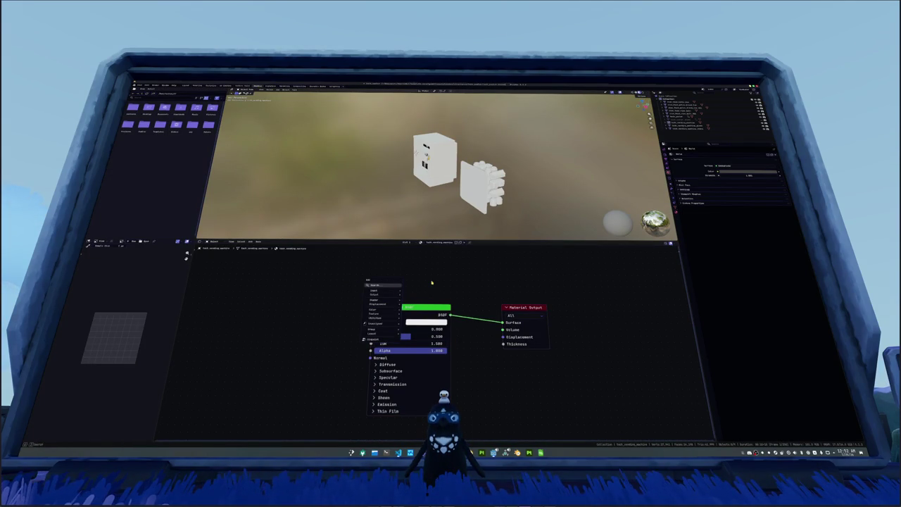
pyautogui.press('Escape')
pyautogui.hotkey('ctrl', 'f')
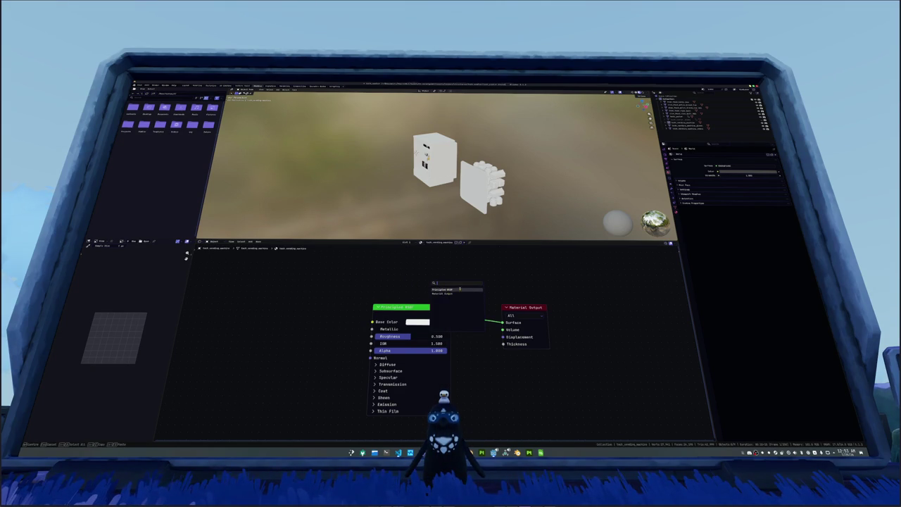
pyautogui.click(435, 290)
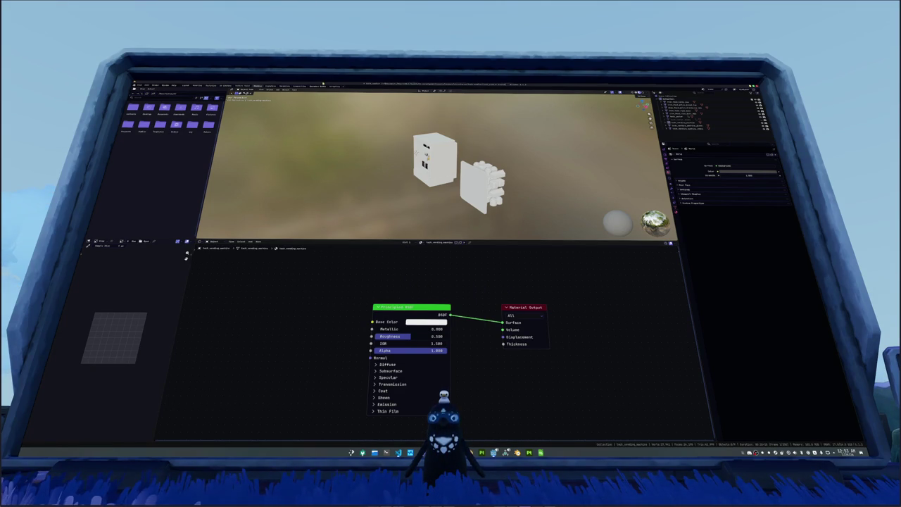
# Step: Create a new geometry node tree, then go back to Layout and on to Shading
pyautogui.hotkey('ctrl', 'pagedown')
pyautogui.hotkey('ctrl', 'pagedown')
pyautogui.hotkey('ctrl', 'pagedown')
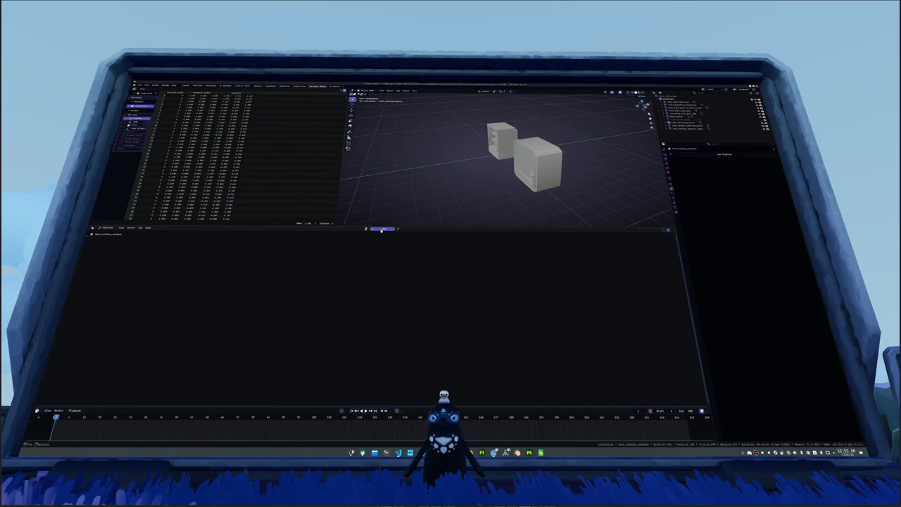
pyautogui.click(369, 230)
pyautogui.hotkey('ctrl', 'f')
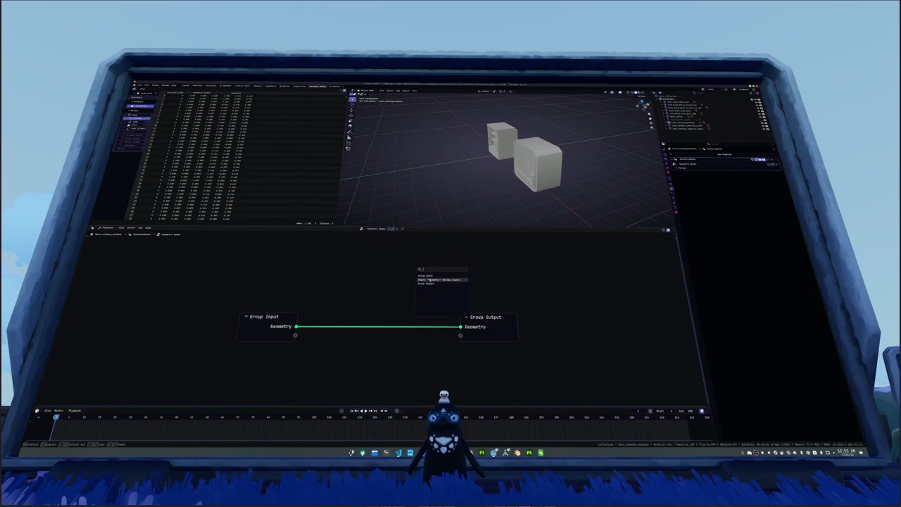
pyautogui.press('Escape')
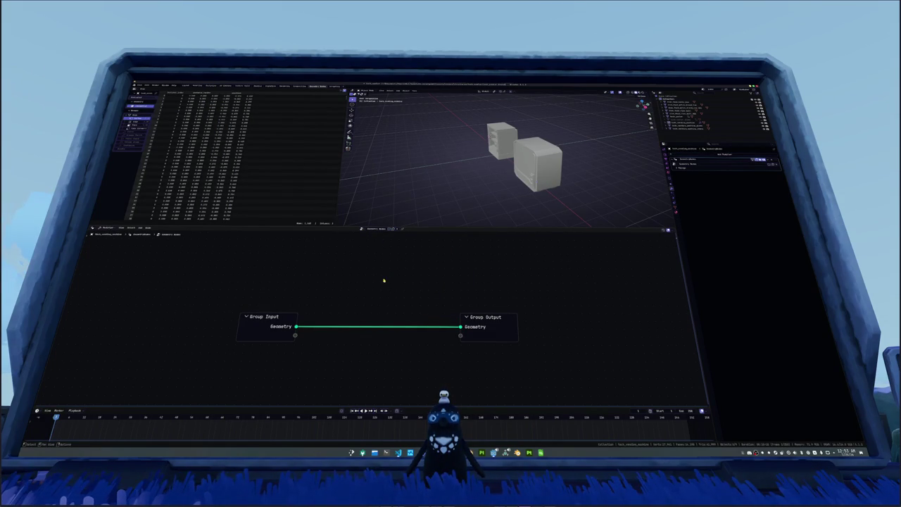
pyautogui.click(185, 85)
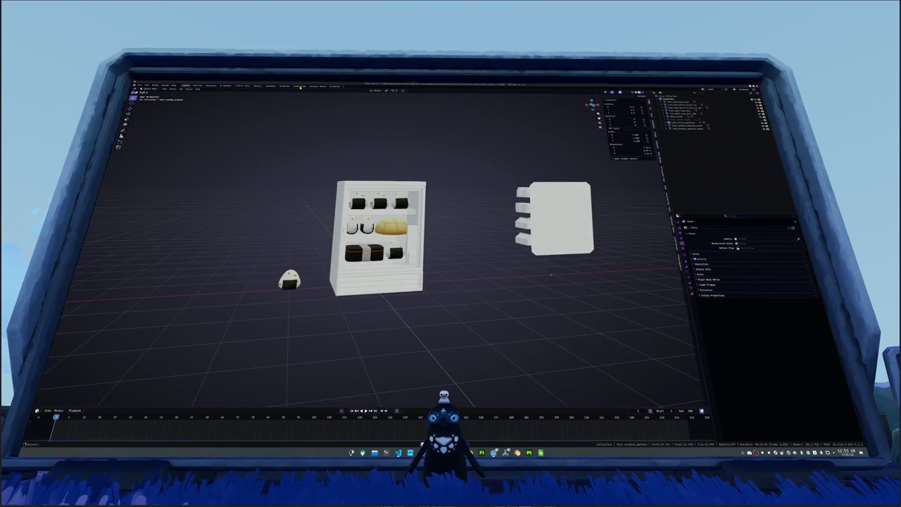
pyautogui.click(259, 87)
pyautogui.hotkey('shift', 'a')
# Step: Move the Principled BSDF node further left and the Material Output node further right
pyautogui.write('sss')
pyautogui.hotkey('ctrl', 'a')
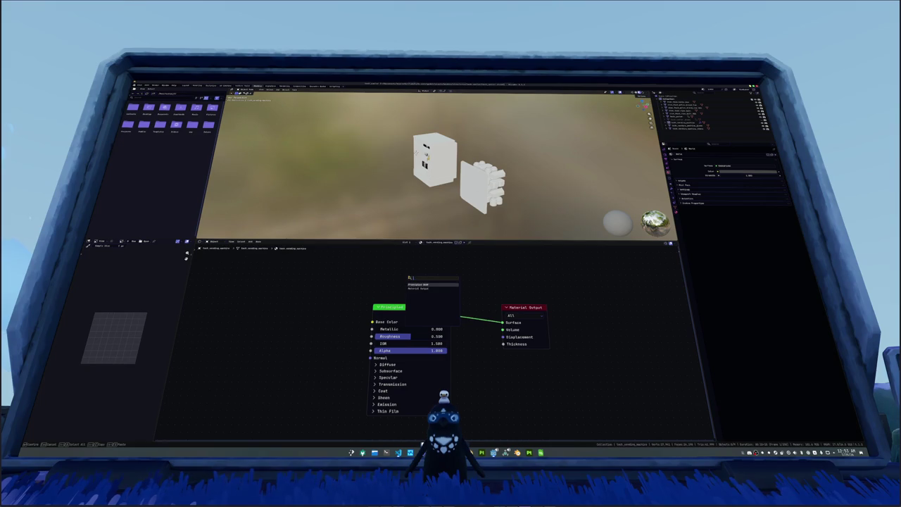
pyautogui.press('Escape')
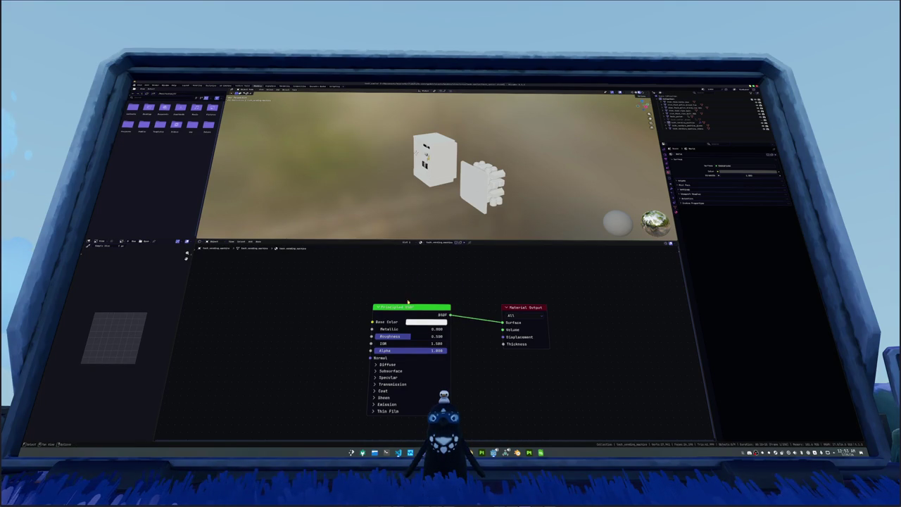
pyautogui.moveTo(406, 307); pyautogui.dragTo(310, 307)
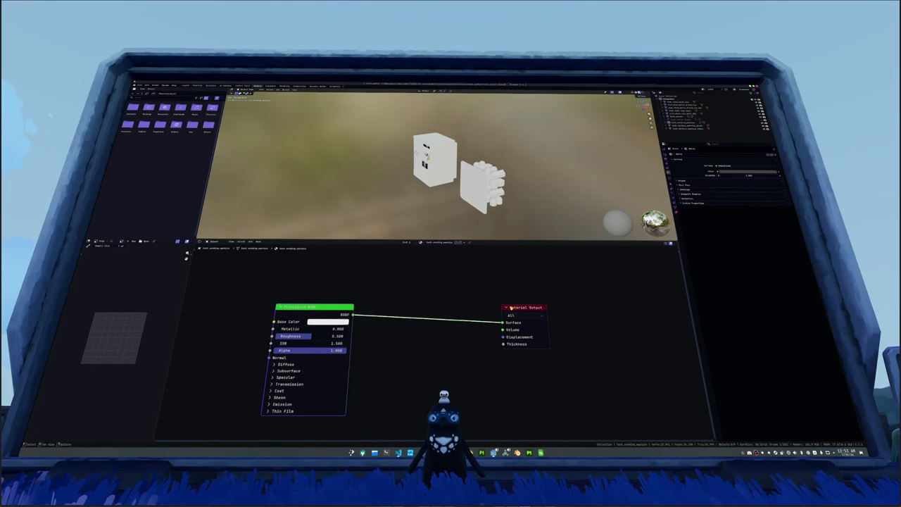
pyautogui.moveTo(511, 308); pyautogui.dragTo(576, 307)
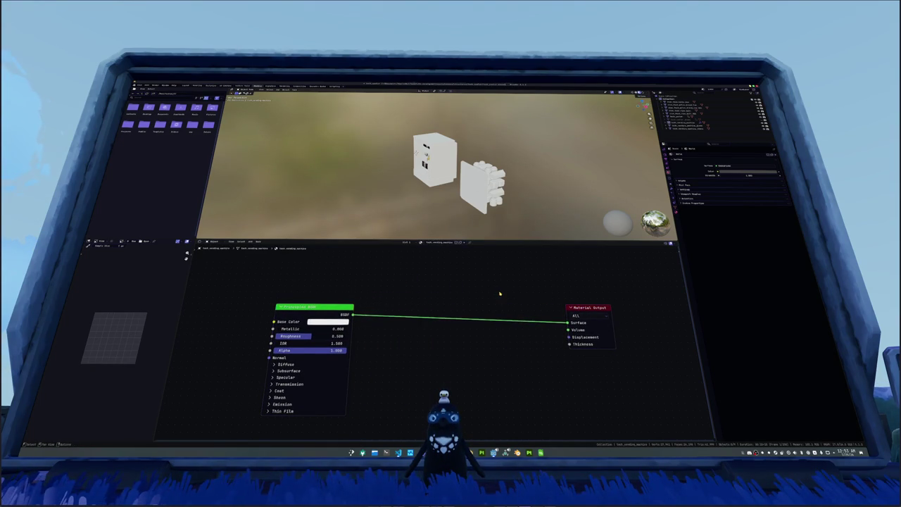
pyautogui.moveTo(498, 294); pyautogui.dragTo(492, 280)
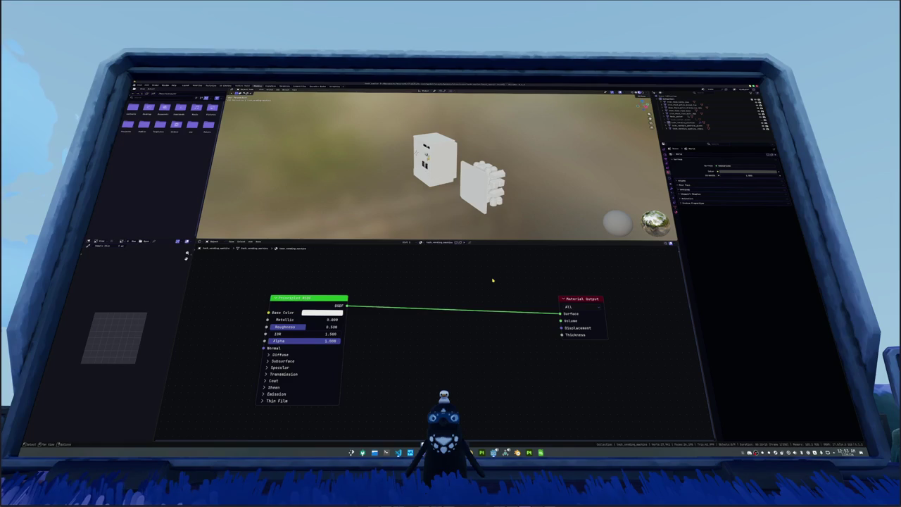
# Step: Insert a Multiply node on the material link, then undo it
pyautogui.hotkey('shift', 'a')
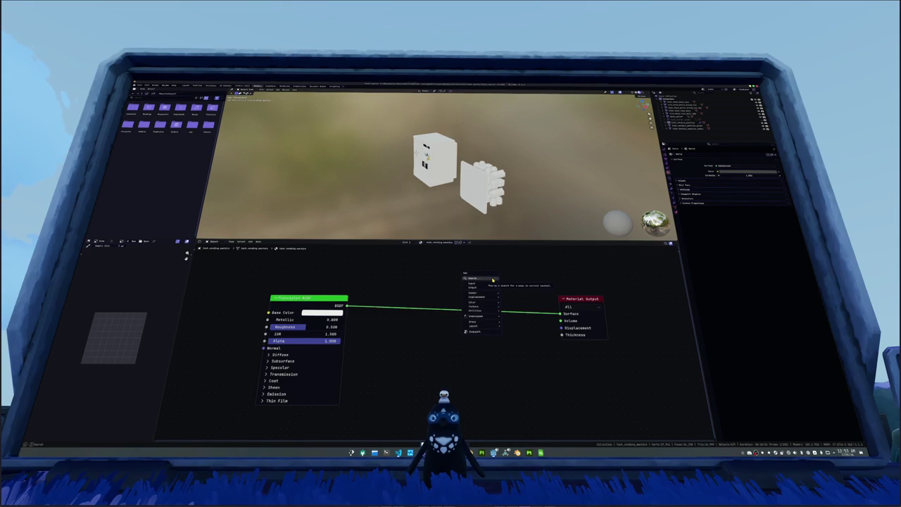
pyautogui.press('Escape')
pyautogui.hotkey('shift', 'a')
pyautogui.write('t')
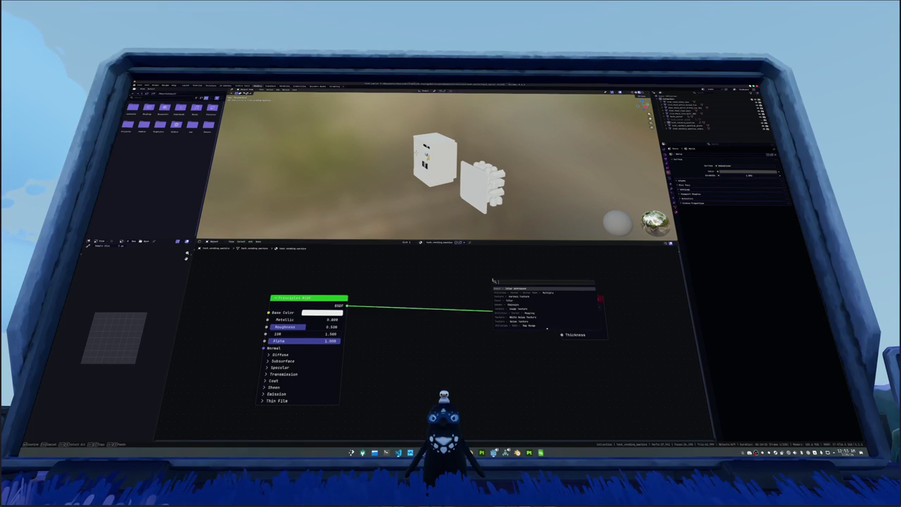
pyautogui.press('Return')
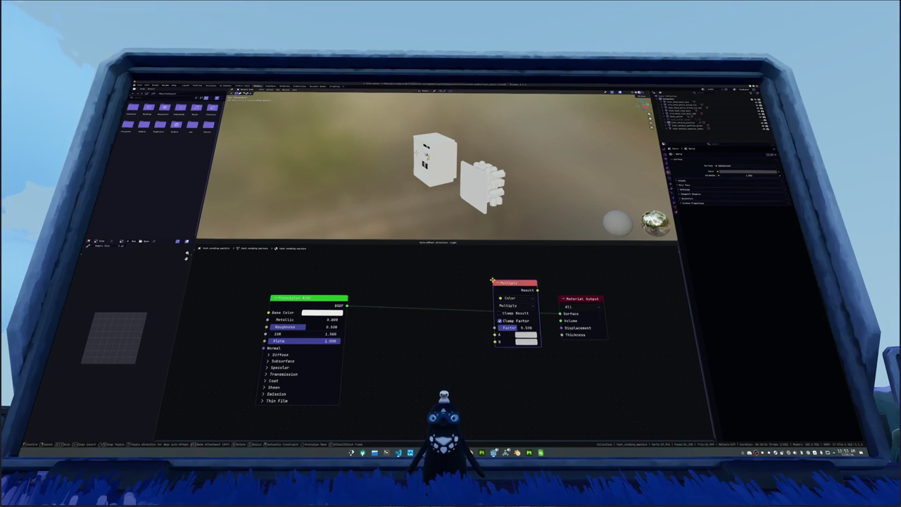
pyautogui.click(486, 266)
pyautogui.hotkey('ctrl', 'z')
# Step: Jump to the Material Output node and pan the node view to frame both nodes
pyautogui.hotkey('ctrl', 'f')
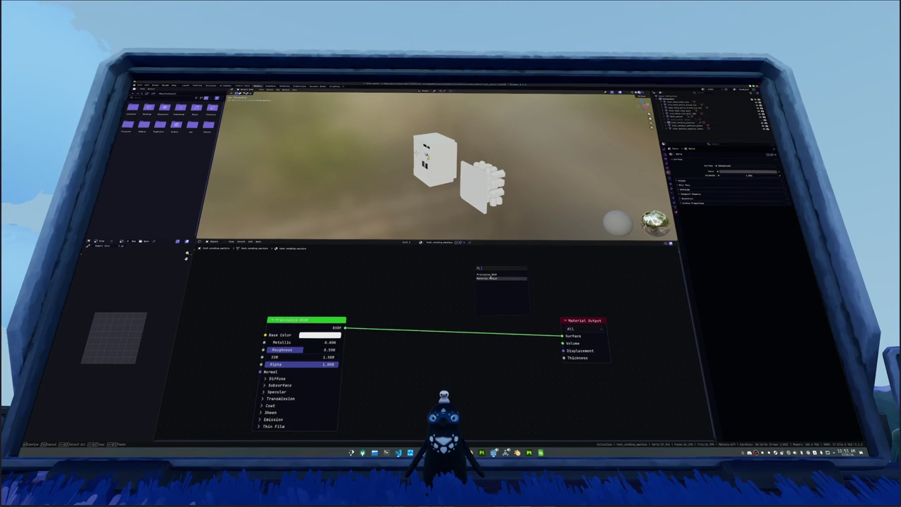
pyautogui.click(490, 278)
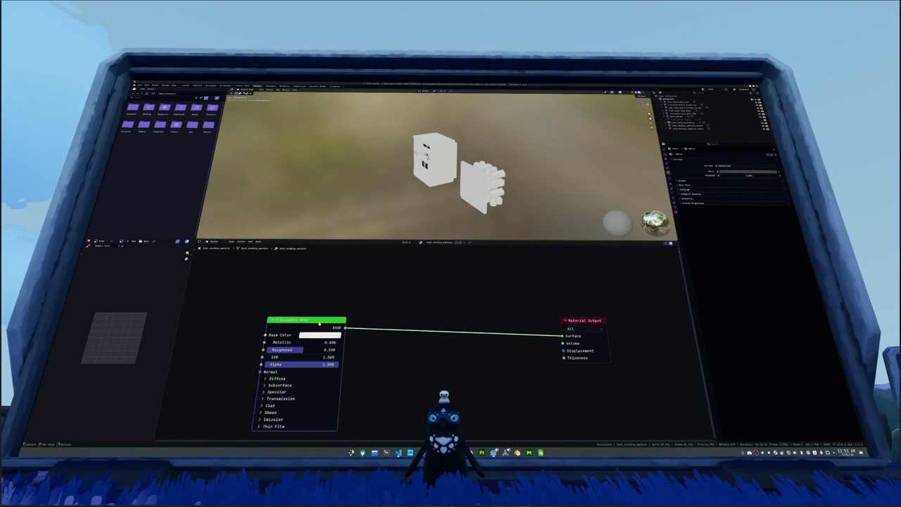
pyautogui.hotkey('ctrl', 'f')
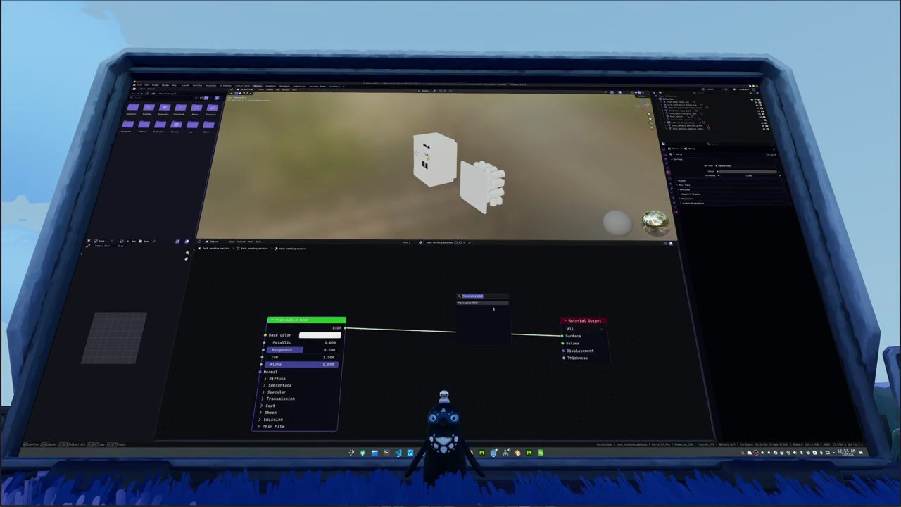
pyautogui.press('BackSpace')
pyautogui.press('Escape')
pyautogui.scroll(-3)
pyautogui.scroll(-3)
pyautogui.moveTo(482, 316); pyautogui.dragTo(499, 304)
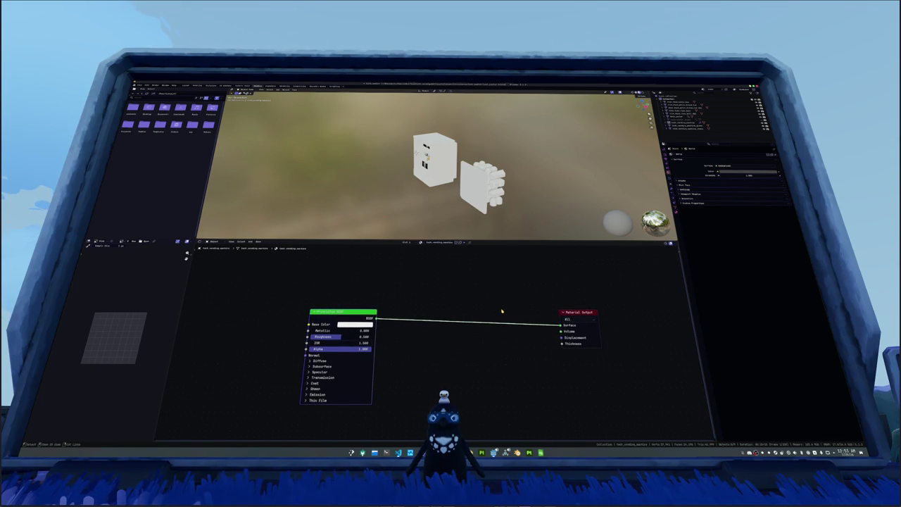
# Step: Compare the fridge's front in Godot with Blender's viewport and select the cube
pyautogui.moveTo(422, 165); pyautogui.dragTo(479, 200)
pyautogui.hotkey('alt', 'Tab')
pyautogui.moveTo(558, 224); pyautogui.dragTo(521, 226)
pyautogui.hotkey('alt', 'Tab')
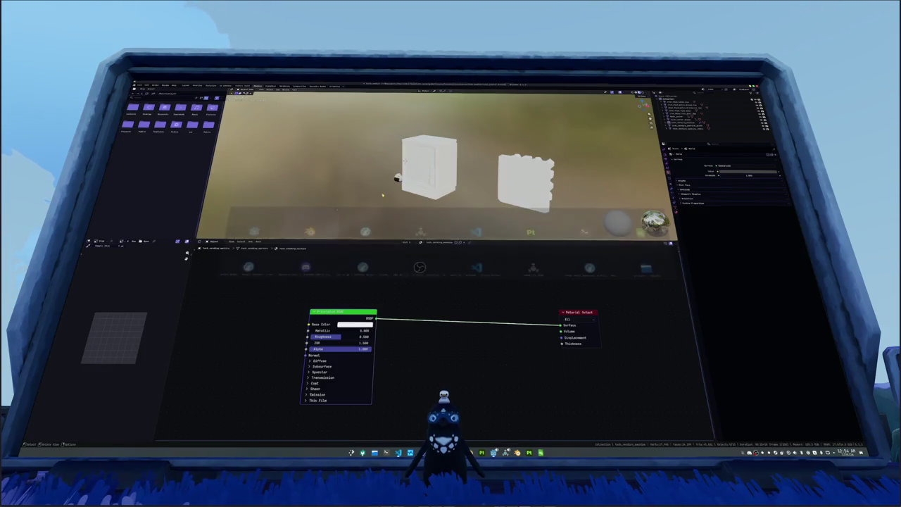
pyautogui.moveTo(374, 195); pyautogui.dragTo(394, 168)
pyautogui.click(431, 165)
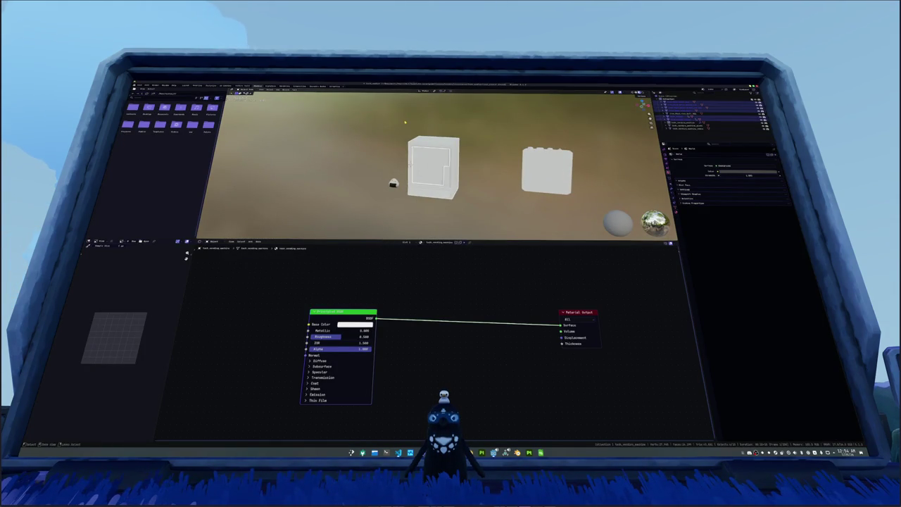
pyautogui.moveTo(405, 122); pyautogui.dragTo(409, 114)
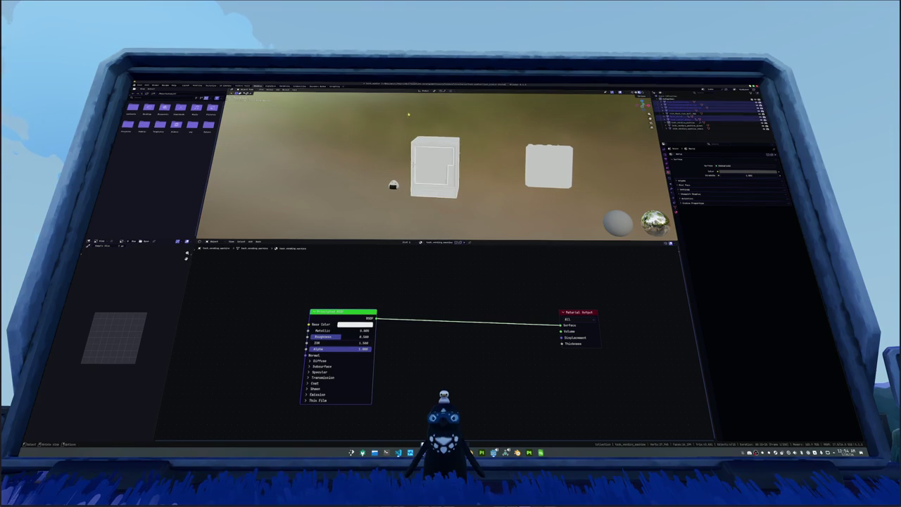